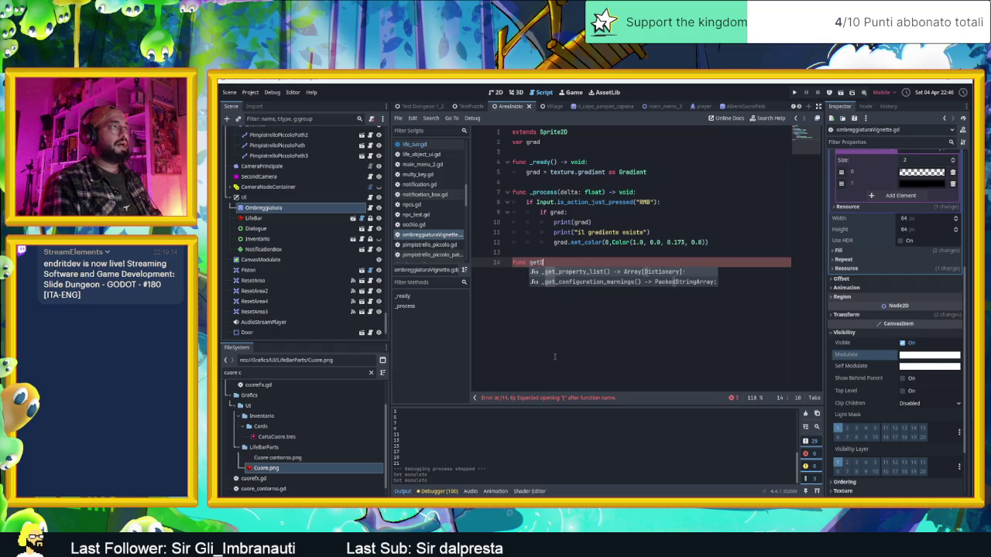
- Write the damage(): function header with a pass placeholder in its body
key(BackSpace)
key(BackSpace)
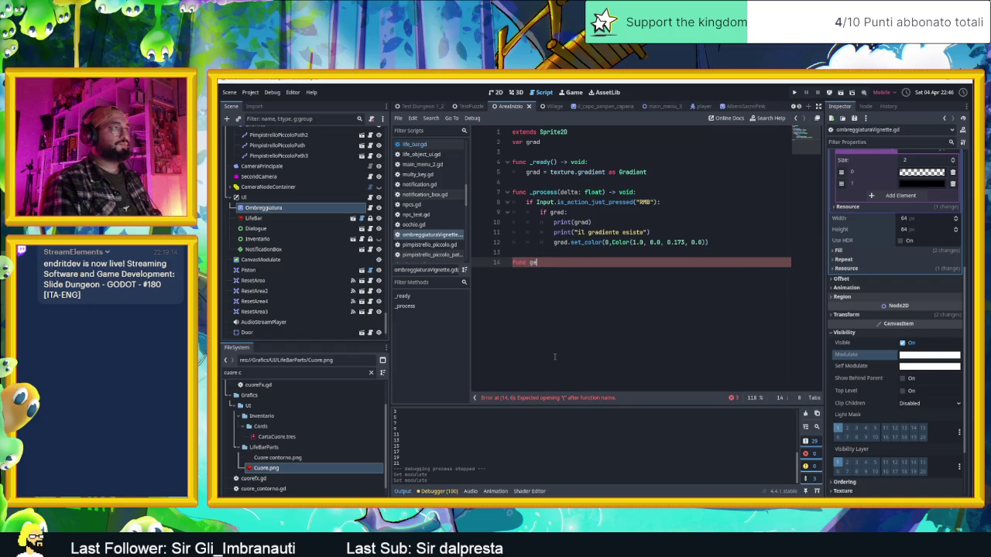
key(BackSpace)
text(Dam)
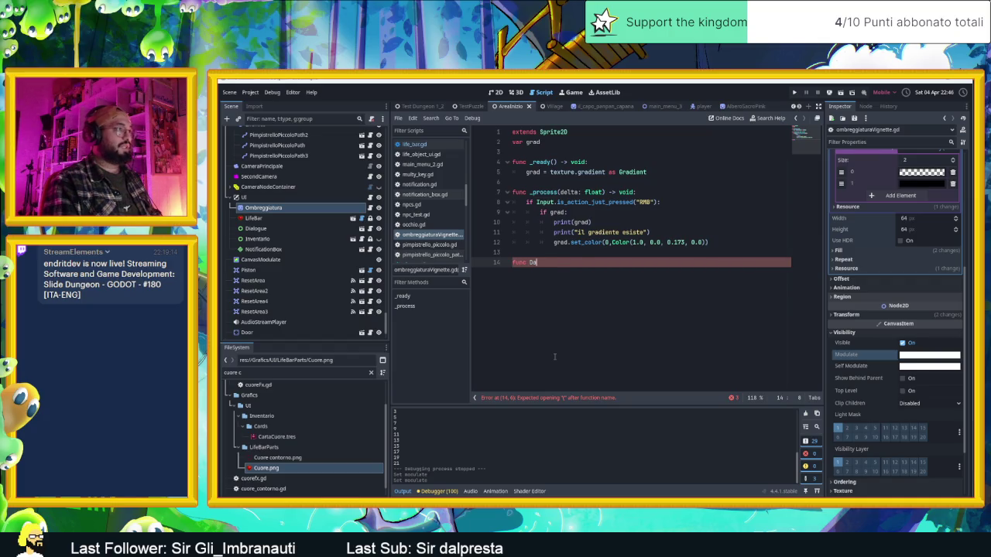
key(BackSpace)
key(BackSpace)
key(BackSpace)
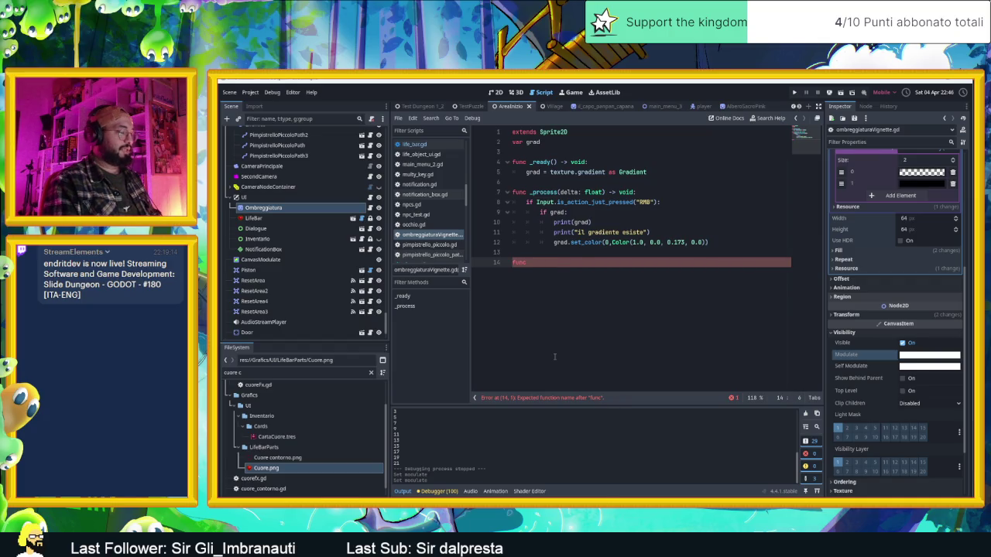
text(damage())
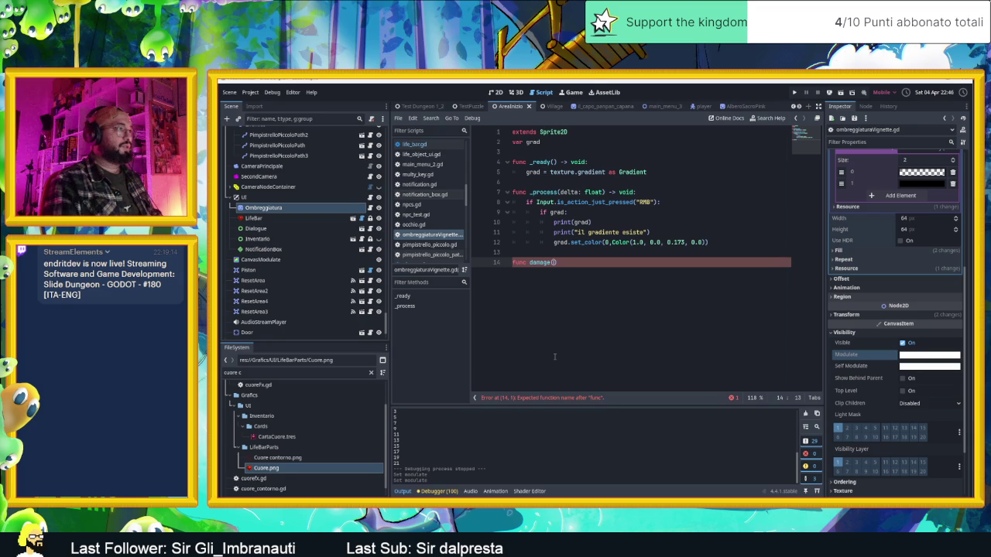
text(:)
key(Return)
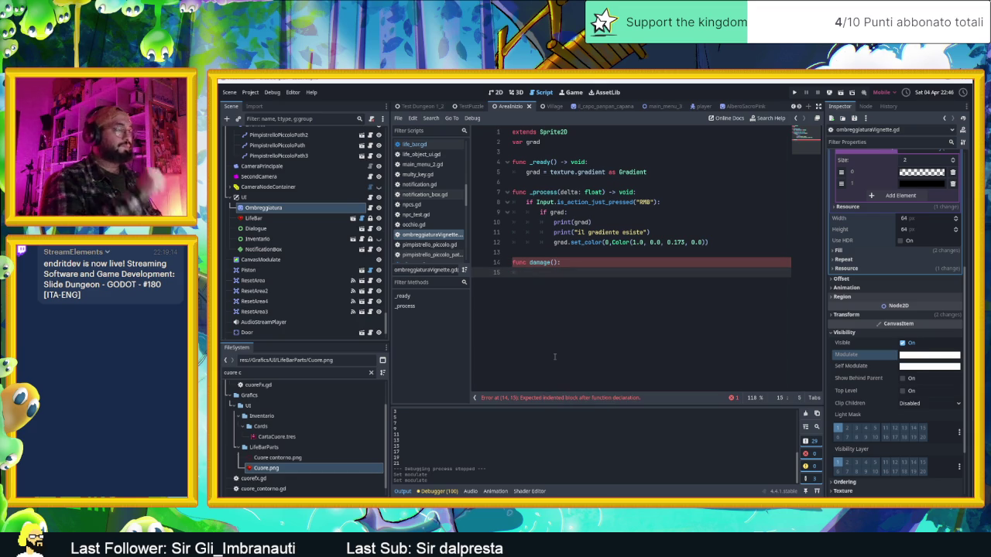
key(Return)
key(Return)
text(pass)
key(Up)
key(Up)
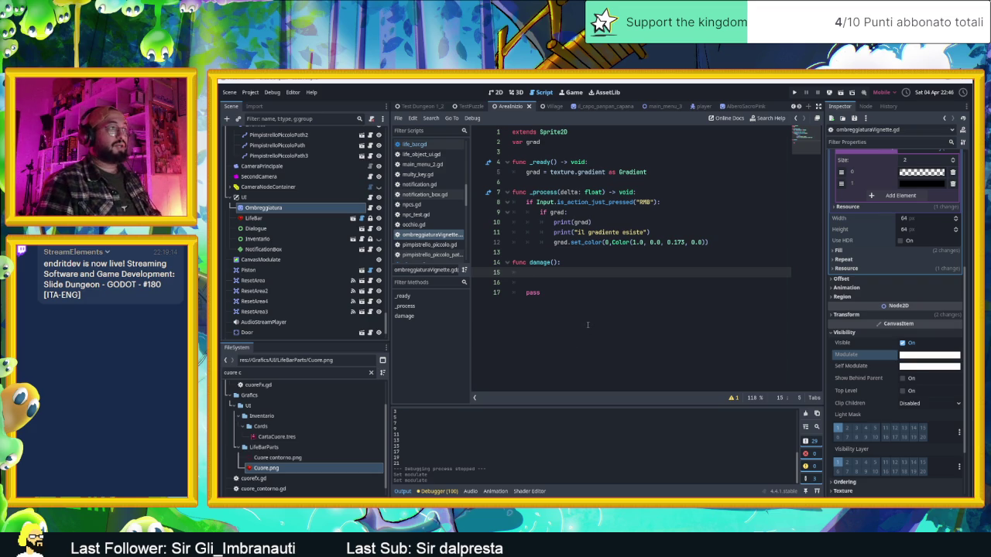
- Make var damageTween = get_tree().create_tween() the function's first line
text(var new)
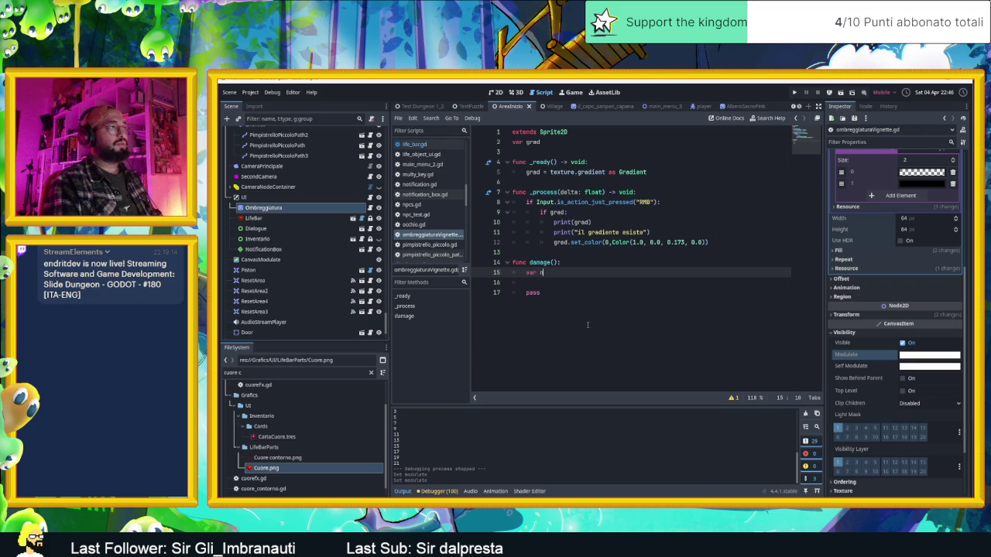
key(BackSpace)
key(BackSpace)
key(BackSpace)
text(damageT)
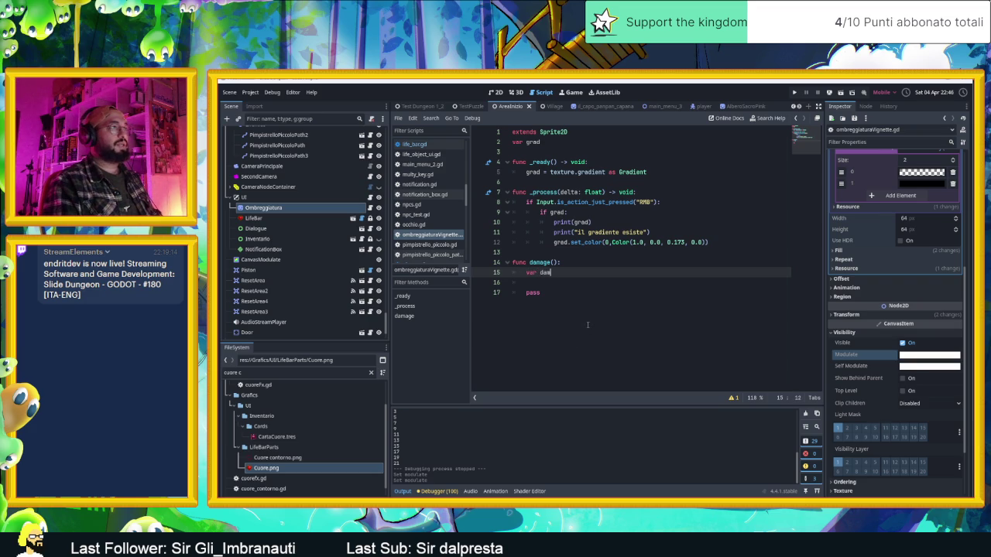
text(ween)
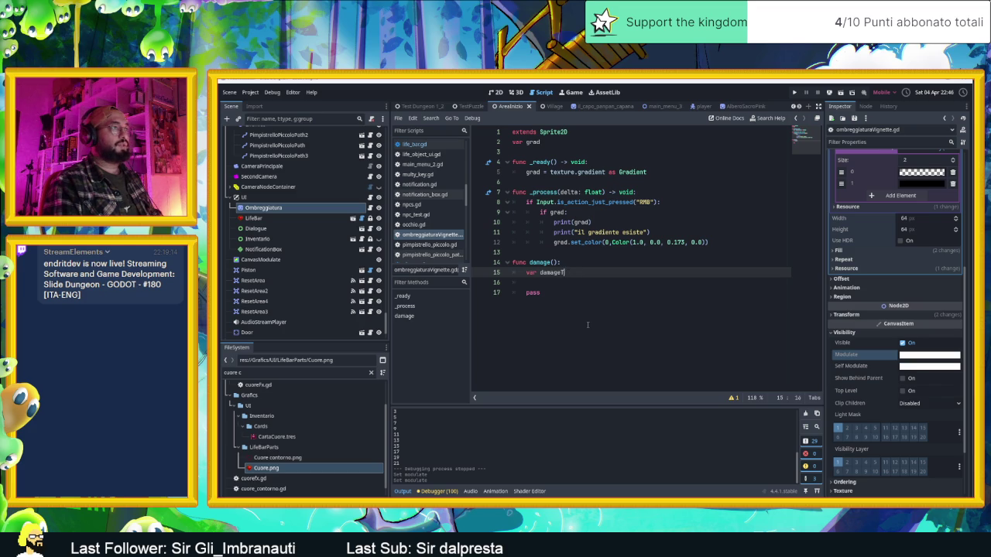
text(n)
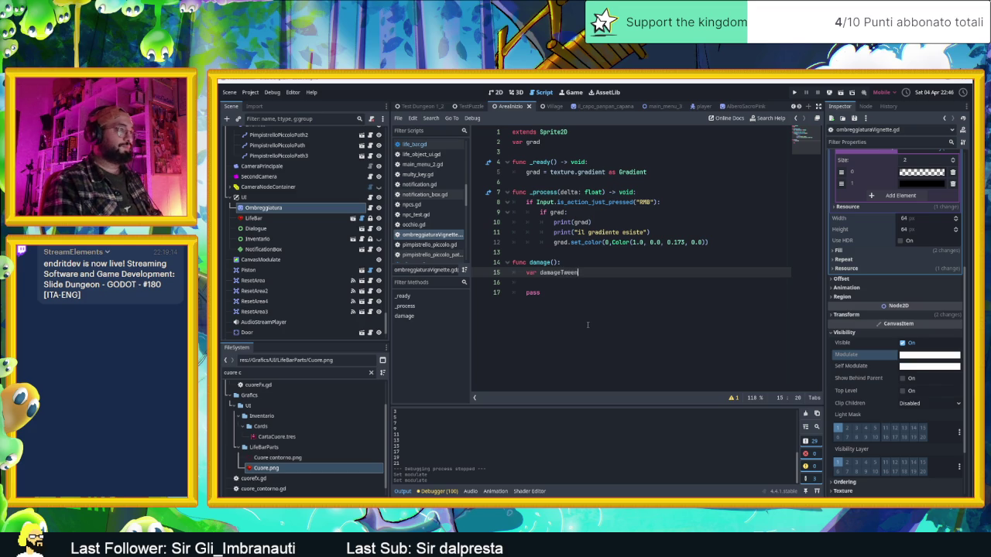
text(n)
key(BackSpace)
text(get_tre)
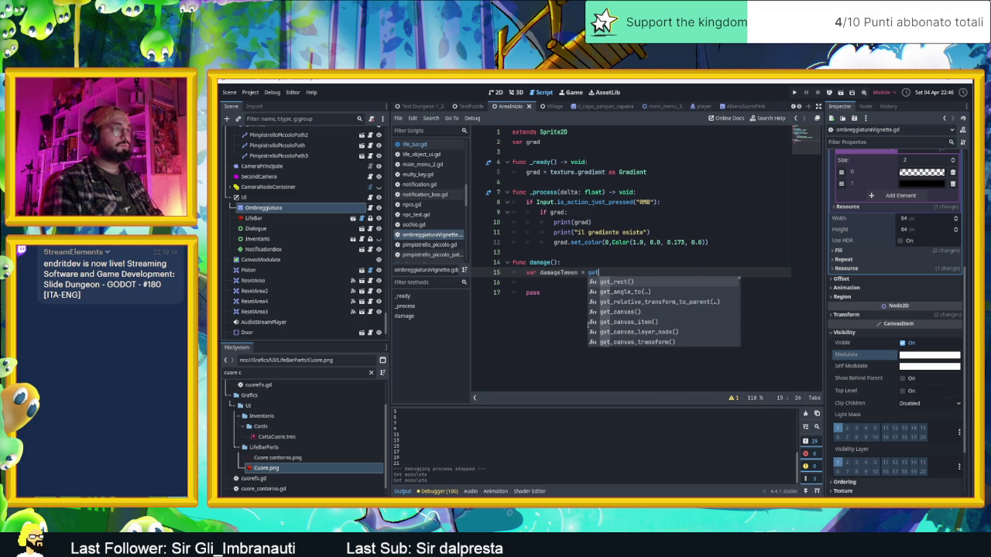
key(Return)
text(.new)
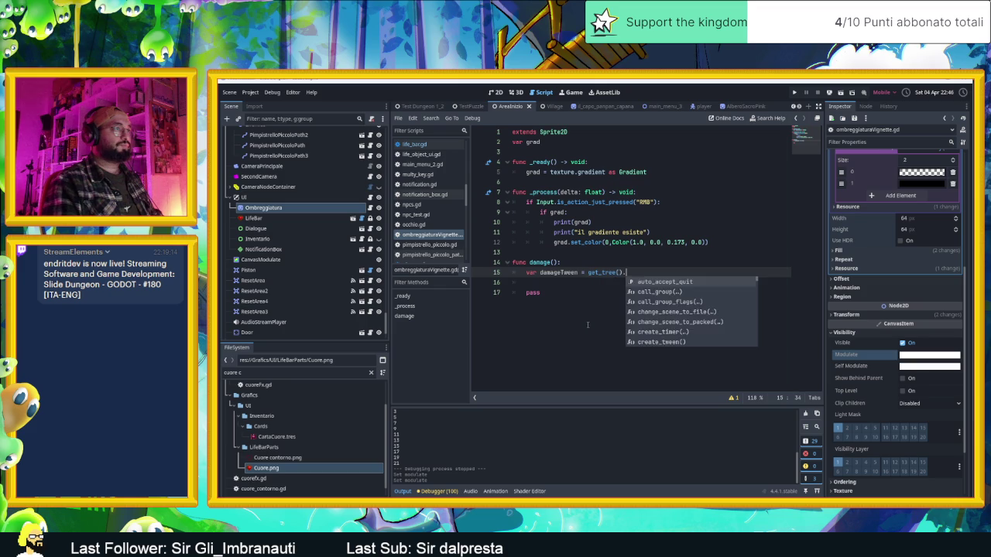
key(BackSpace)
key(BackSpace)
key(BackSpace)
text(te)
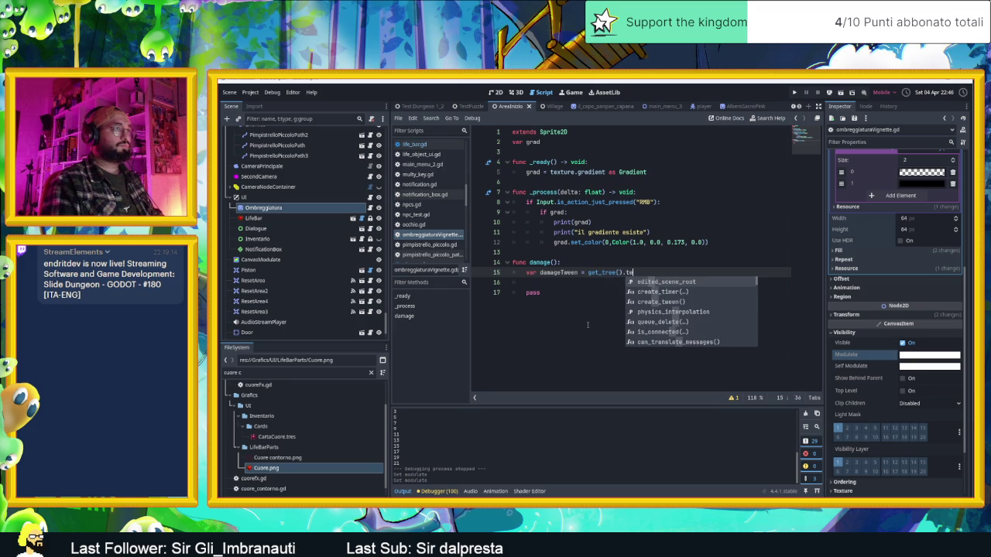
text(twee)
key(Return)
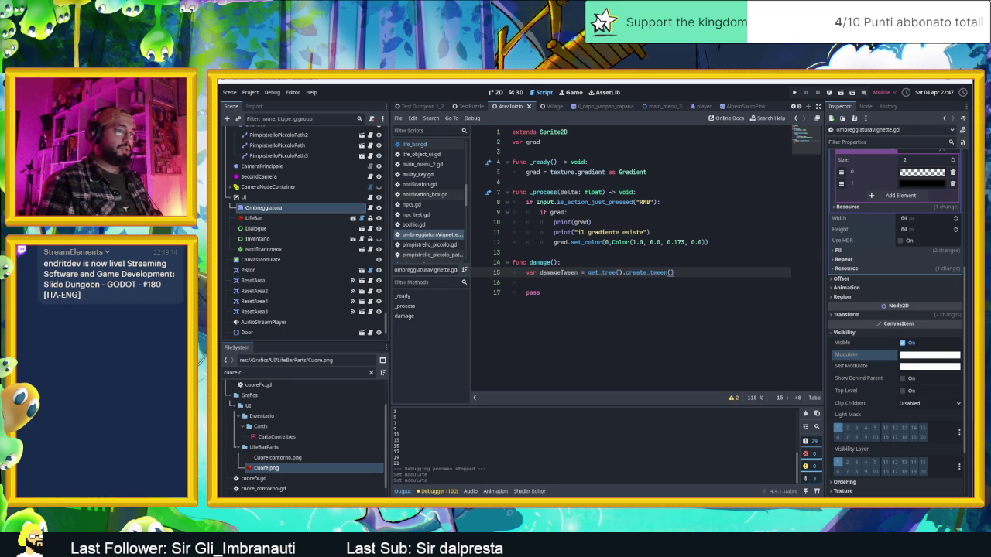
key(alt+Tab)
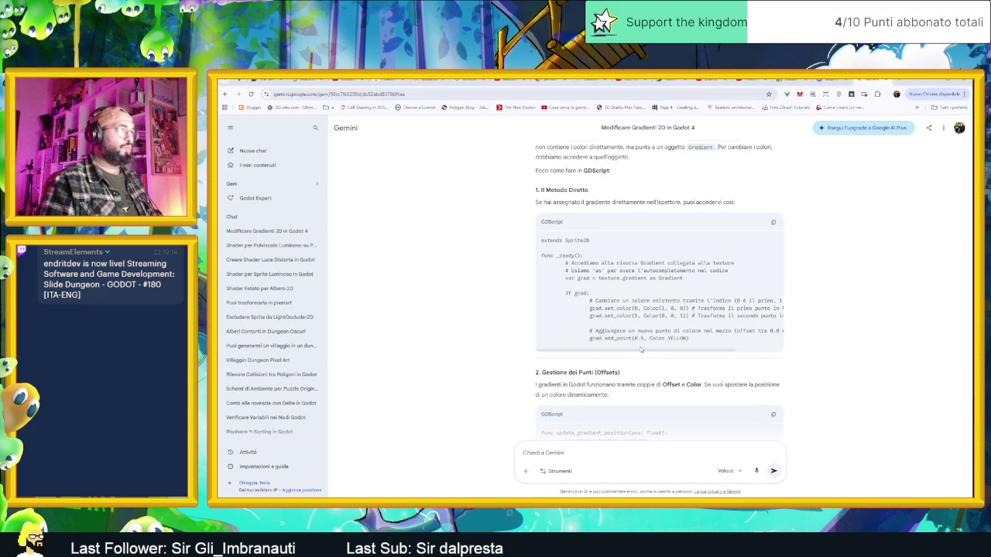
- Scroll Gemini's gradient answer down to the Tween-based colour animation example
scroll(down, 3)
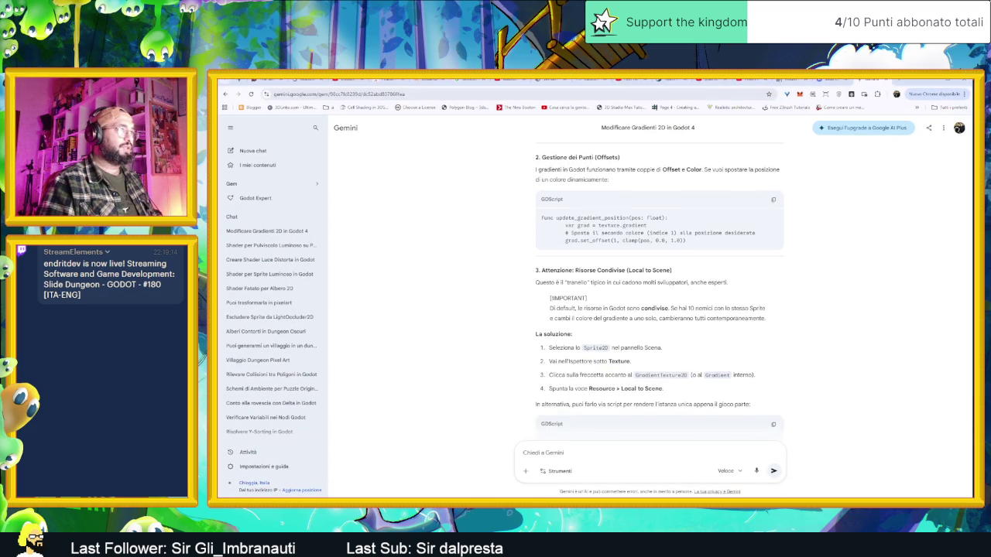
scroll(down, 3)
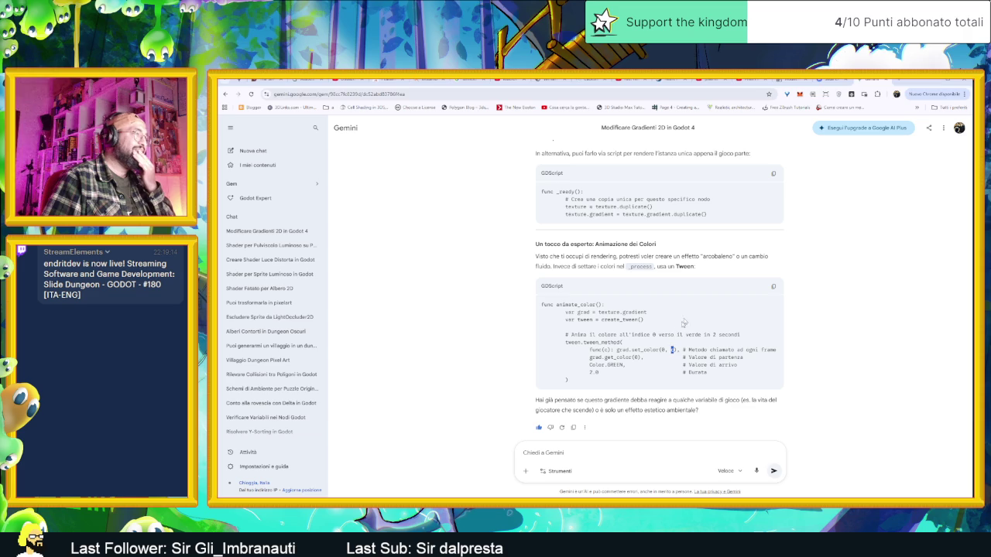
click(930, 80)
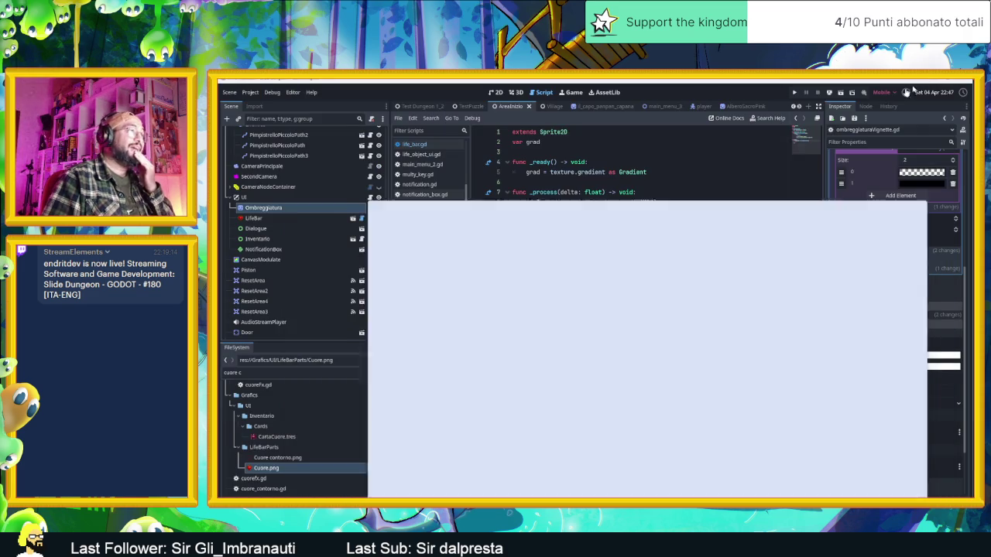
- On line 16, begin damageTween.tween_method(func using autocomplete
click(557, 286)
key(Return)
key(Up)
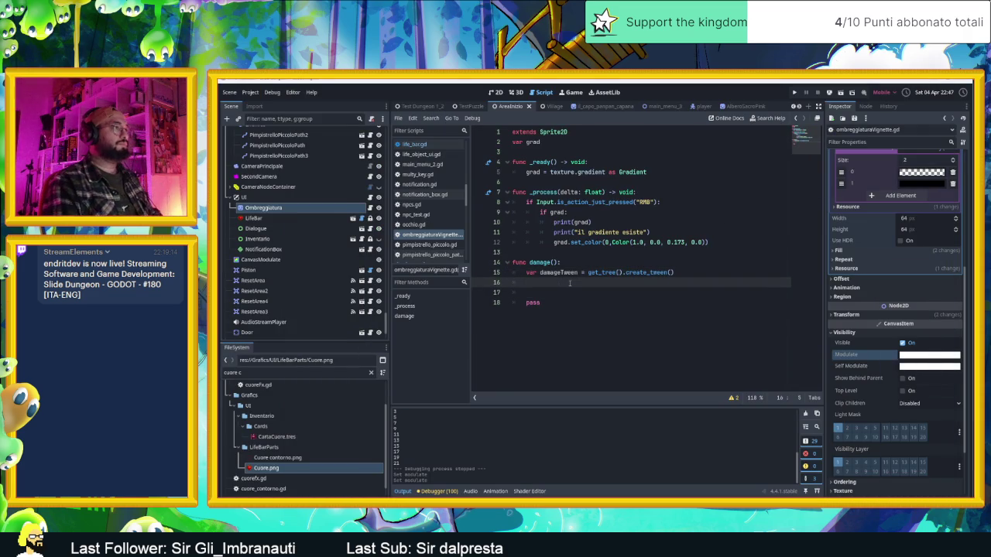
text(t)
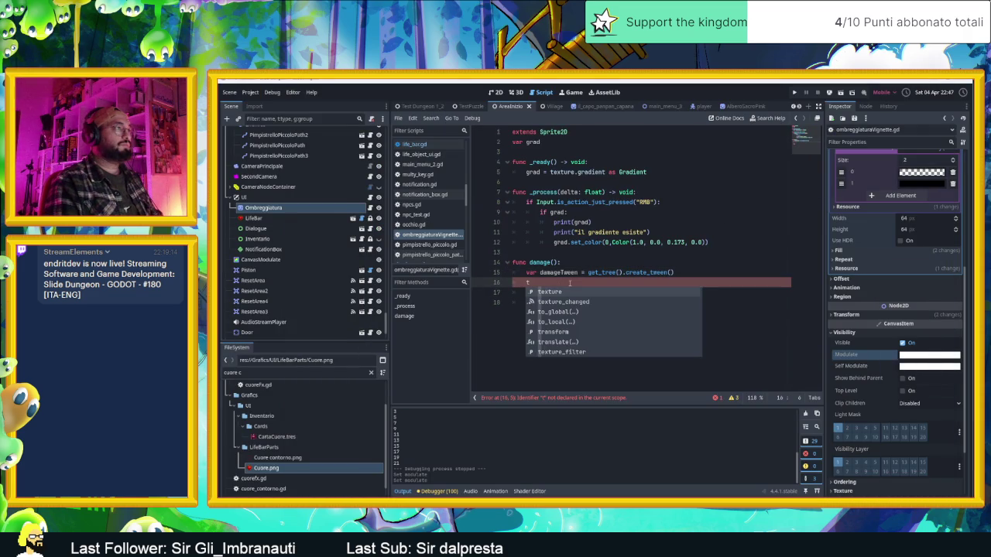
key(BackSpace)
text(d)
key(BackSpace)
text(dam)
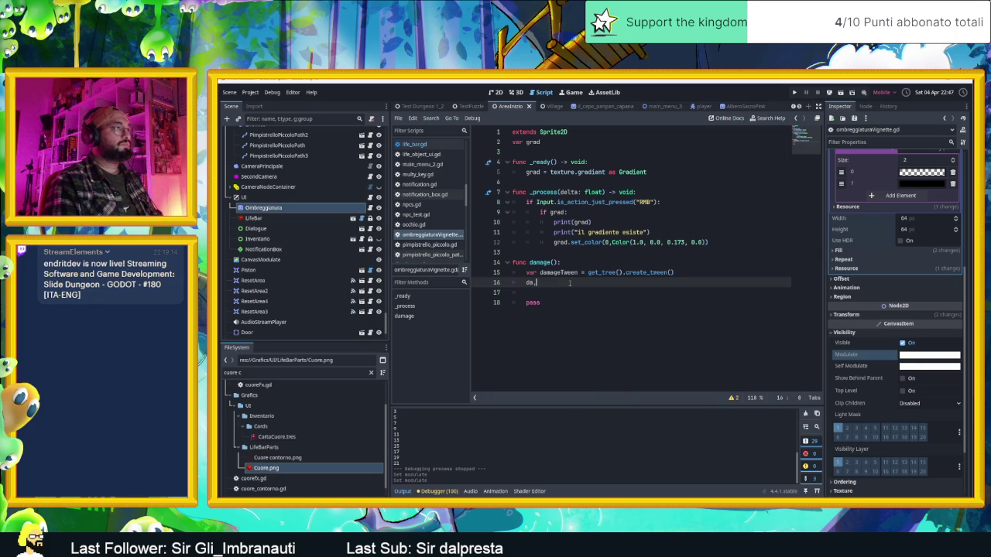
text(age.)
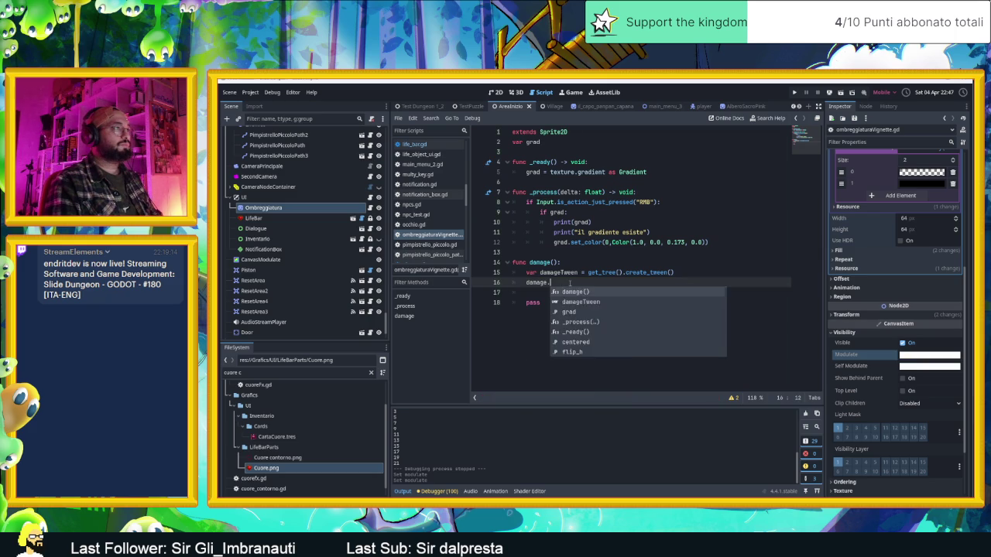
text(tew)
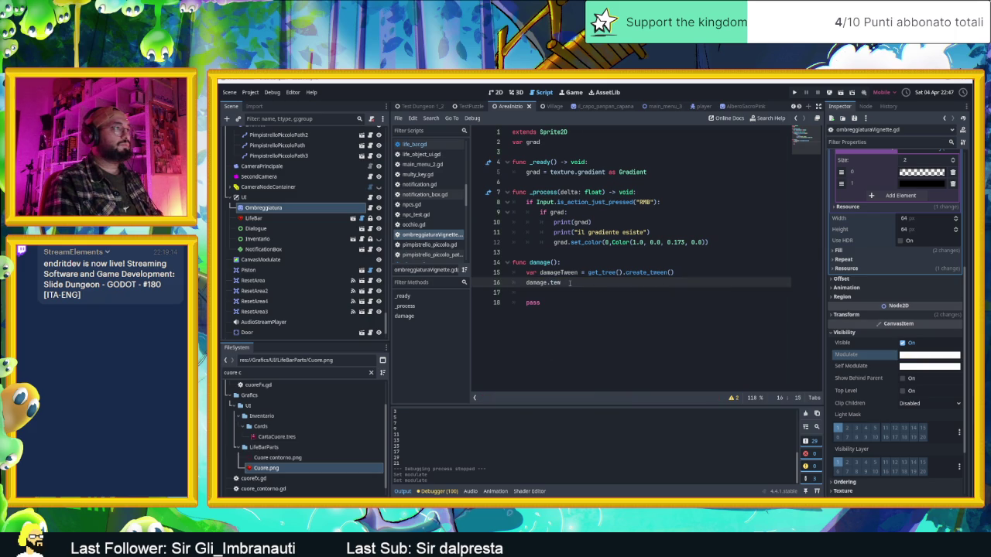
key(BackSpace)
key(BackSpace)
key(BackSpace)
text(Tw)
key(Return)
text(tween)
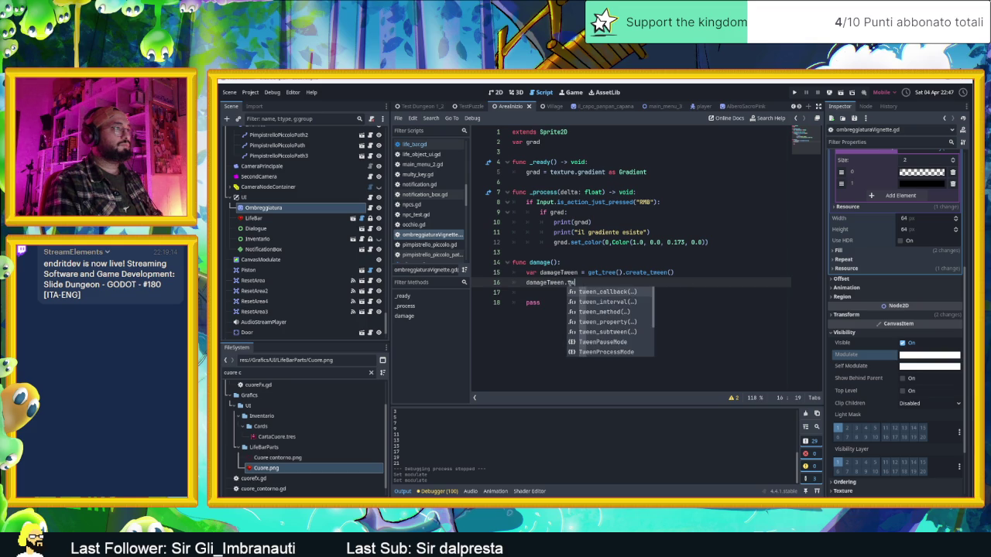
key(Return)
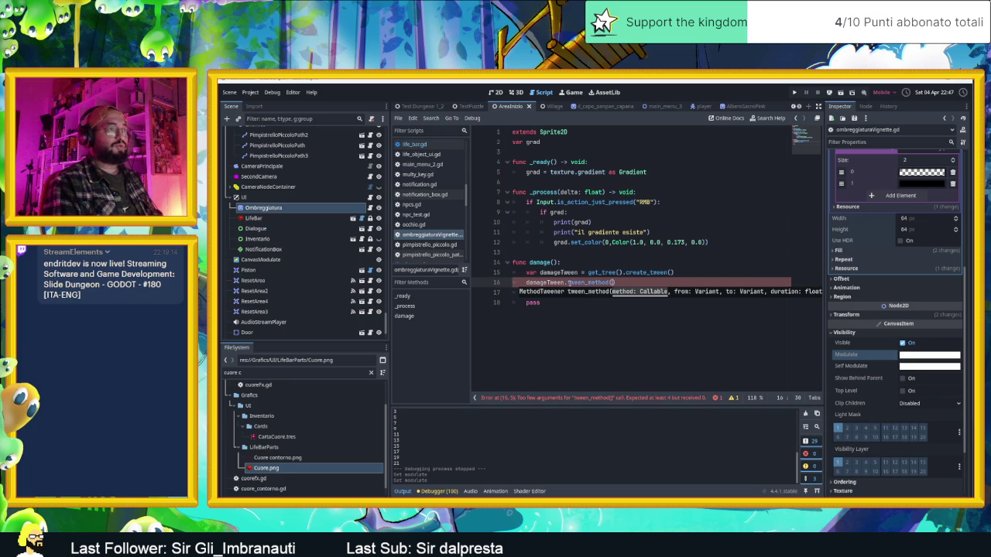
text(func)
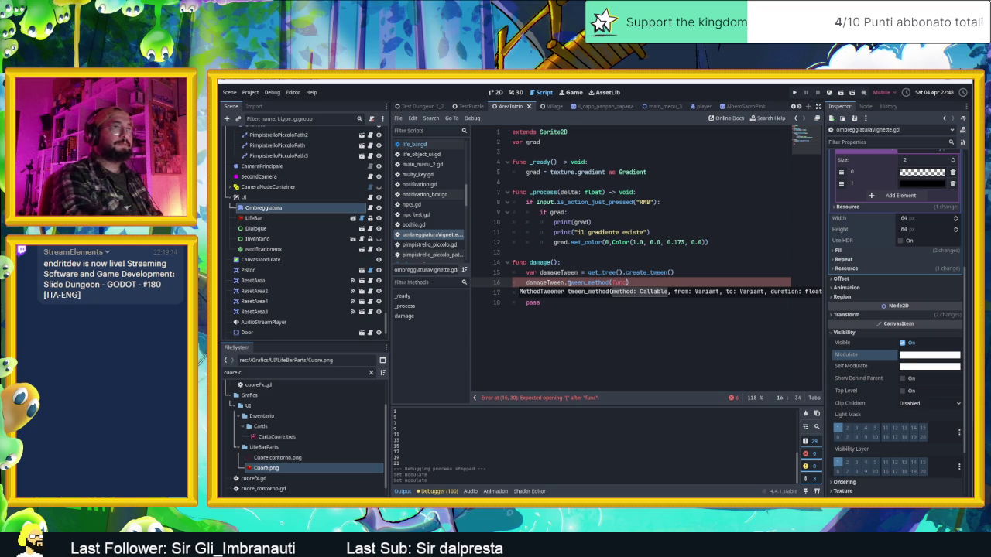
- Check the gradient's first colour value, then return to the code before consulting Gemini
click(922, 172)
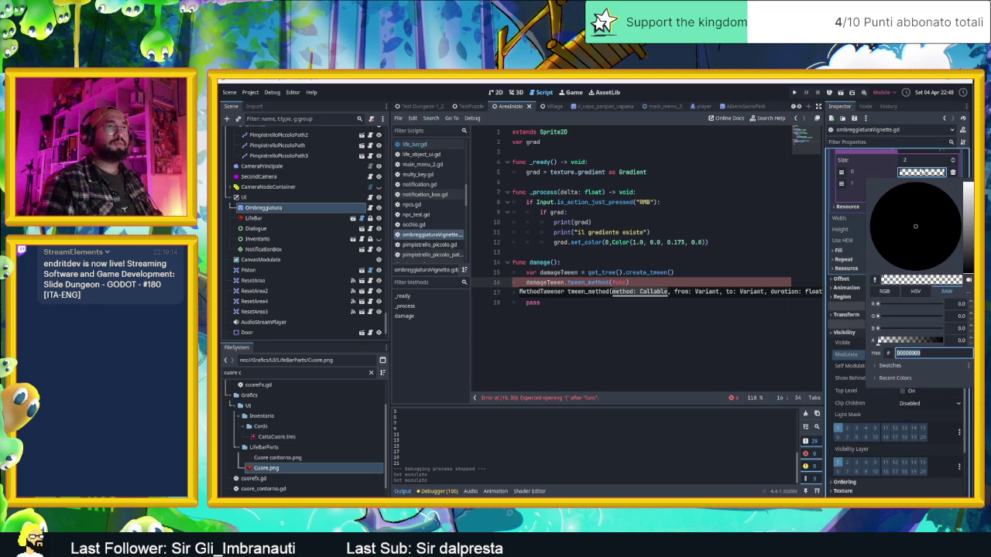
key(Escape)
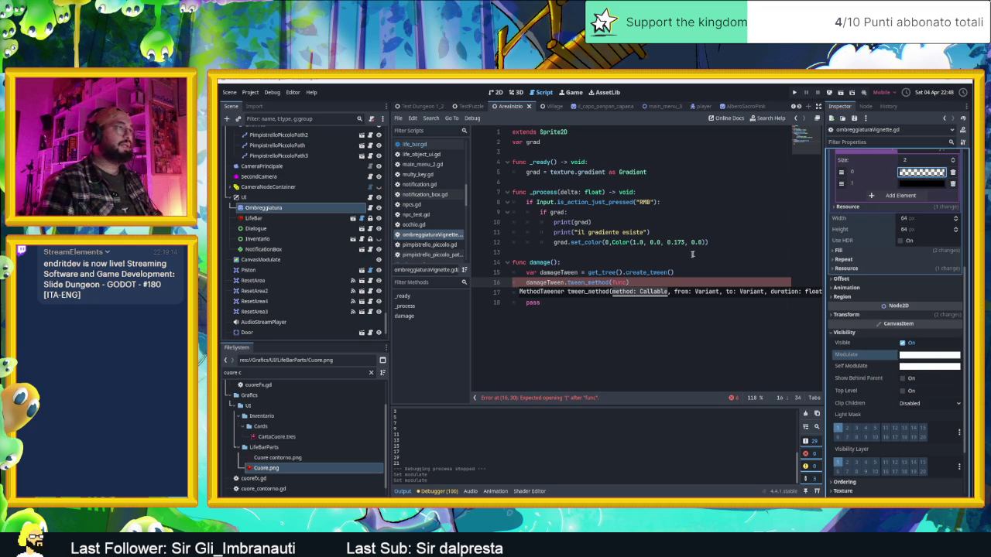
click(654, 282)
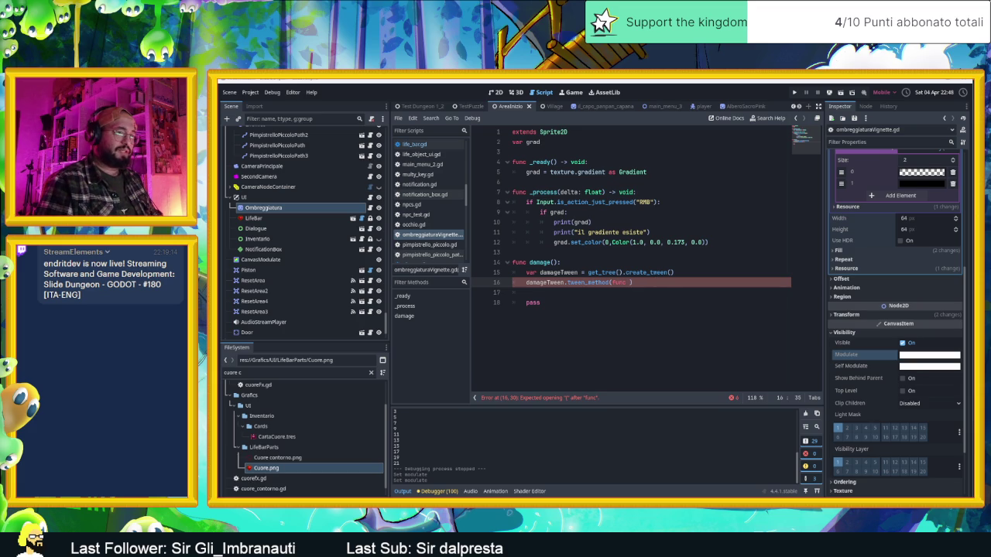
key(alt+Tab)
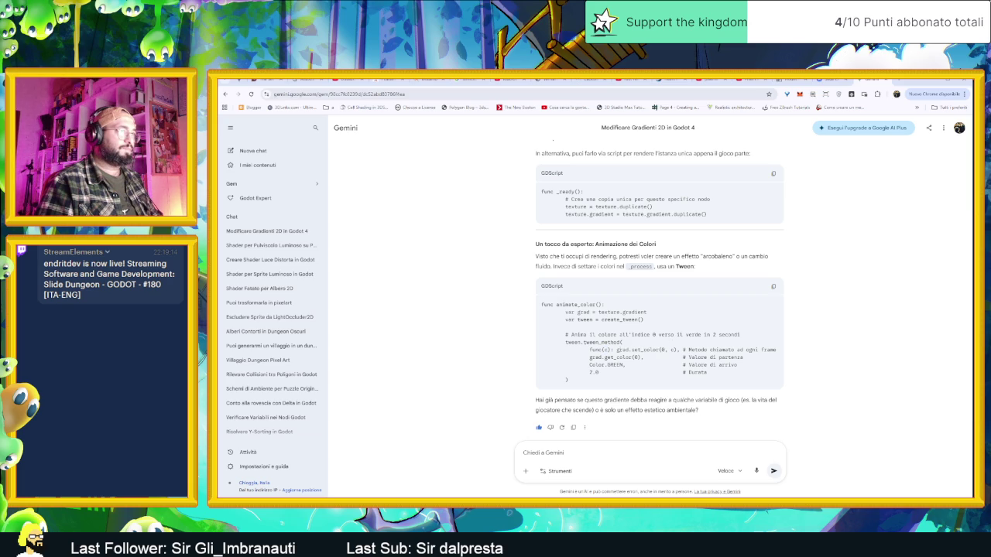
- Add the parameter (c): to line 16's inline func and compare with Gemini's example
key(alt+Tab)
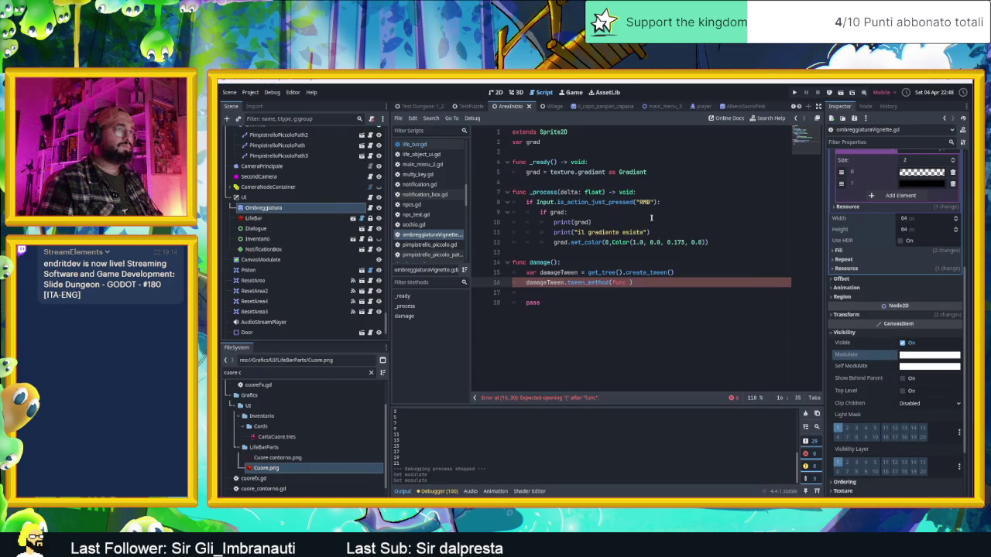
text((c))
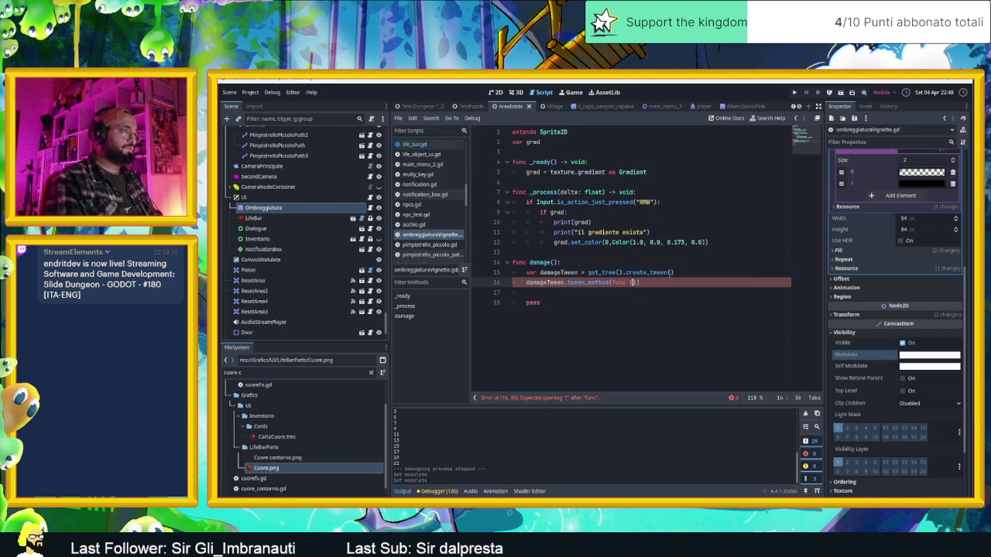
text(:)
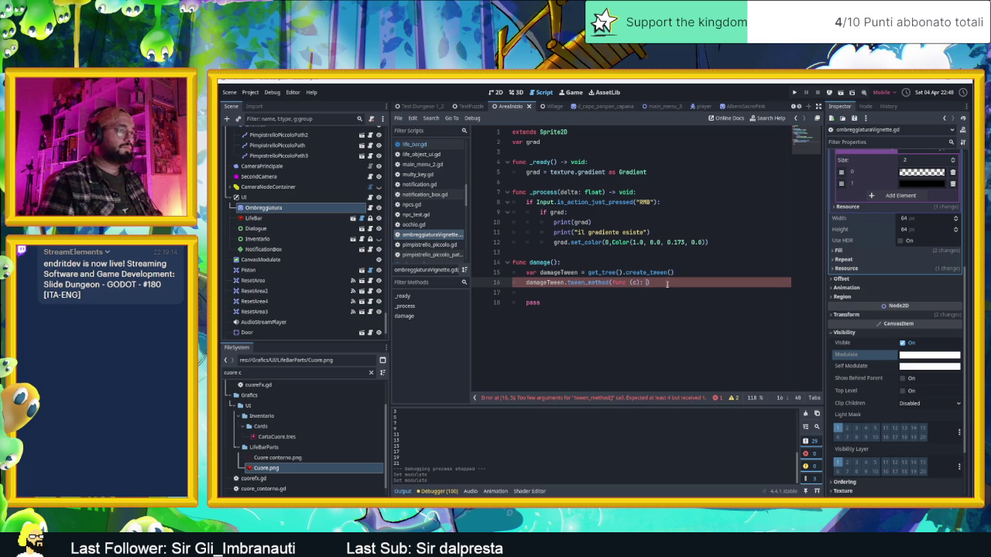
key(alt+Tab)
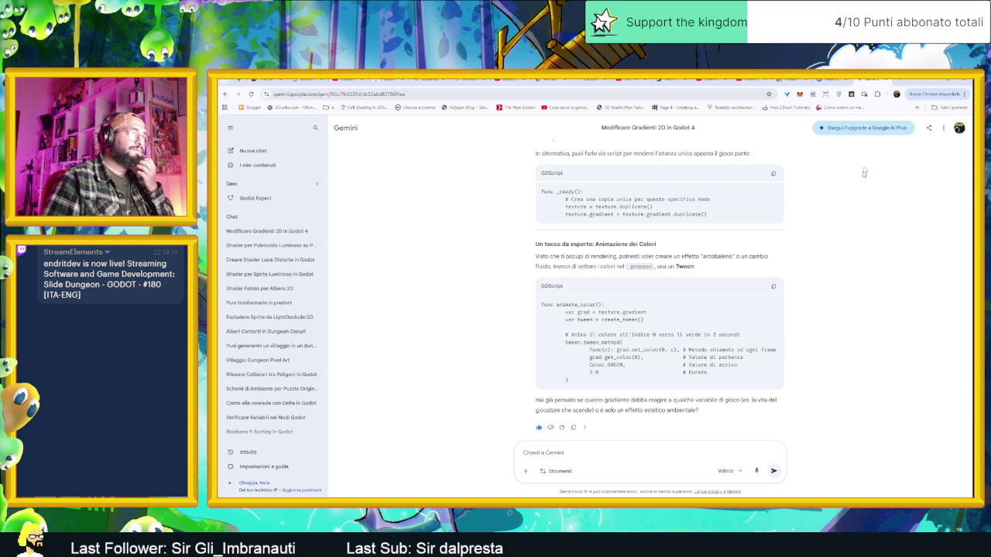
click(928, 83)
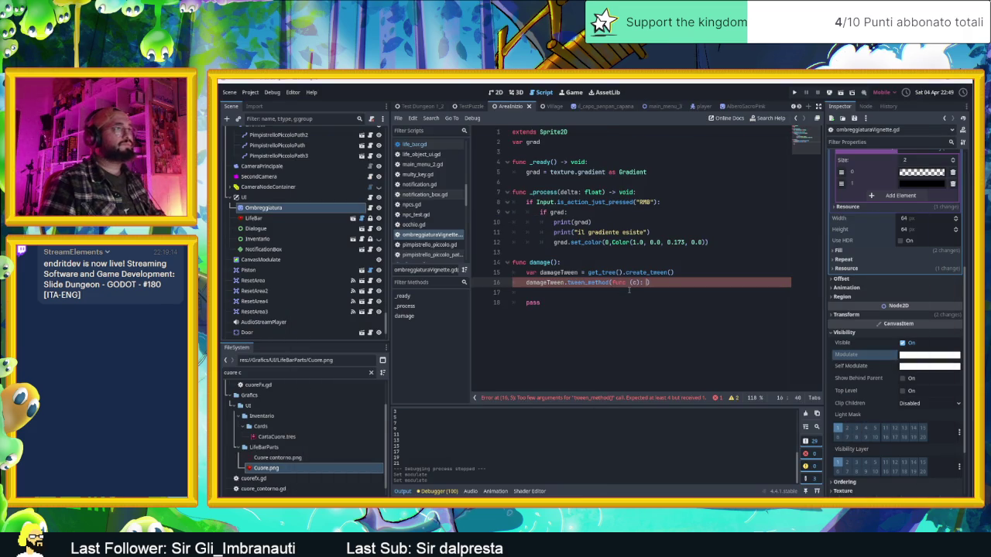
- Complete line 16 as tween_method(func (c): grad.set_color(0,c), grad.get_color(0), 1.0)
text(grad)
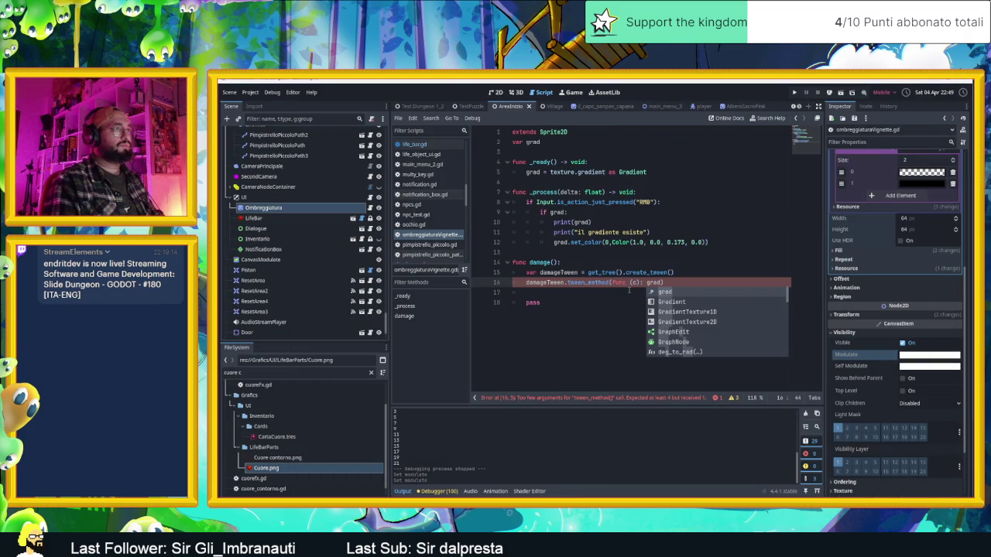
text(.set_)
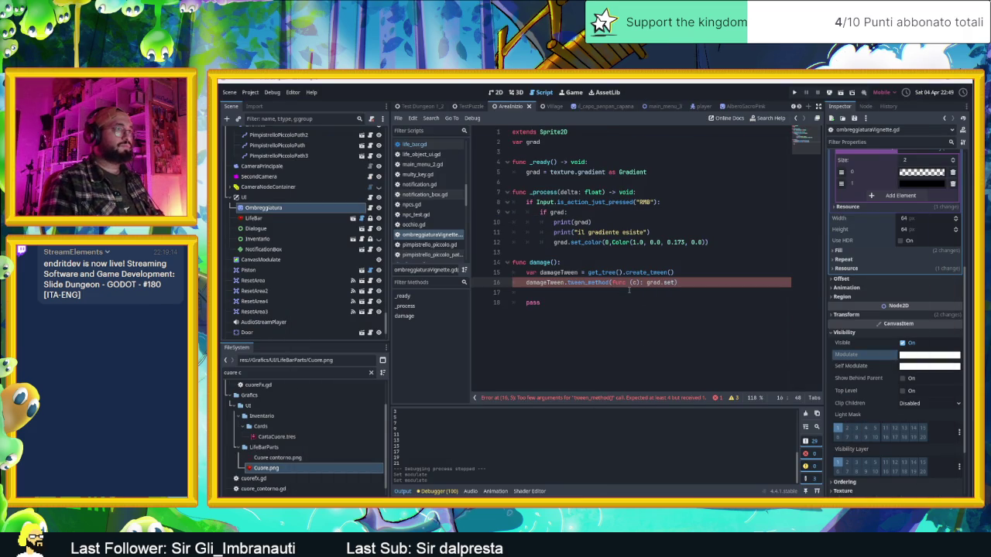
text(color()
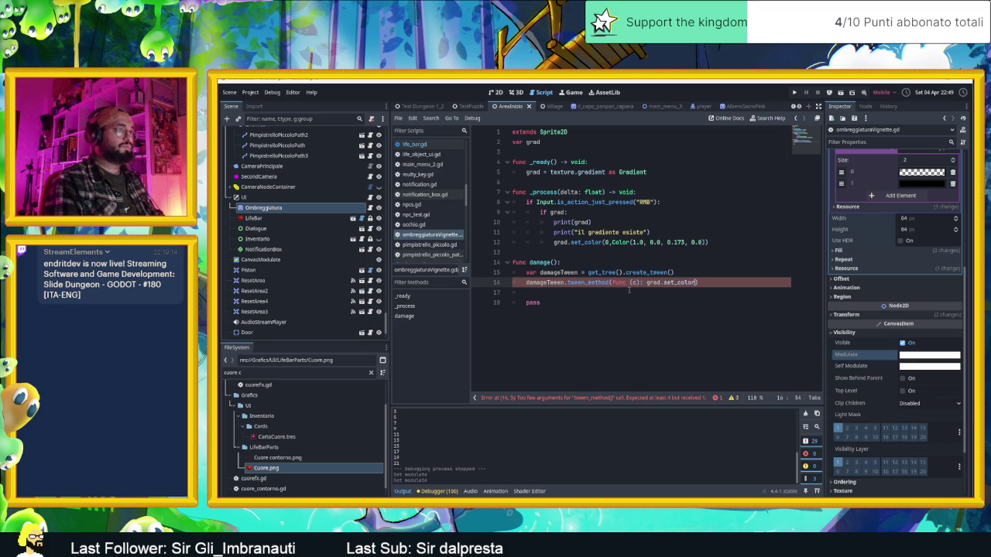
text(0,c)
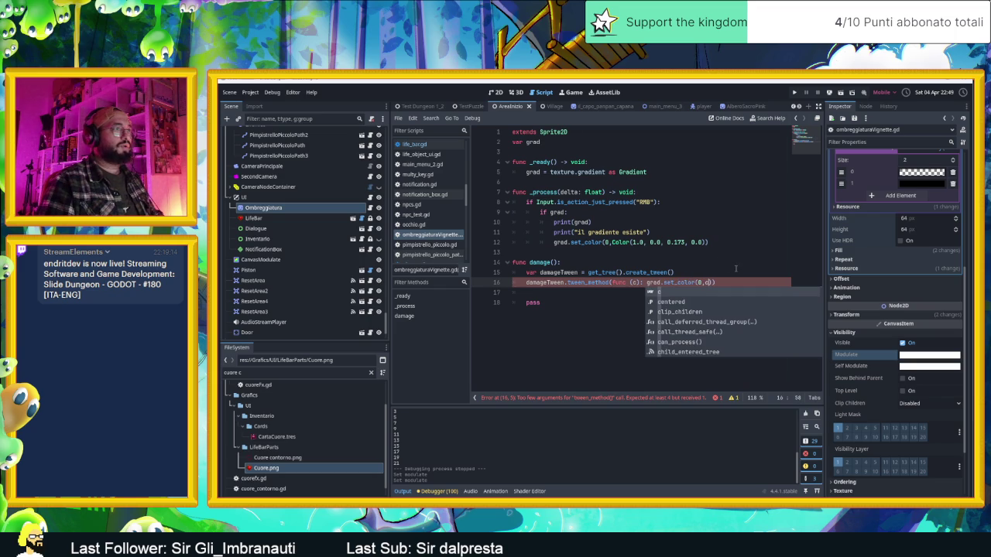
key(Escape)
key(Right)
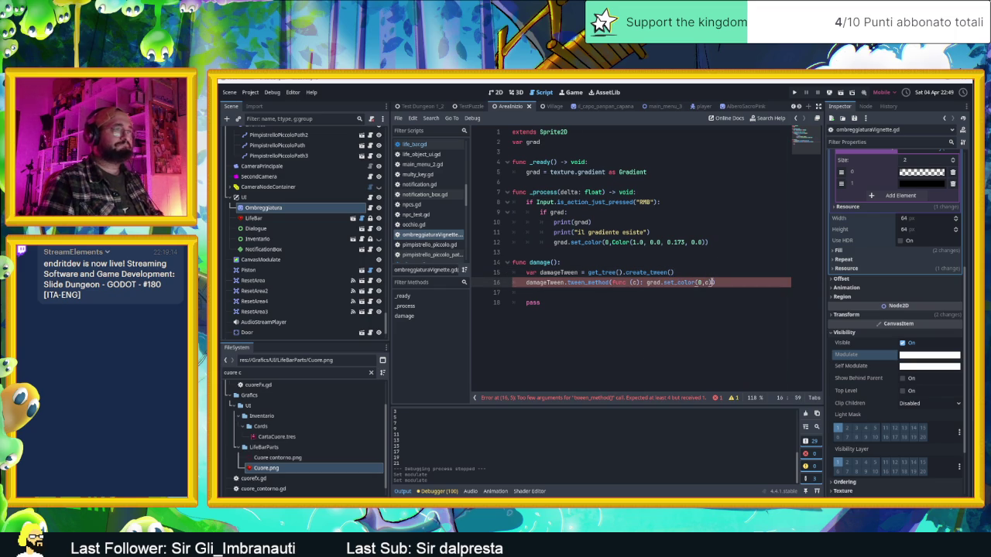
text(,g)
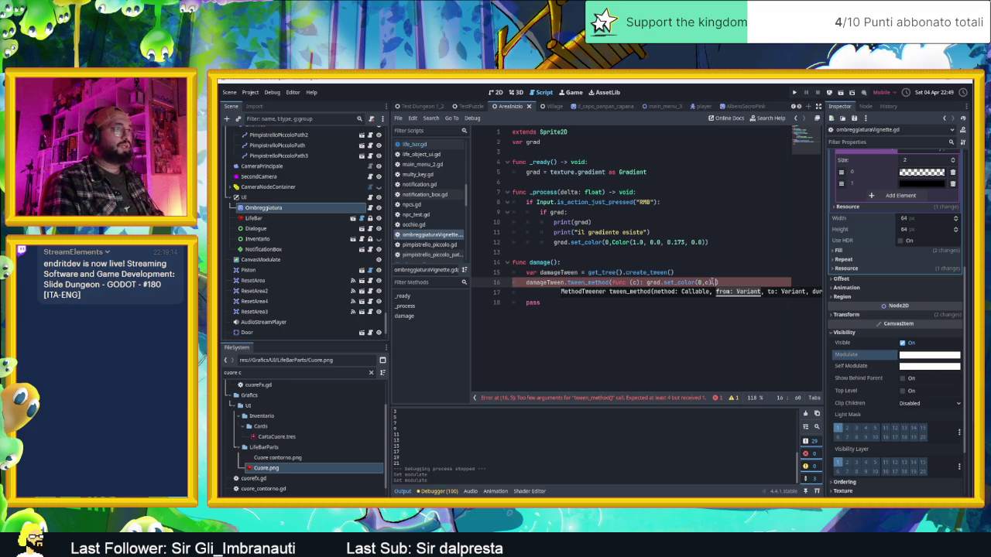
text(rad)
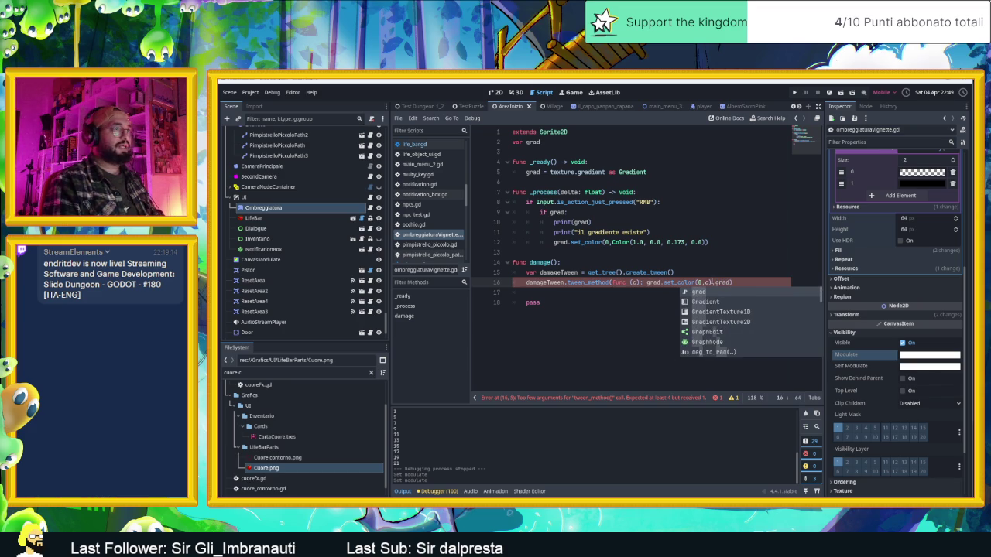
text(.get_c)
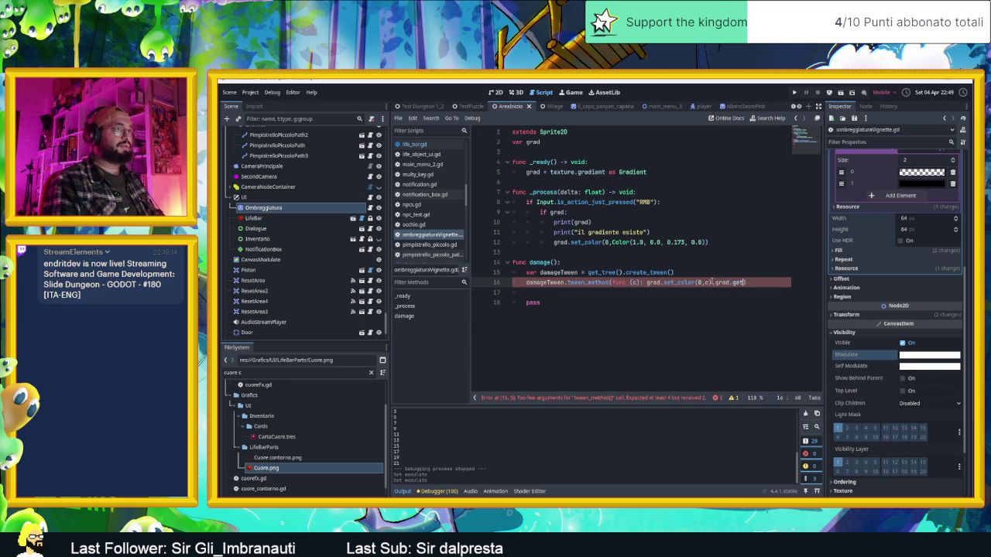
text(olor()
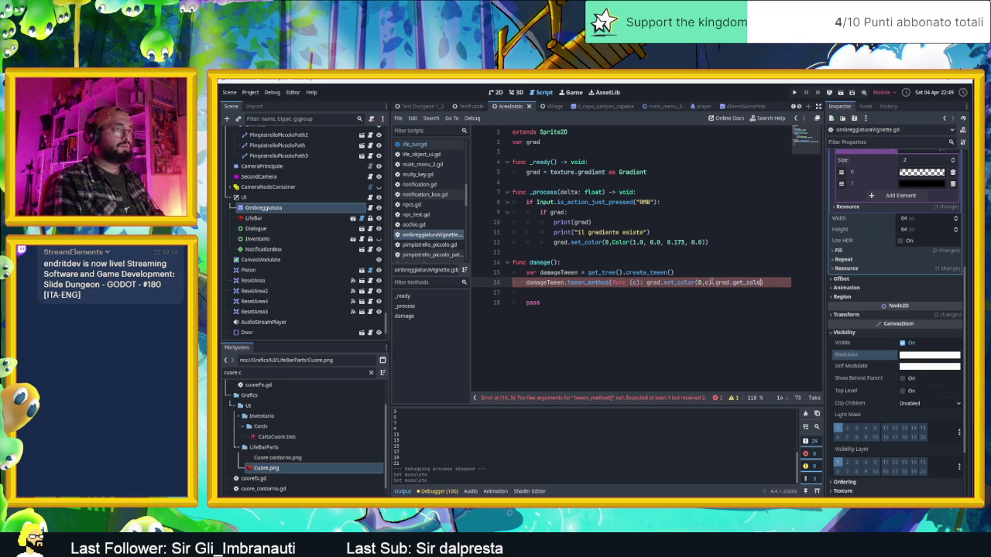
text(0))
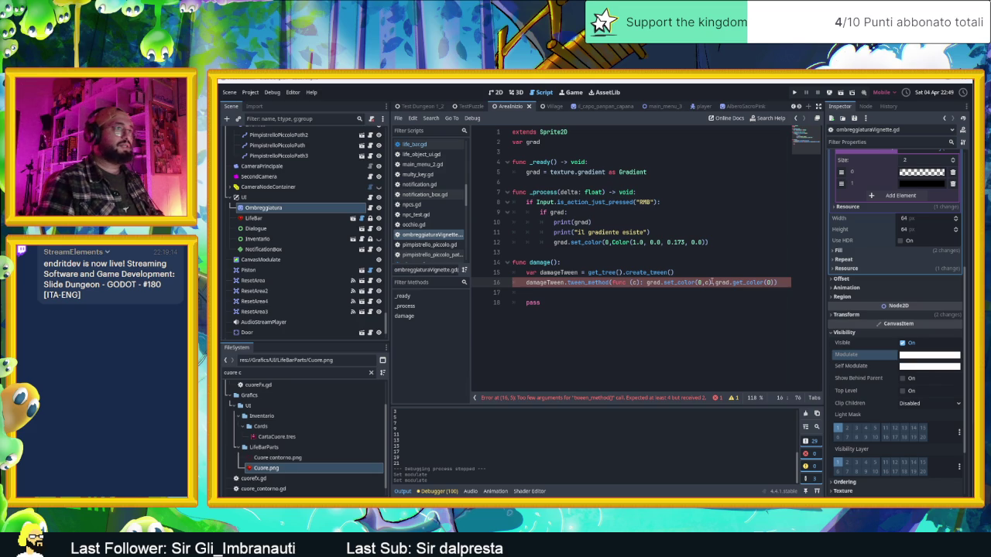
text(,)
text(1.0)
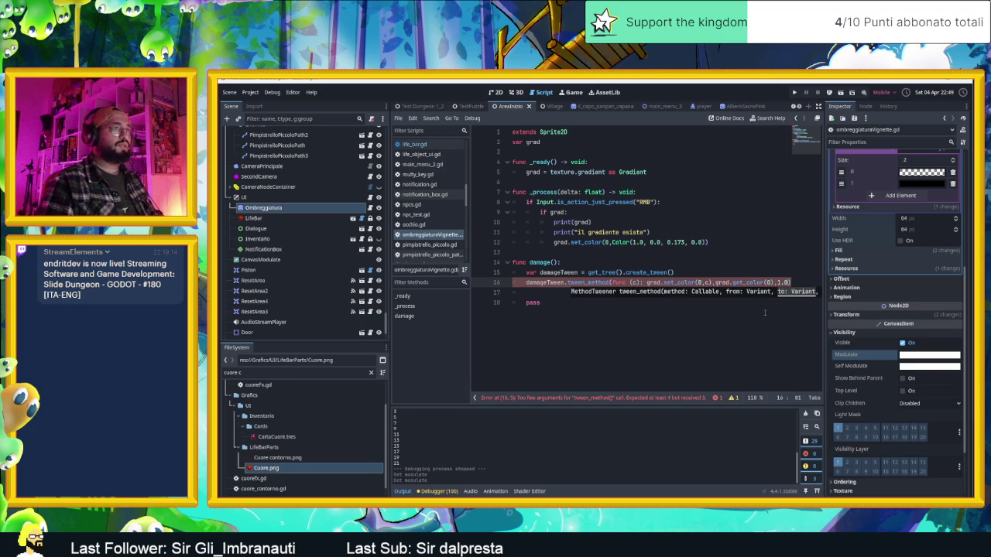
click(765, 313)
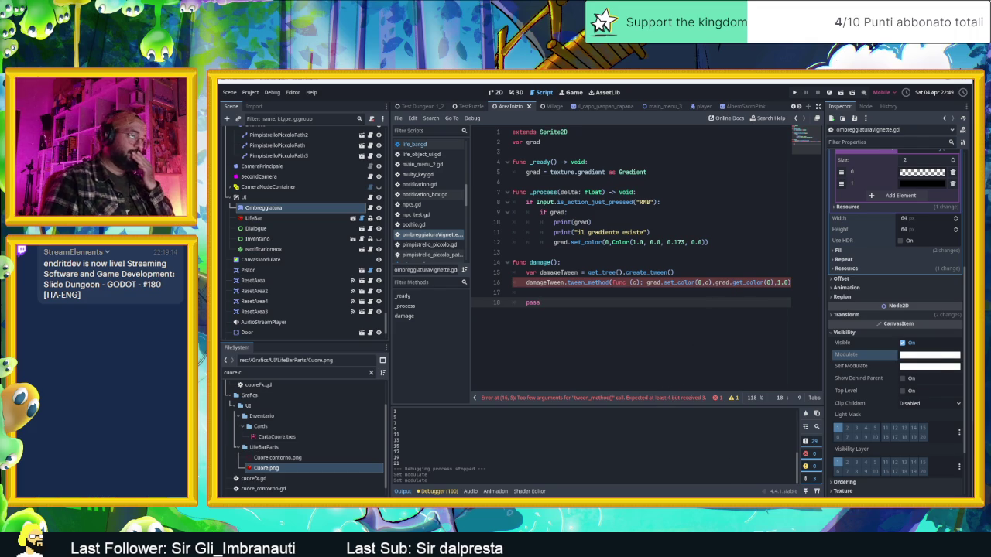
key(alt+Tab)
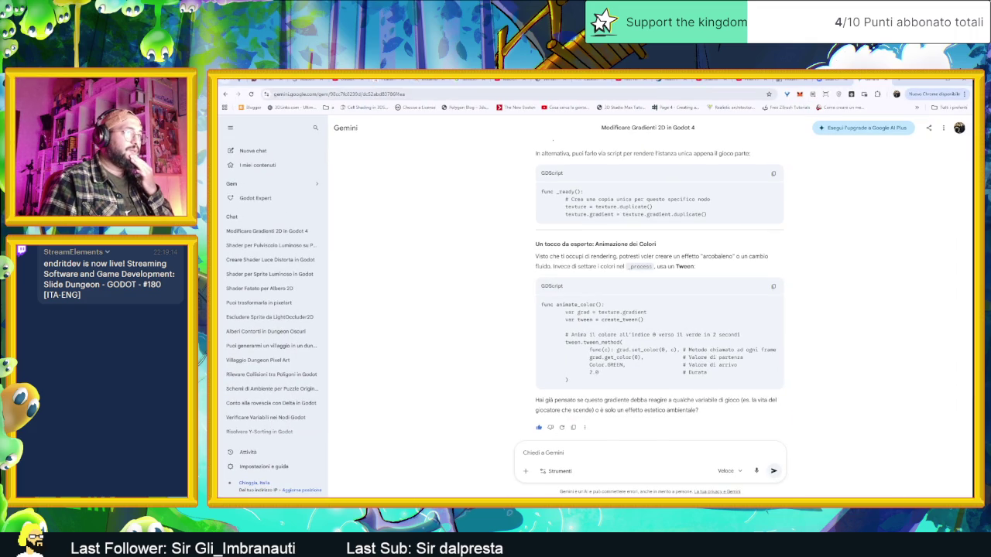
- Highlight Gemini's func(c) callback and grad.get_color(0) start-value lines for comparison
drag(677, 350, 625, 350)
drag(592, 350, 590, 350)
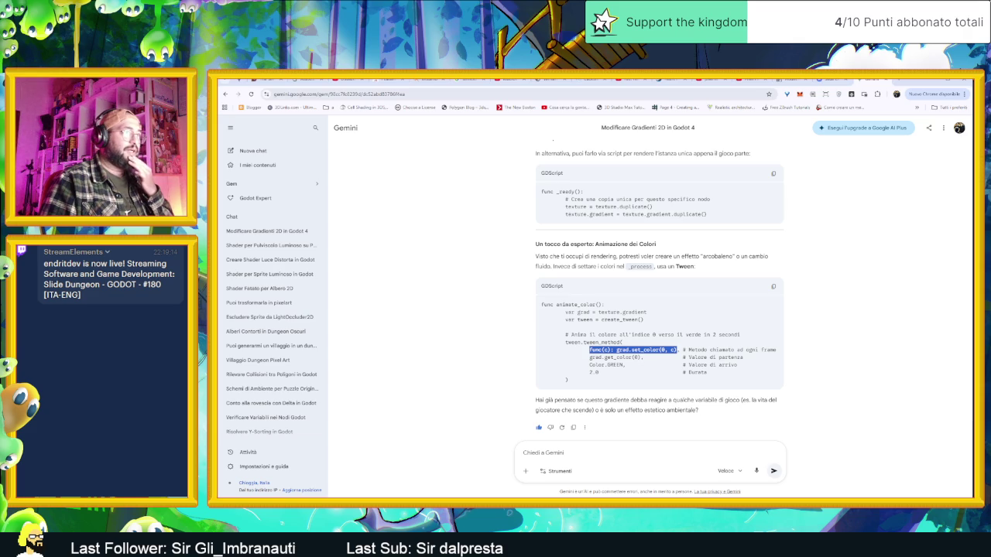
click(619, 350)
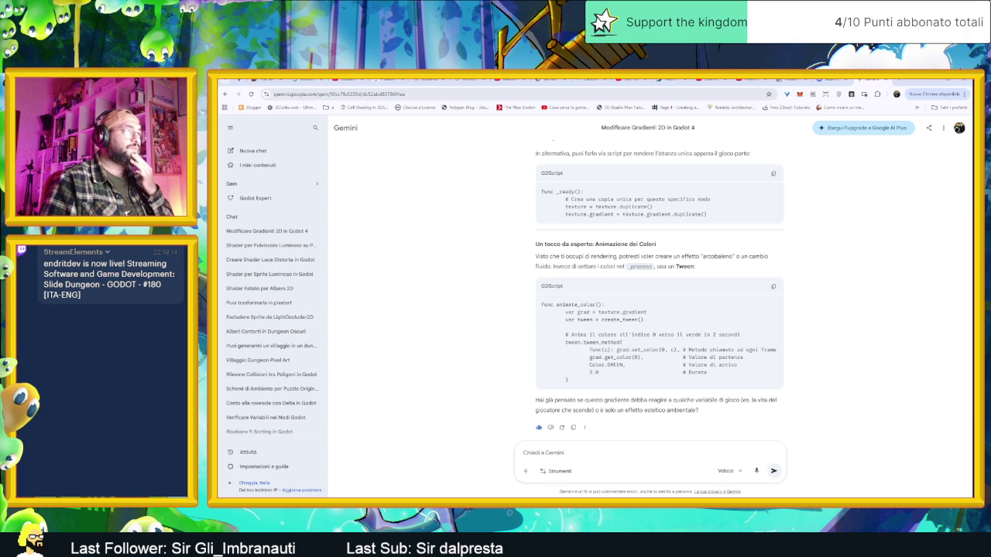
drag(642, 357, 591, 357)
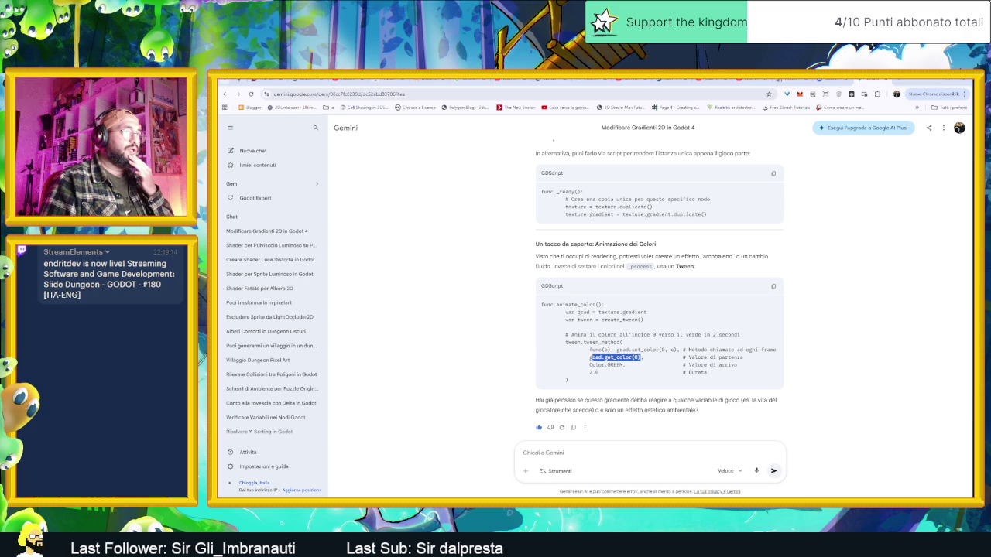
click(638, 362)
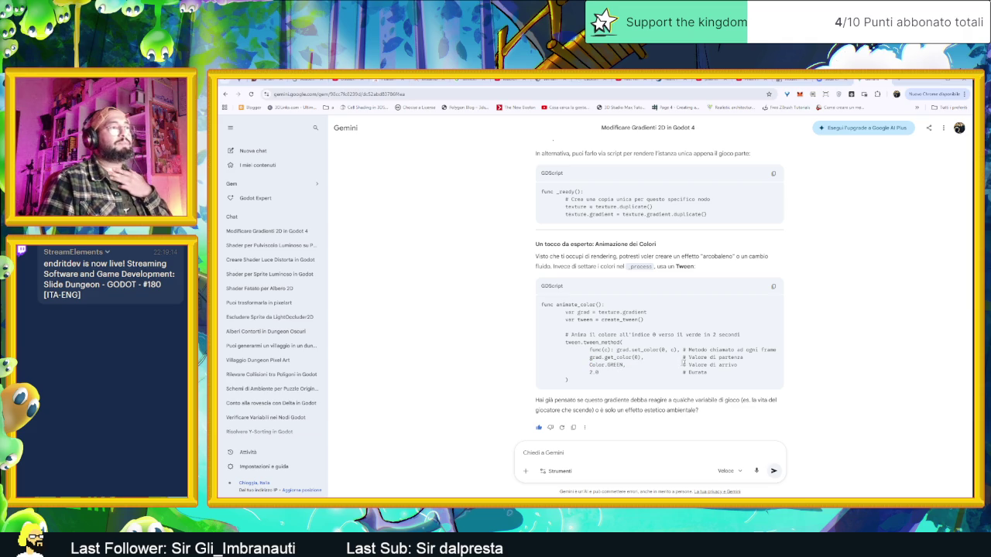
key(alt+Tab)
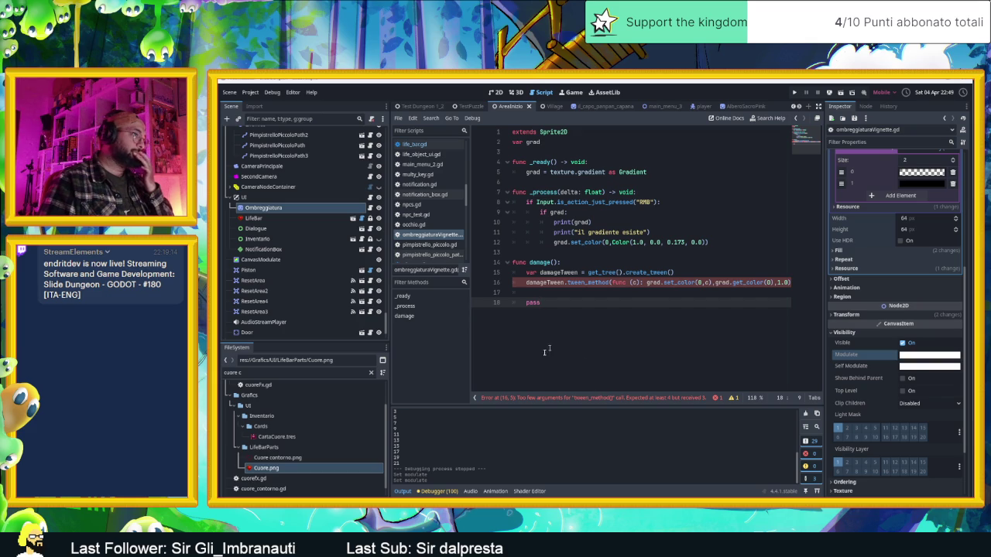
- Append a Color() argument before the closing parenthesis of line 16's tween call
click(736, 282)
key(BackSpace)
text(g)
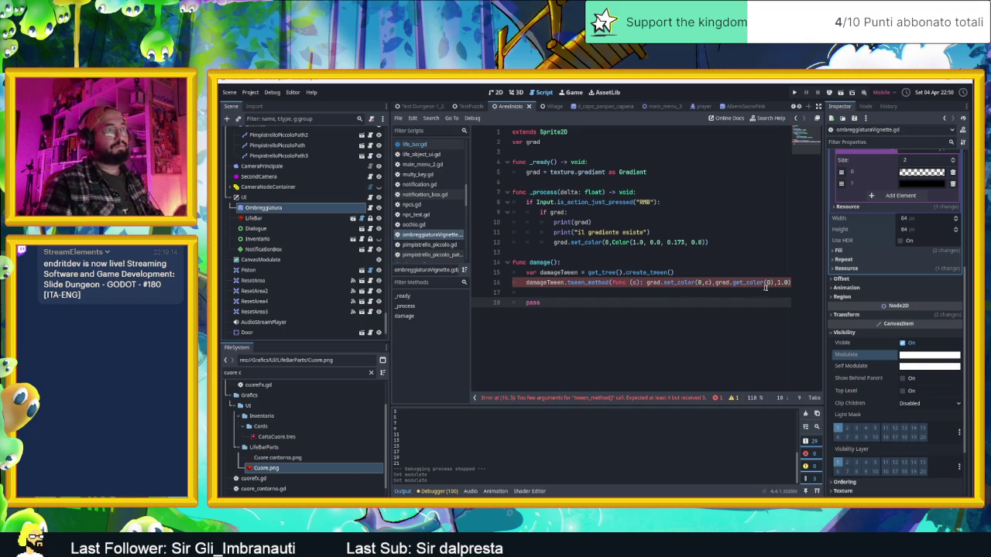
click(789, 283)
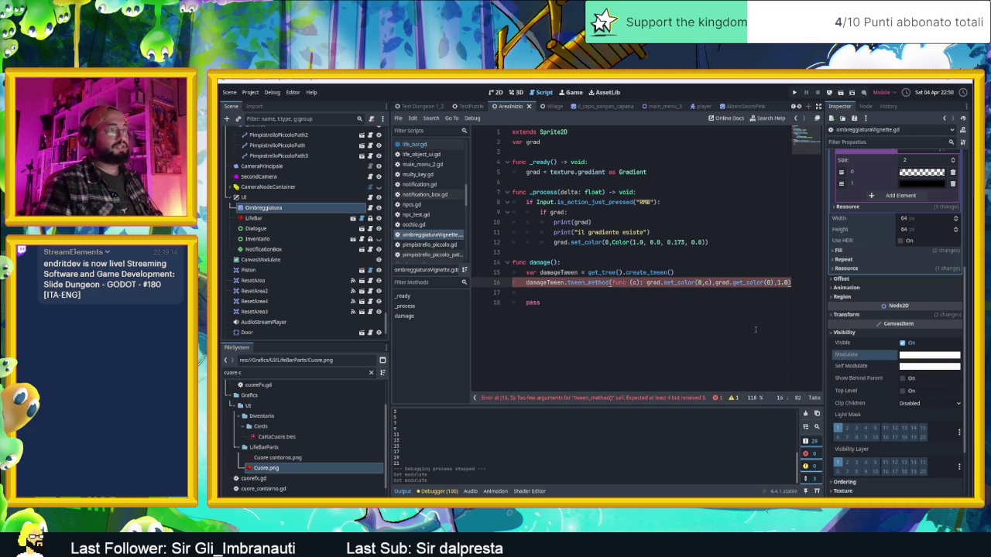
key(Left)
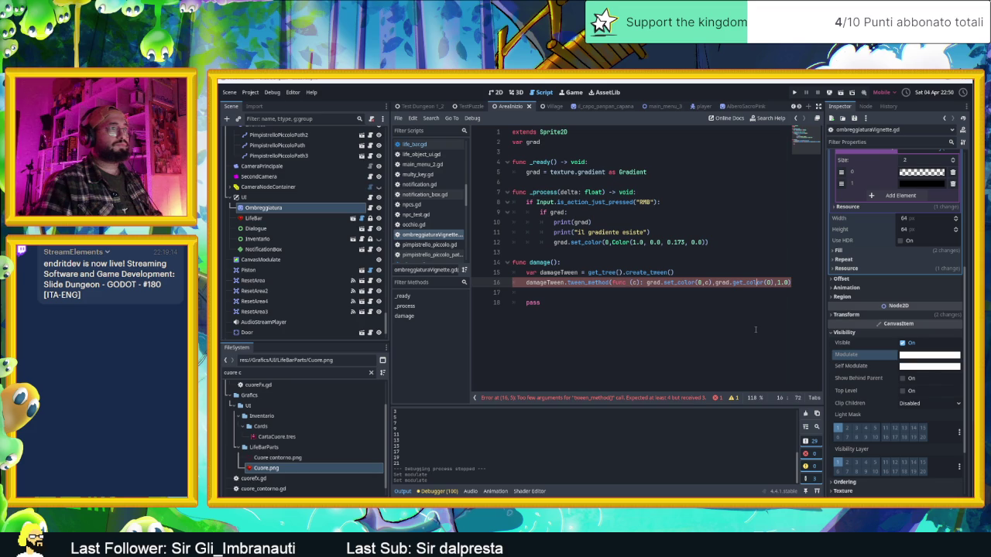
text(,)
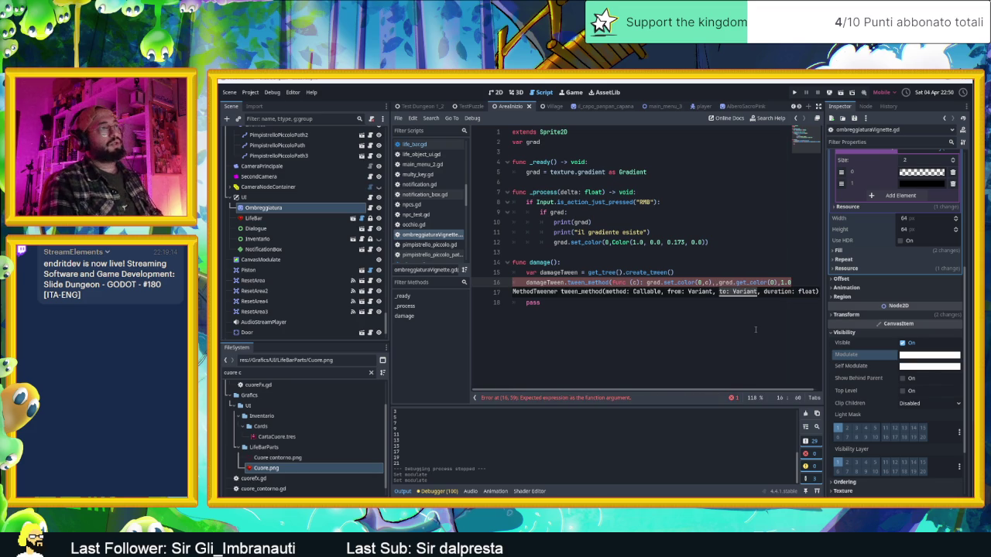
text(Color()
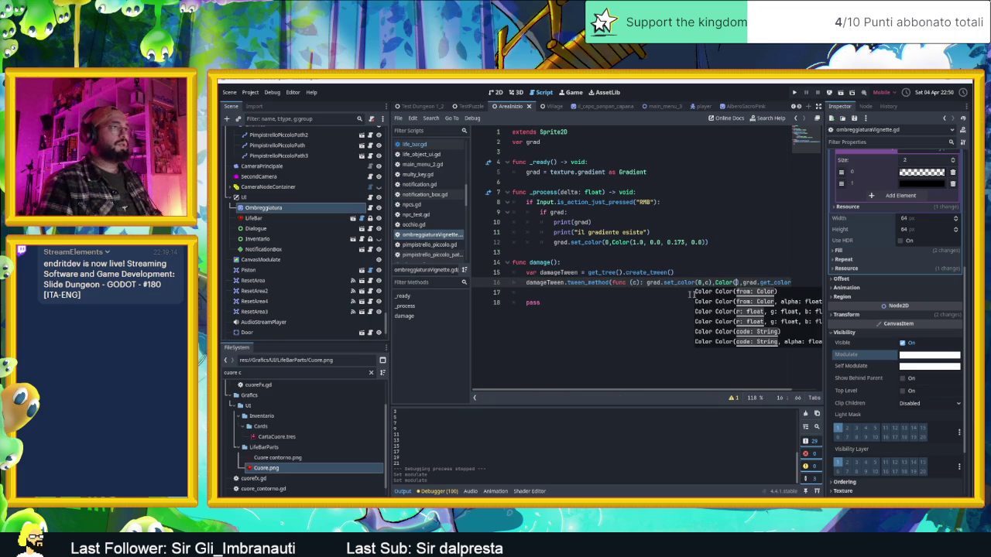
- Set that Color to transparent black (0, 0, 0, 0) with the colour picker
right_click(720, 285)
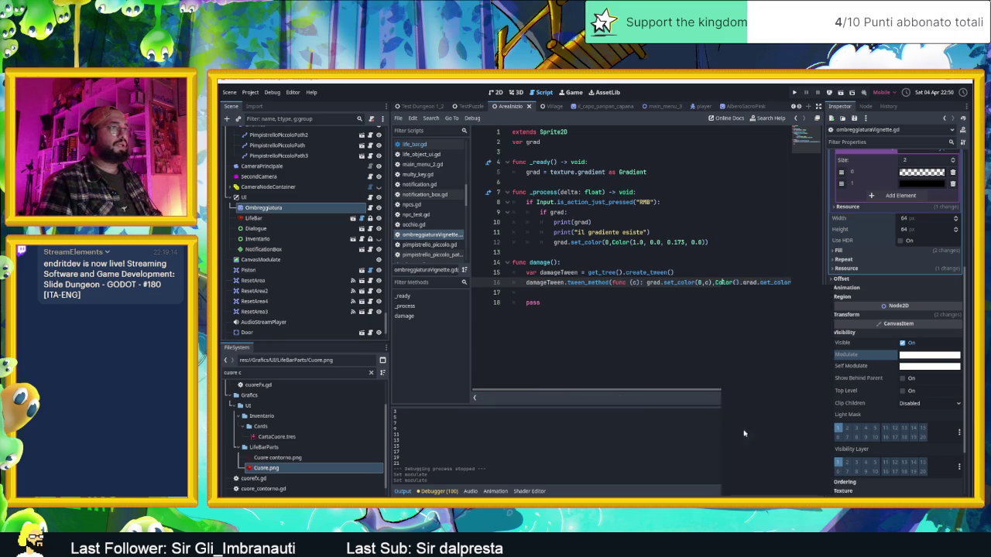
click(737, 431)
drag(823, 358, 823, 380)
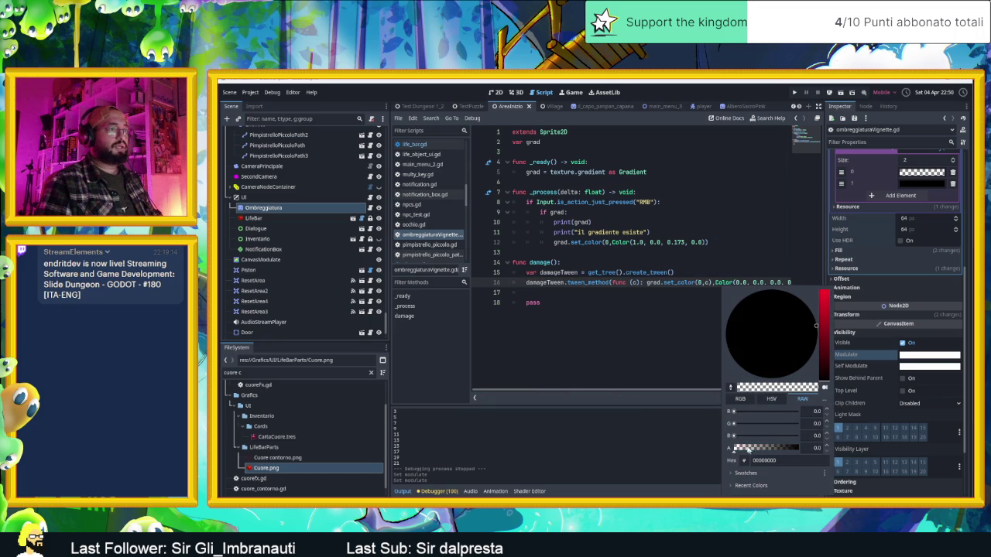
click(737, 450)
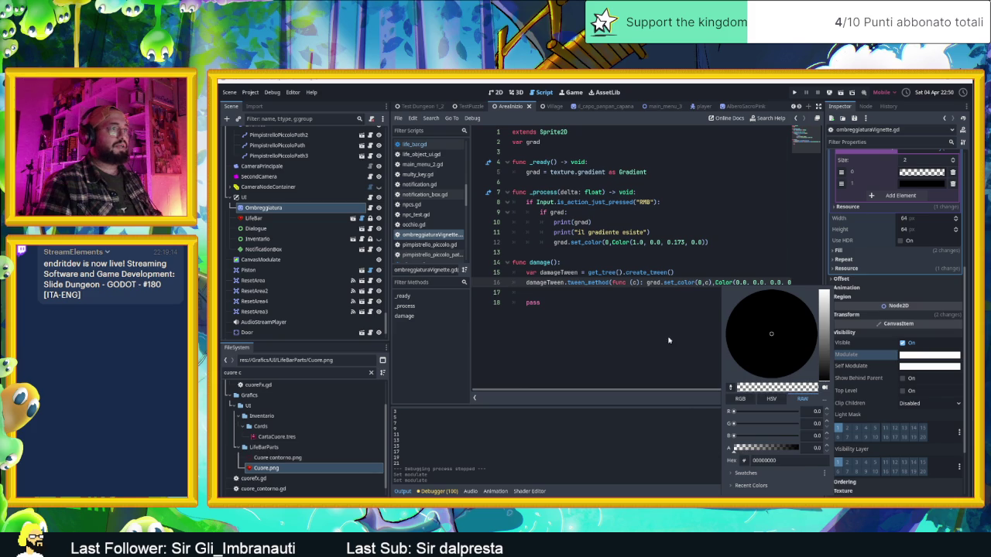
click(671, 339)
drag(695, 385, 785, 393)
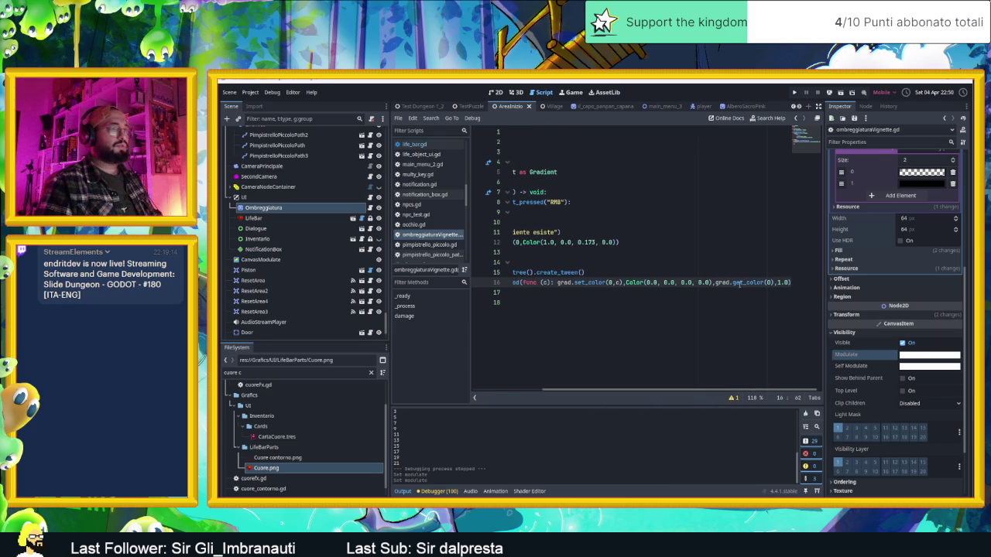
- Cut the Color(0.0, 0.0, 0.0, 0.0) argument and delete the leftover extra comma
click(712, 282)
drag(712, 282, 627, 282)
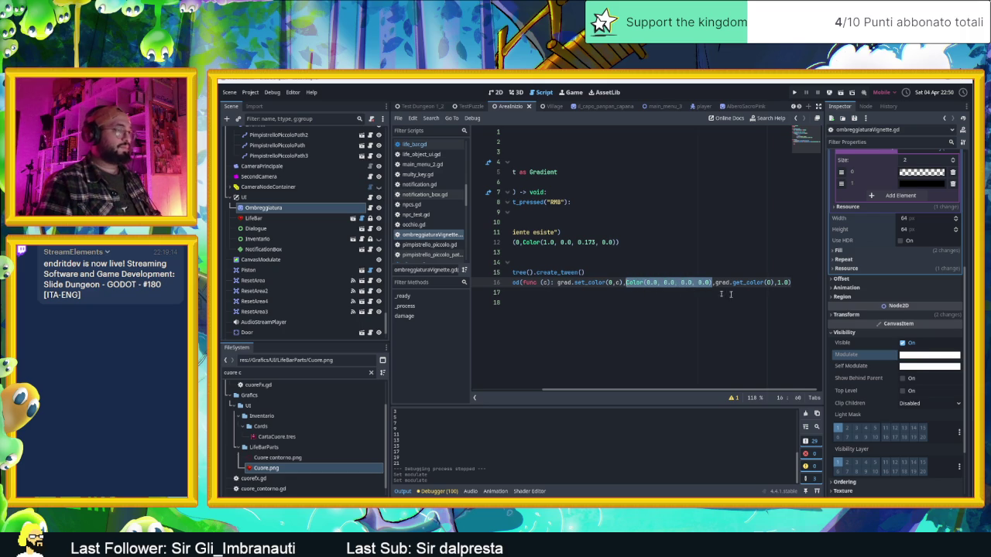
key(alt+Tab)
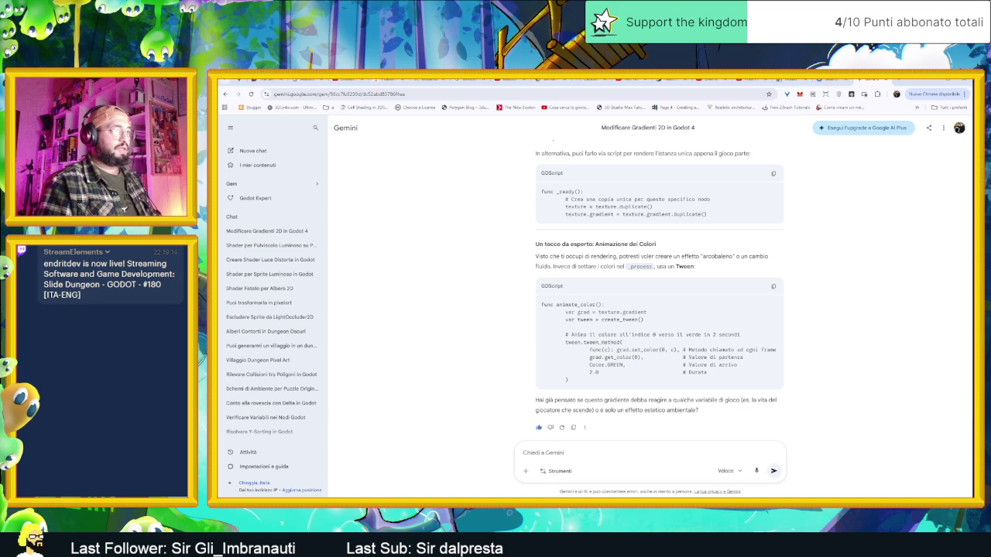
key(alt+Tab)
key(Delete)
key(BackSpace)
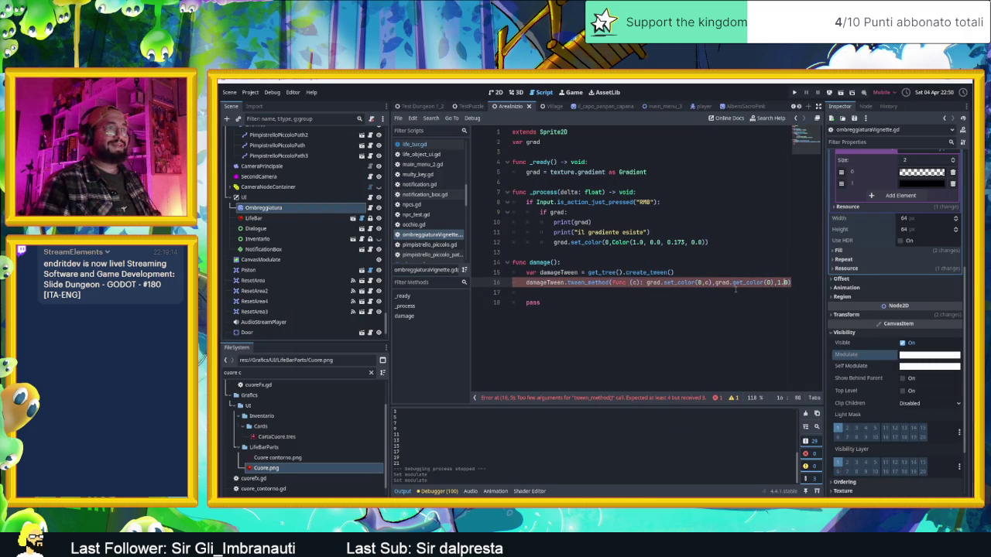
- Paste Color(0.0, 0.0, 0.0, 0.0) after grad.get_color(0) as the tween's end value
key(Left)
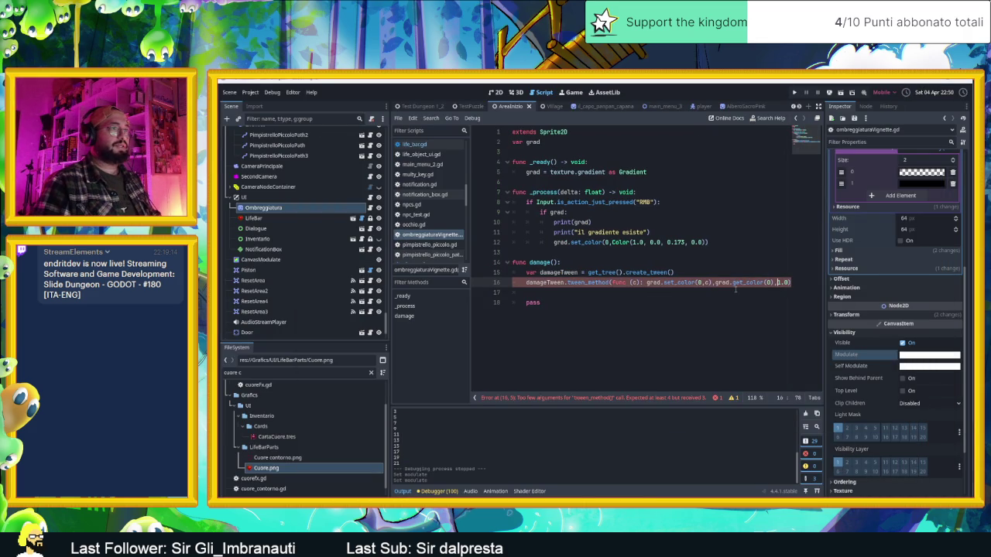
key(ctrl+v)
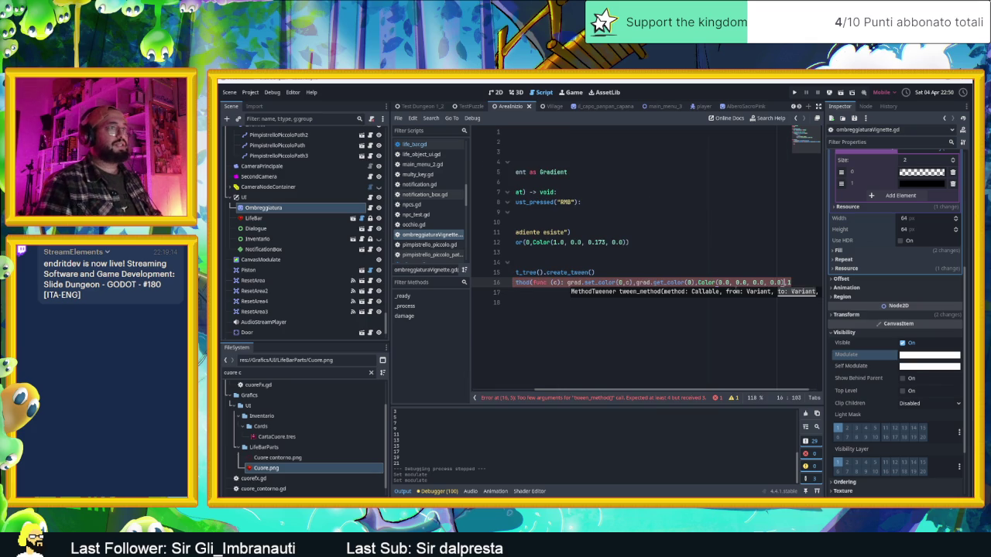
click(747, 316)
text(pass)
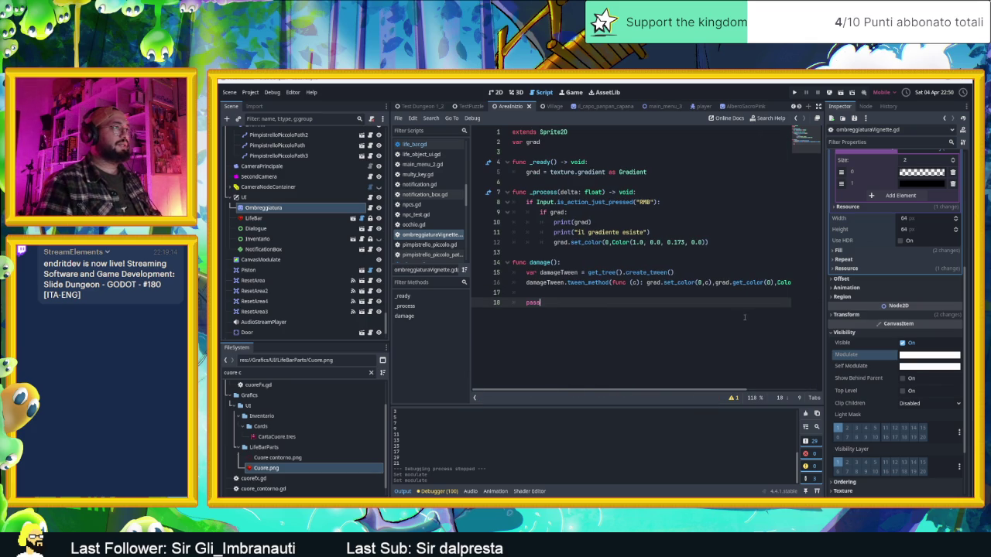
- Insert grad.set_color(0, Color(1.0, 0.0, 0.0, 0.0)) on a new line after create_tween()
click(575, 256)
click(680, 272)
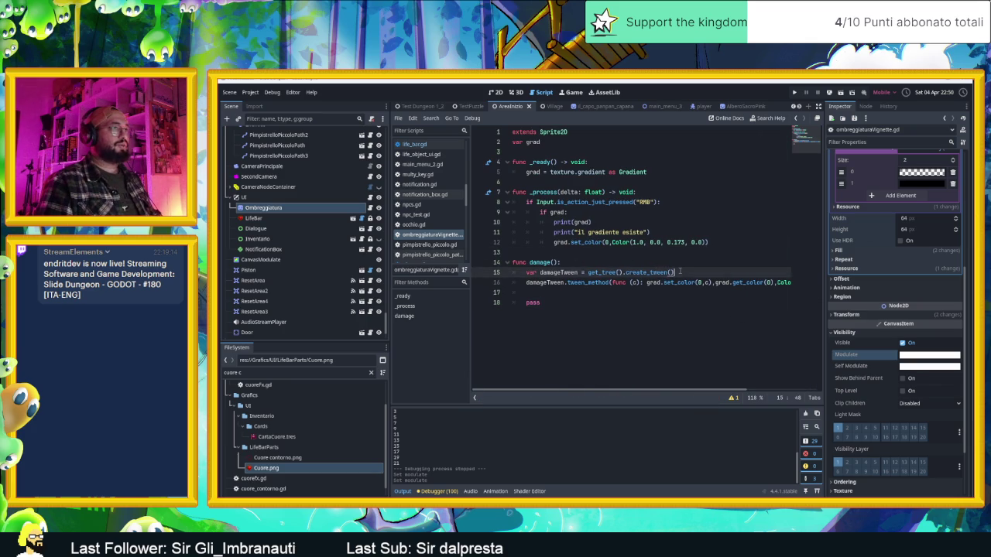
key(Return)
text(var )
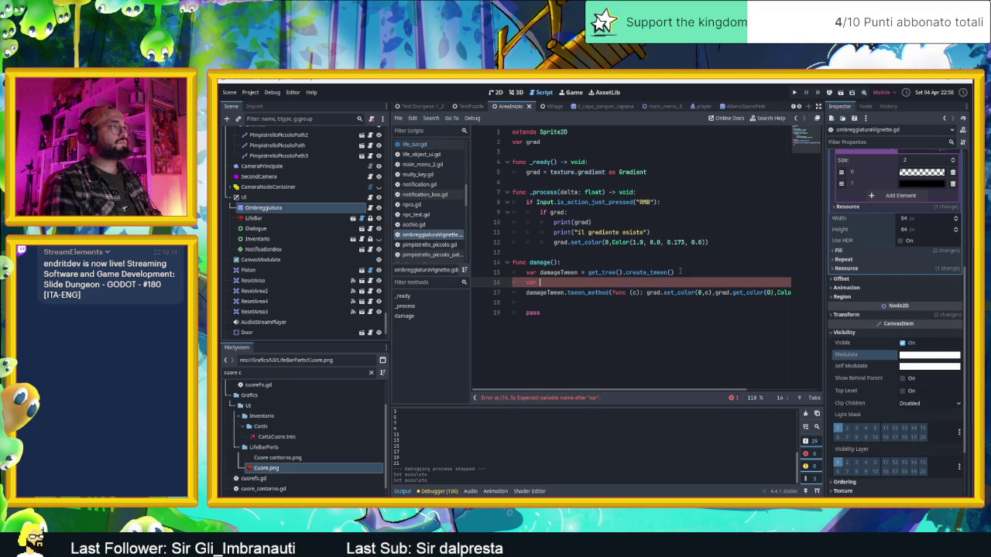
text(grad)
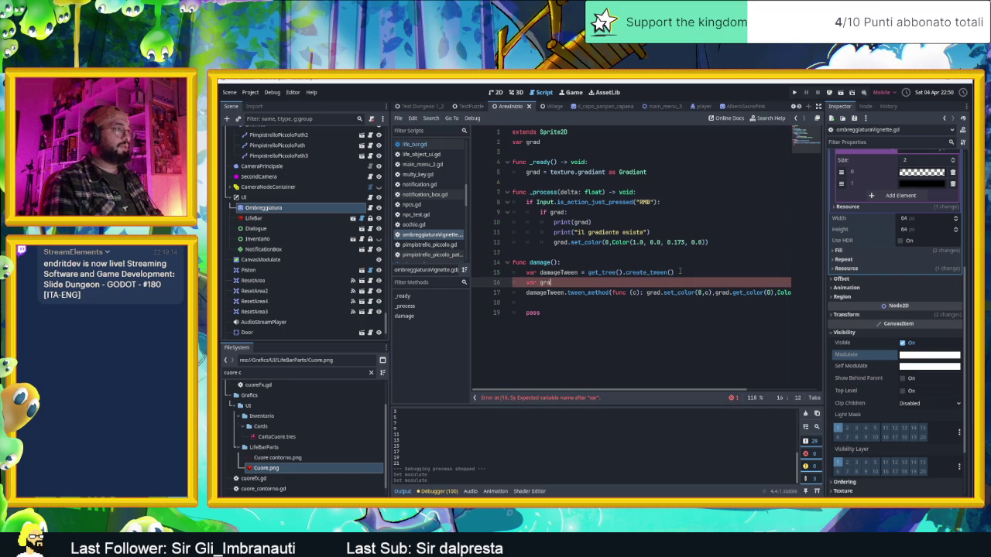
text(.set_color(0,Color(1.0, 0.0, 0.0, 0.0))
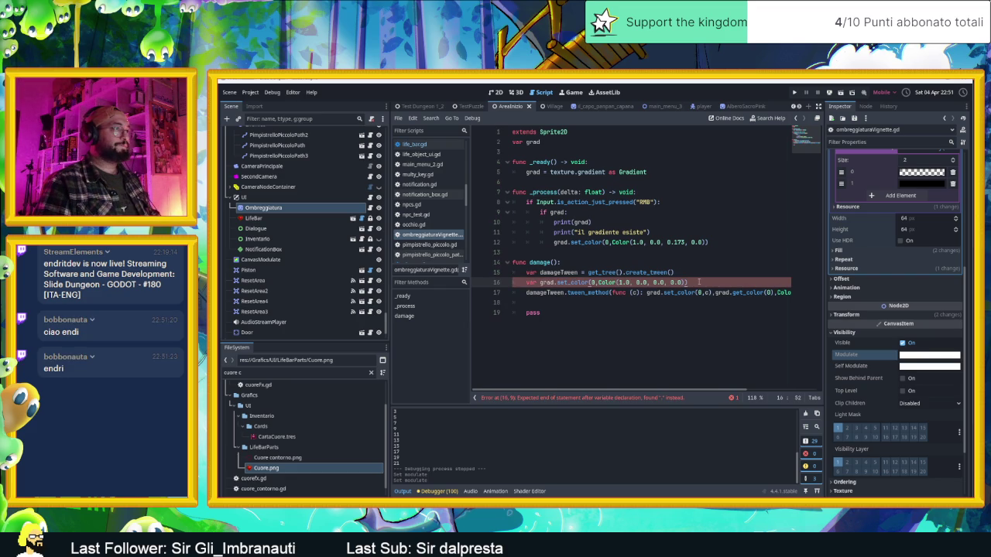
- Delete the stray var keyword and leftover pass line, and save the script
click(527, 283)
double_click(532, 283)
key(BackSpace)
key(ctrl+s)
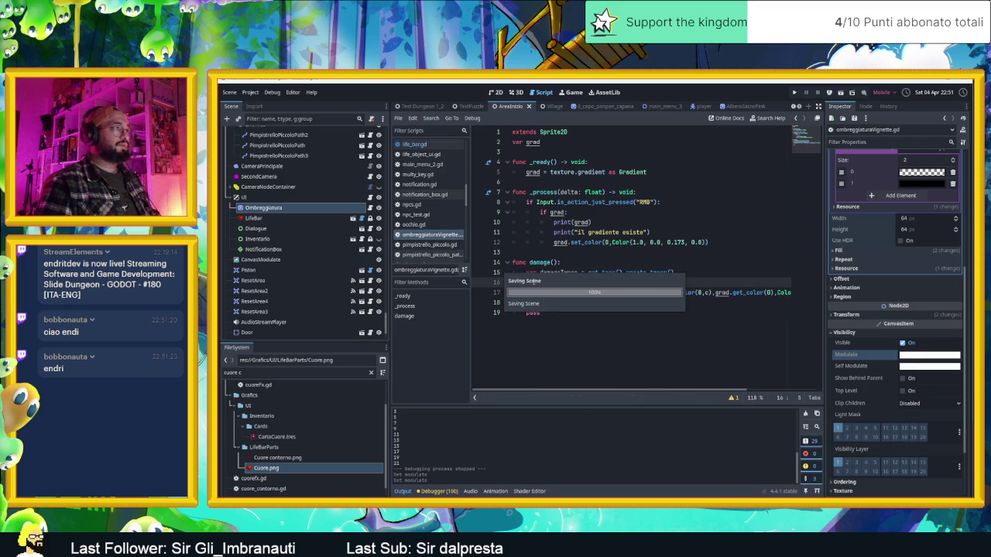
double_click(535, 313)
key(BackSpace)
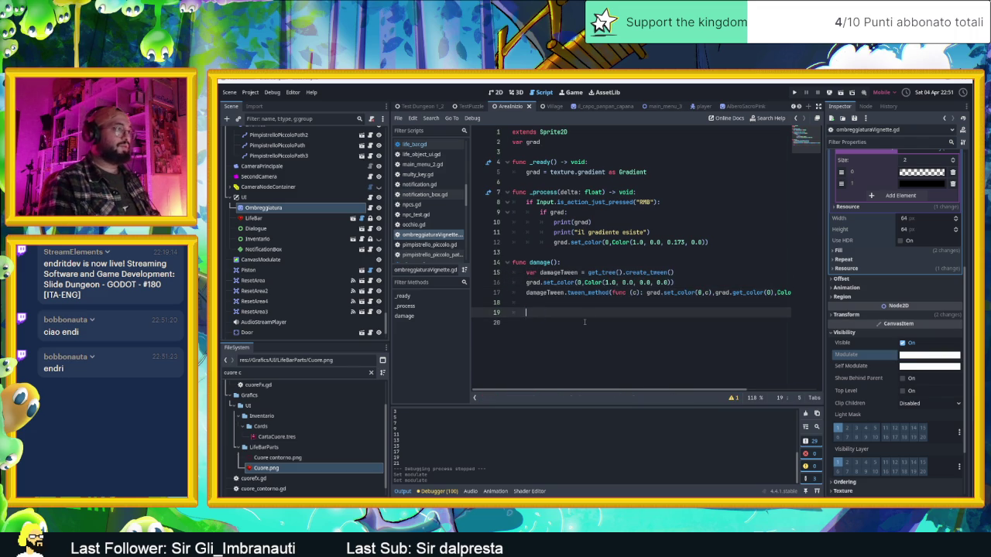
key(BackSpace)
key(BackSpace)
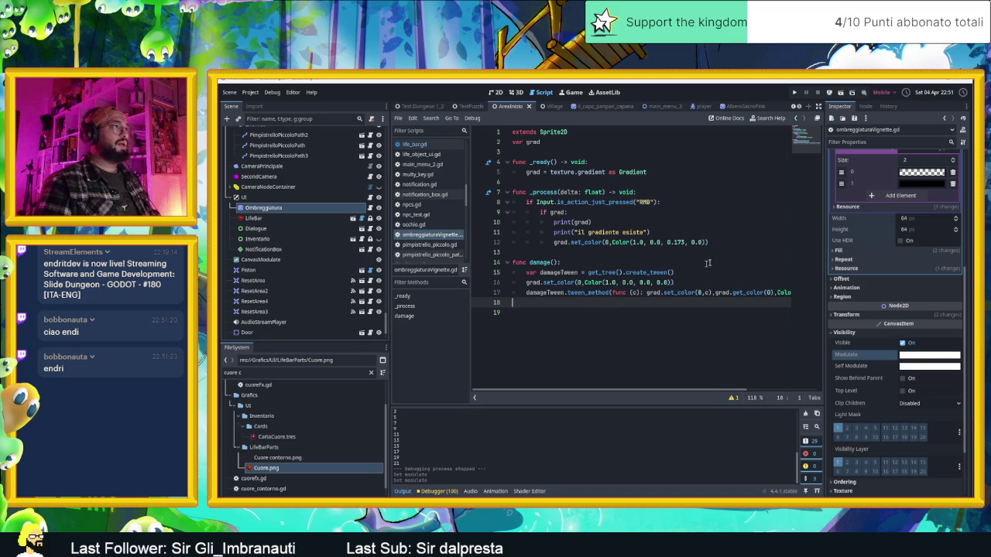
- Comment out debug lines 9–12 and add an if grad: check under the RMB press
drag(709, 243, 450, 218)
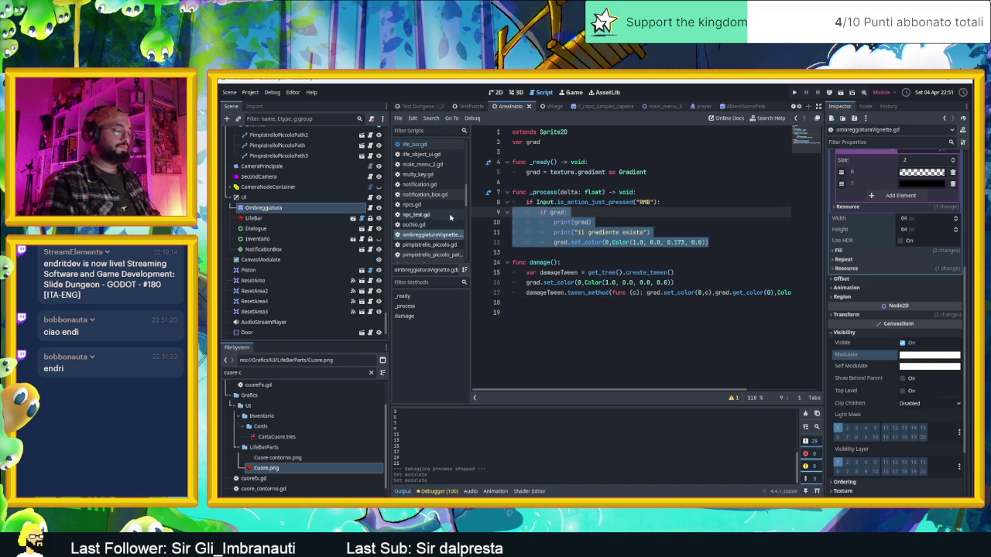
key(ctrl+k)
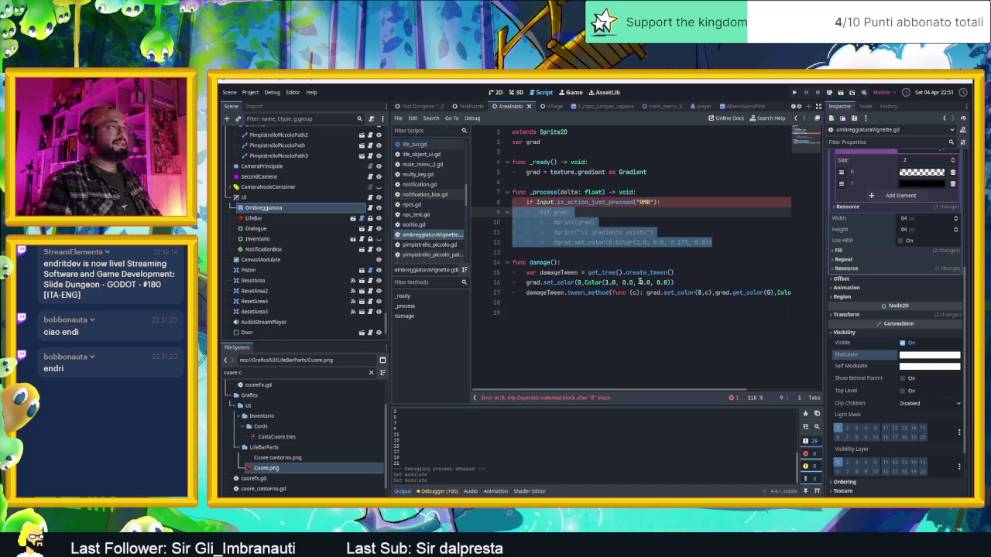
click(659, 202)
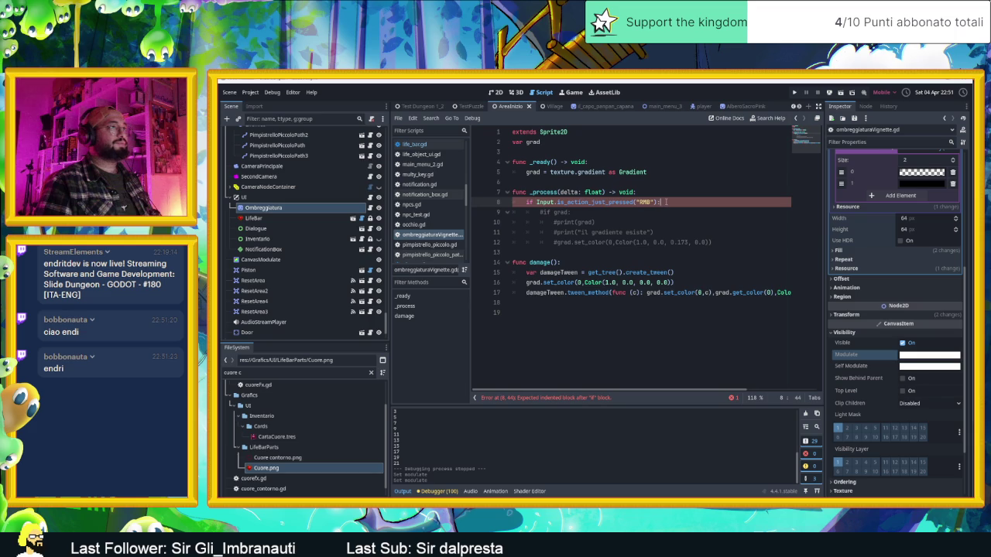
key(Return)
text(if grad)
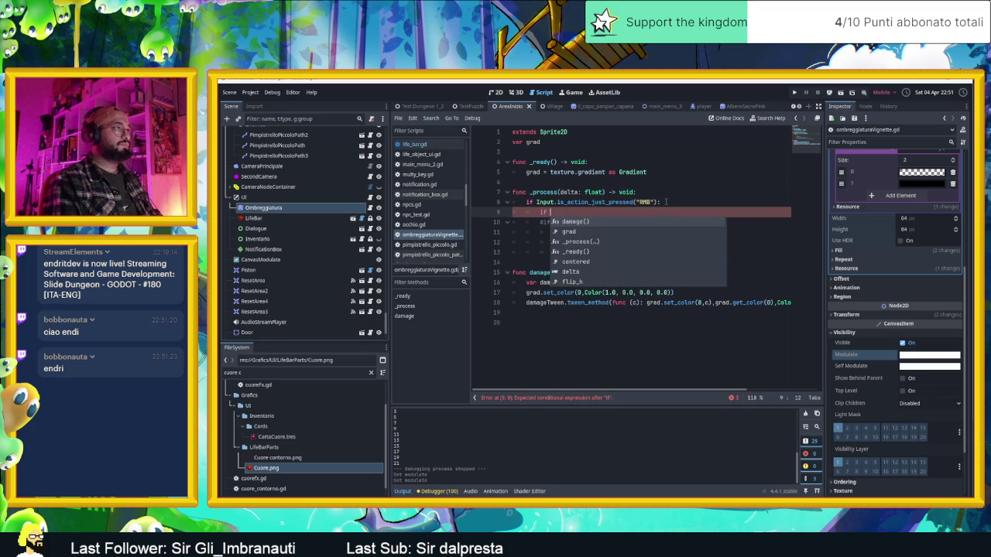
text(:)
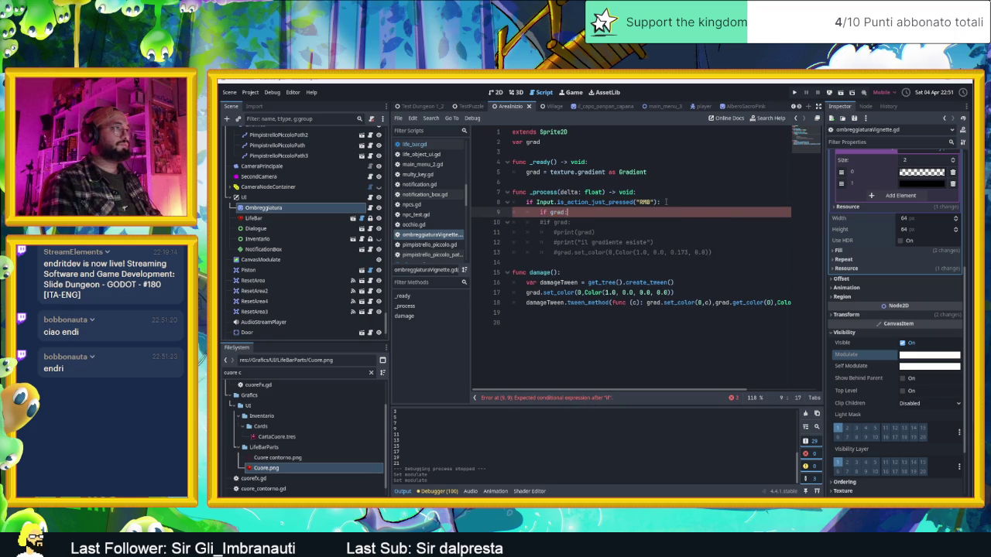
key(Return)
- Call damage() inside the if grad: block
text(fo)
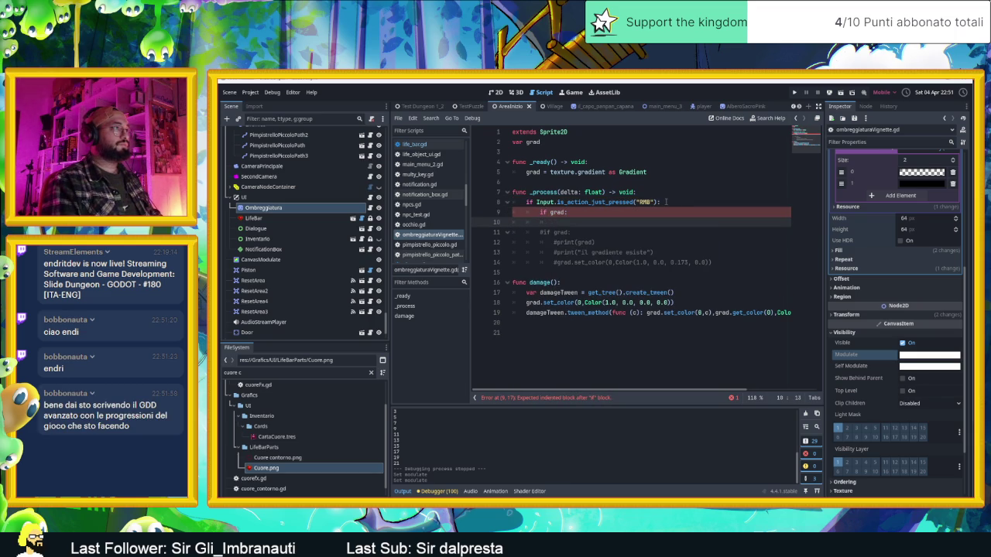
key(BackSpace)
text(damage)
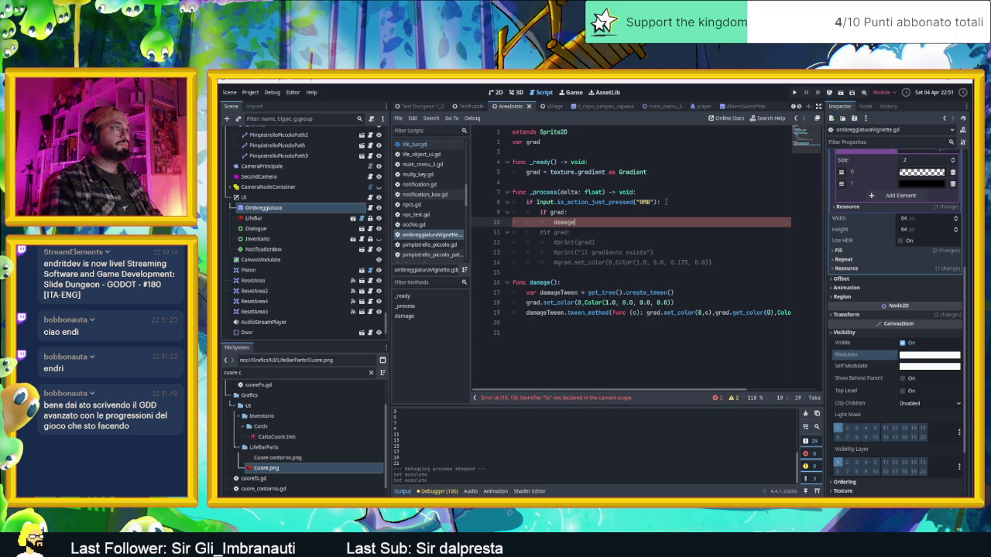
key(Delete)
key(ctrl+z)
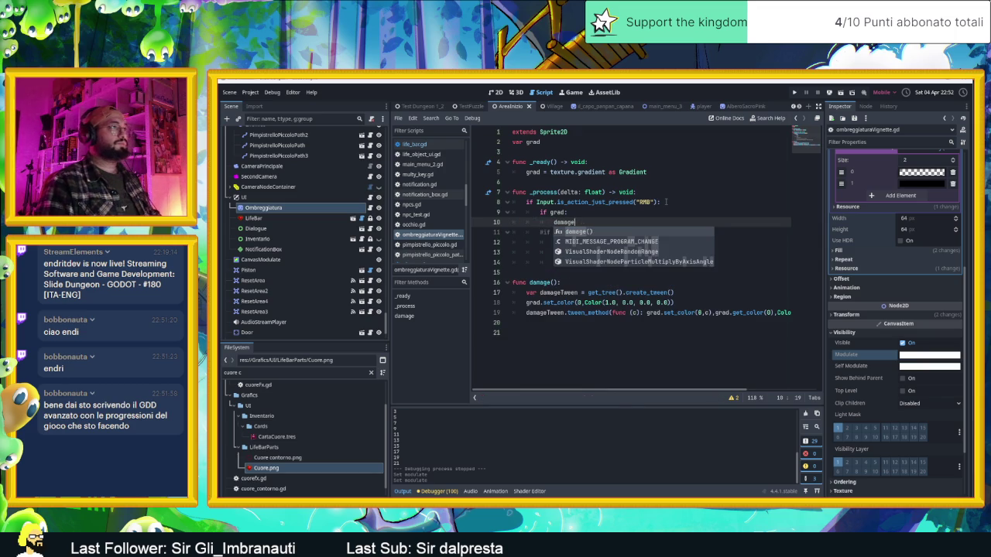
key(Return)
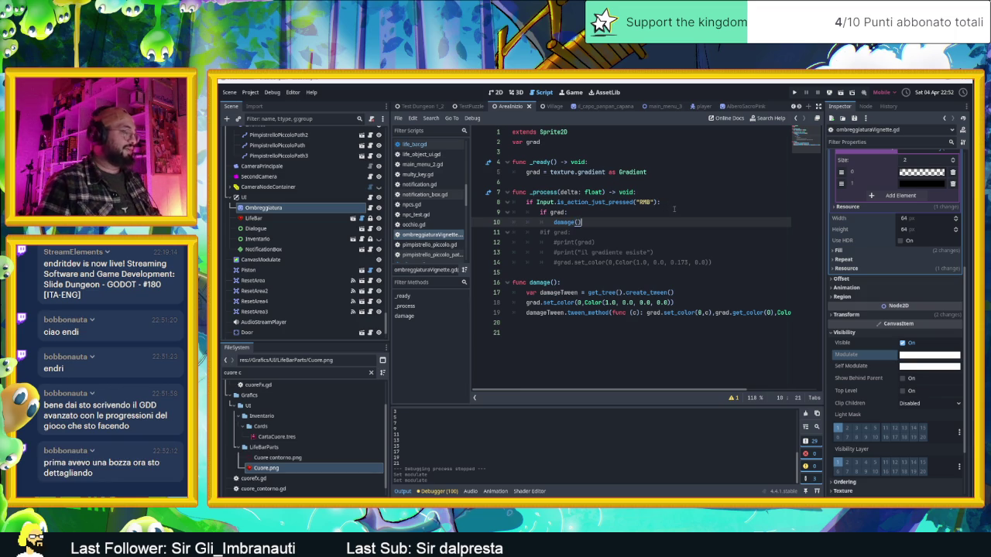
key(Return)
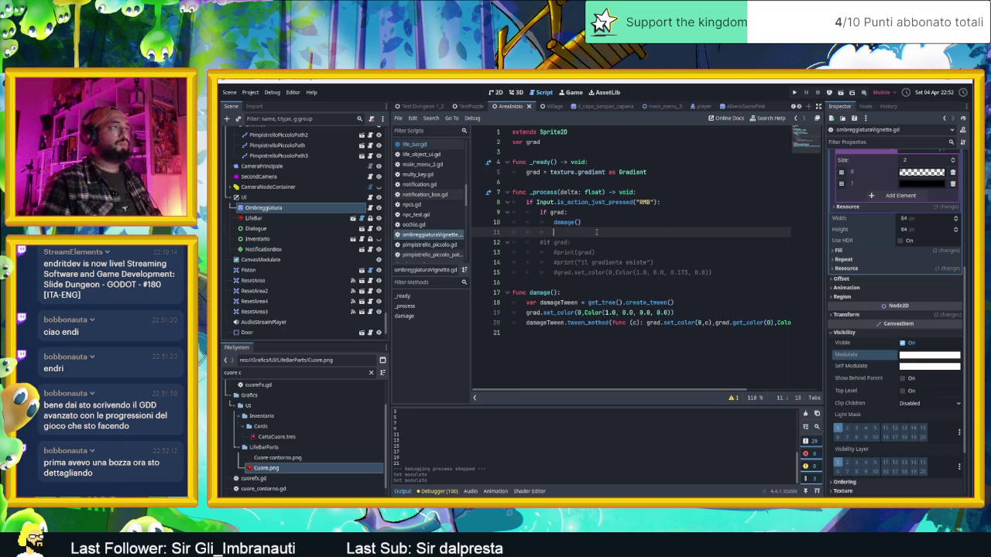
key(BackSpace)
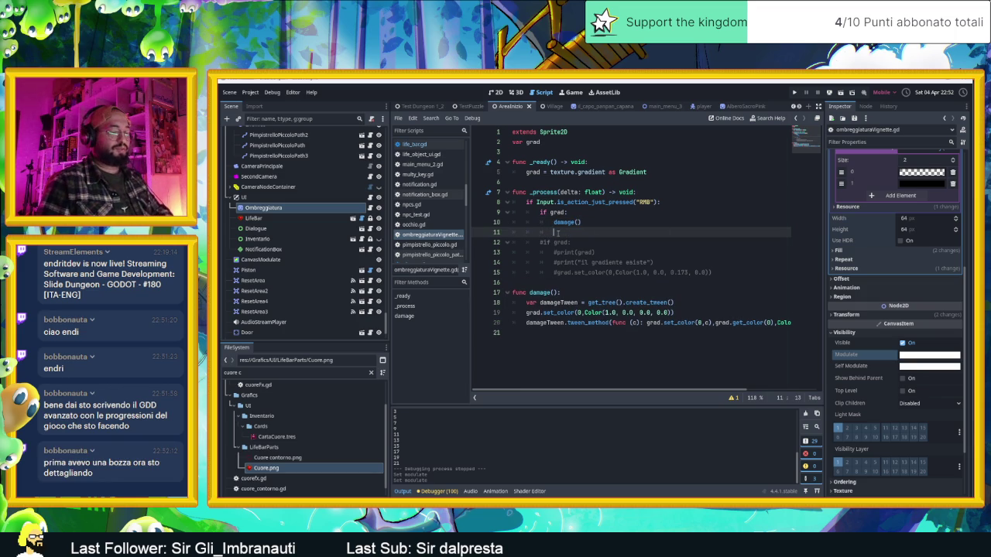
key(BackSpace)
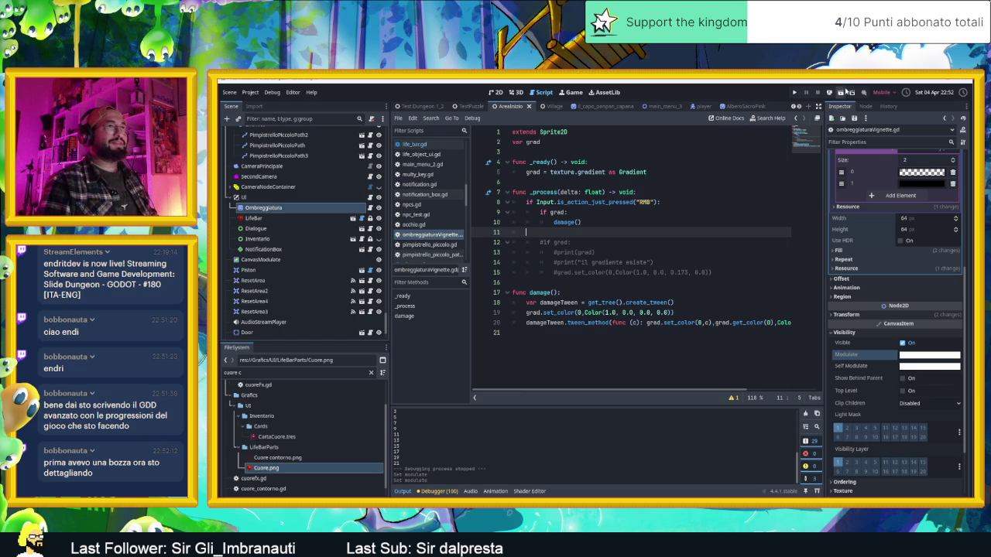
key(ctrl+s)
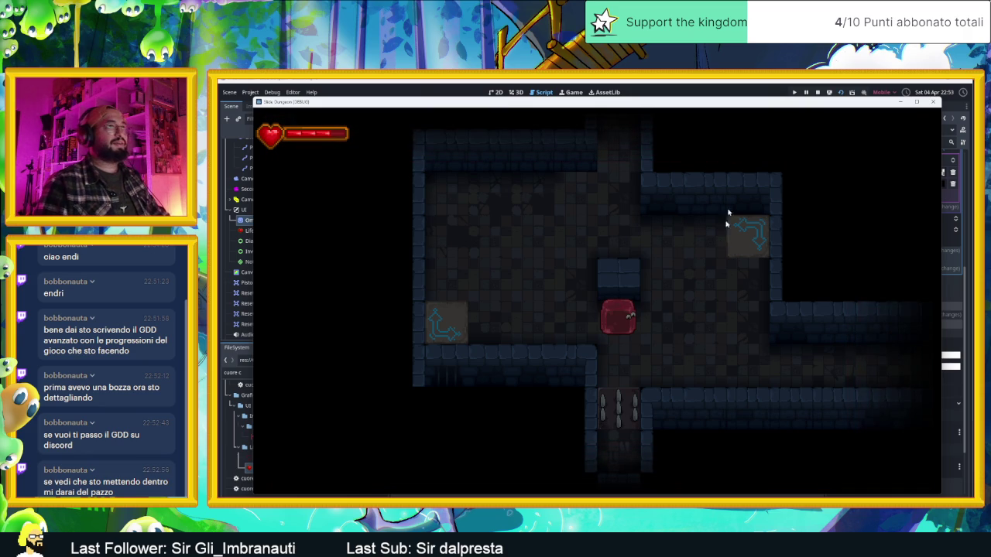
click(818, 93)
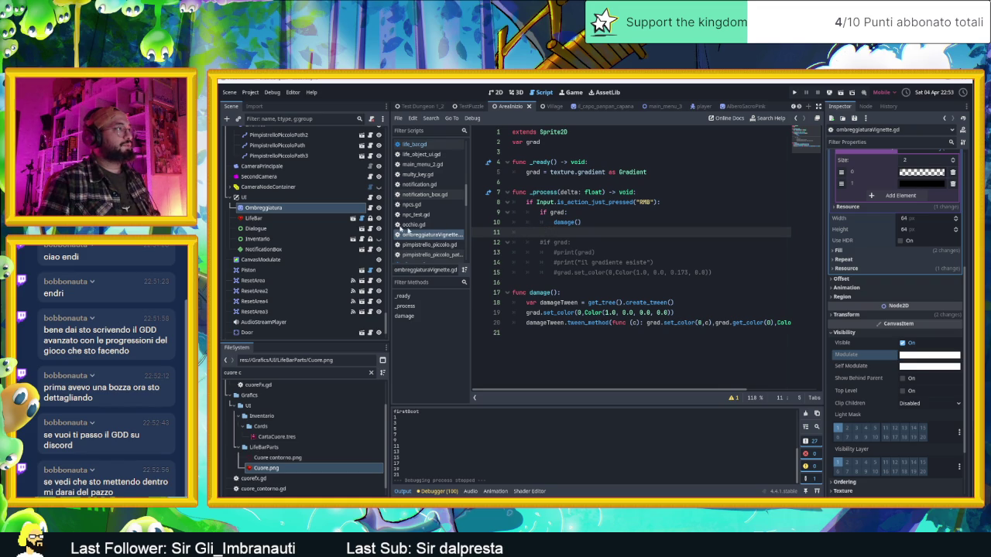
- Open life_bar.gd from the LifeBar node, scroll through it, then select the Player node
click(360, 218)
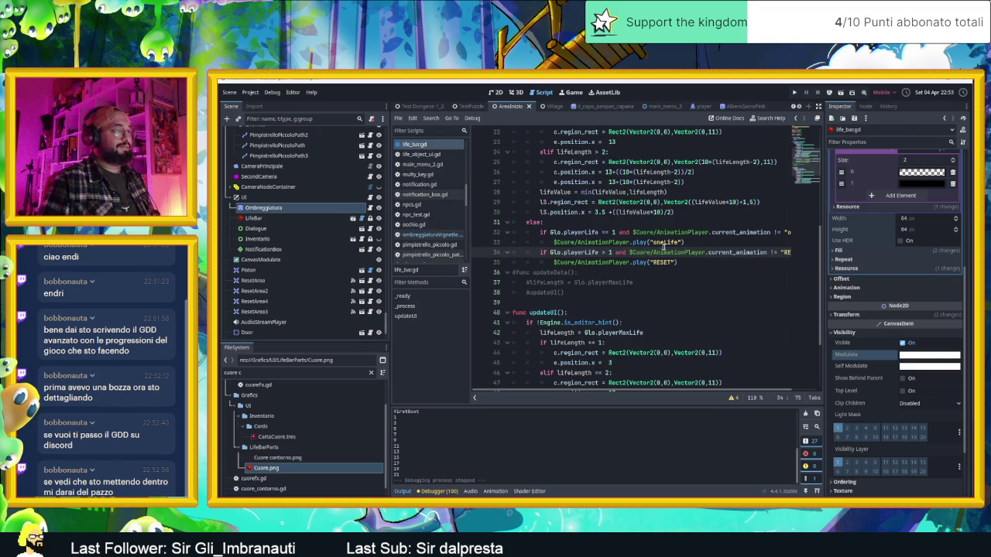
scroll(up, 3)
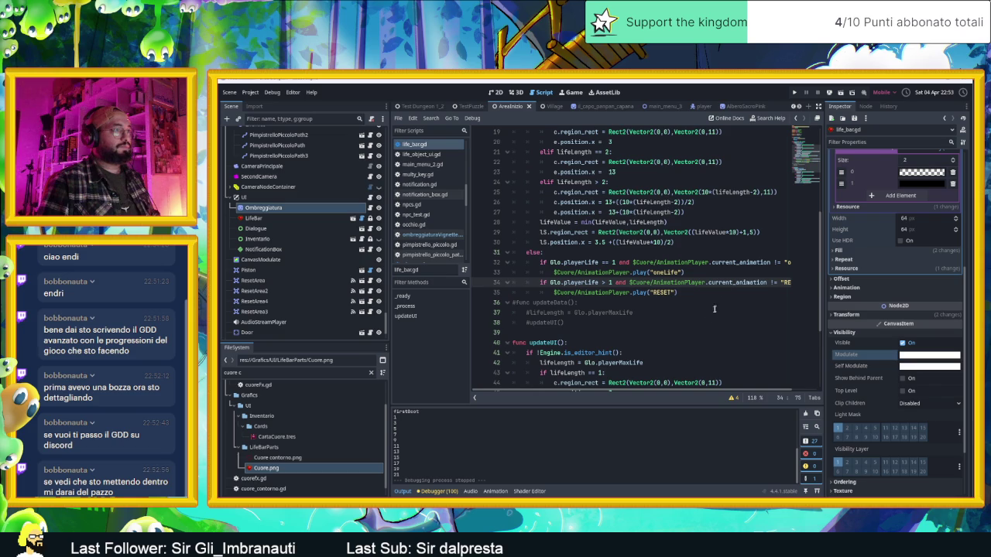
scroll(up, 3)
scroll(down, 3)
scroll(down, 3)
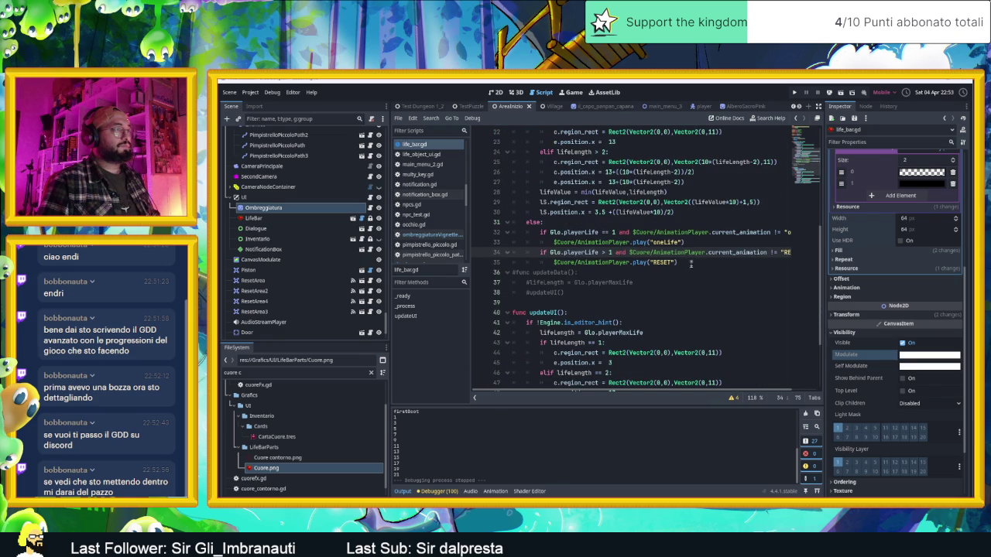
scroll(down, 3)
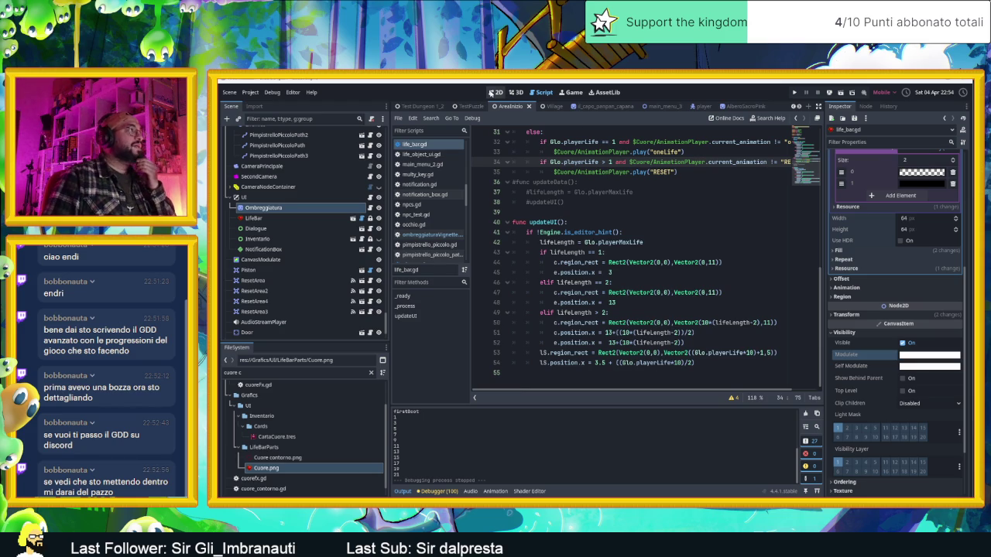
scroll(down, 3)
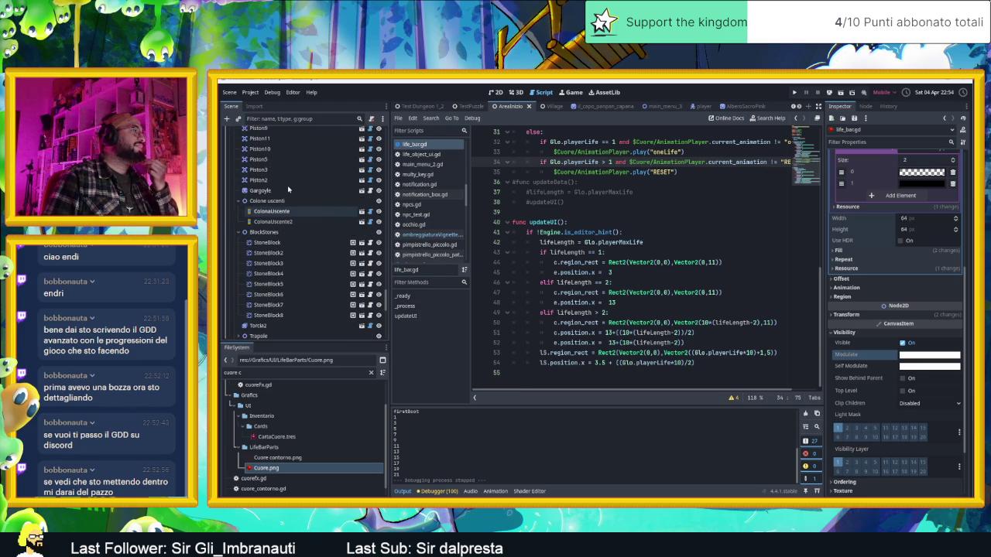
scroll(down, 3)
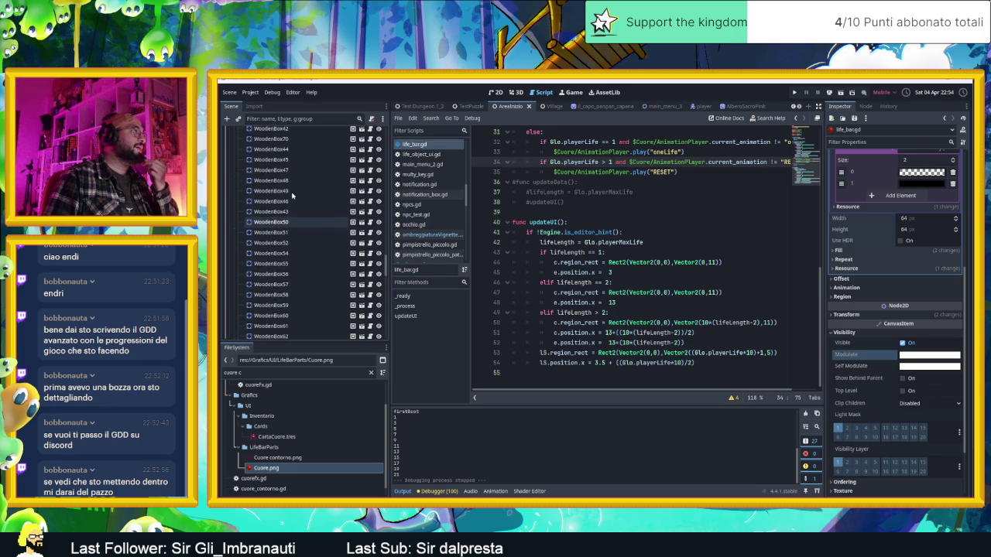
scroll(down, 3)
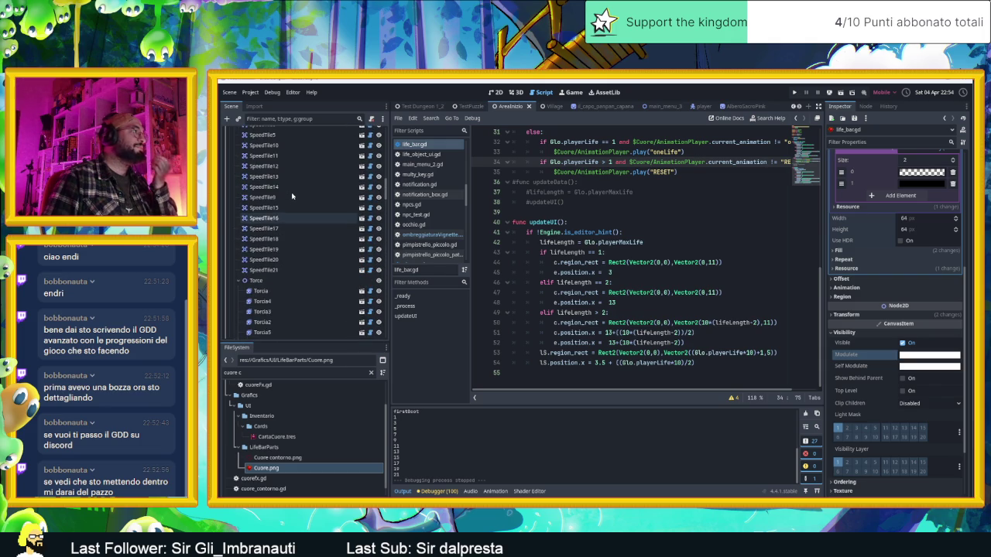
scroll(up, 3)
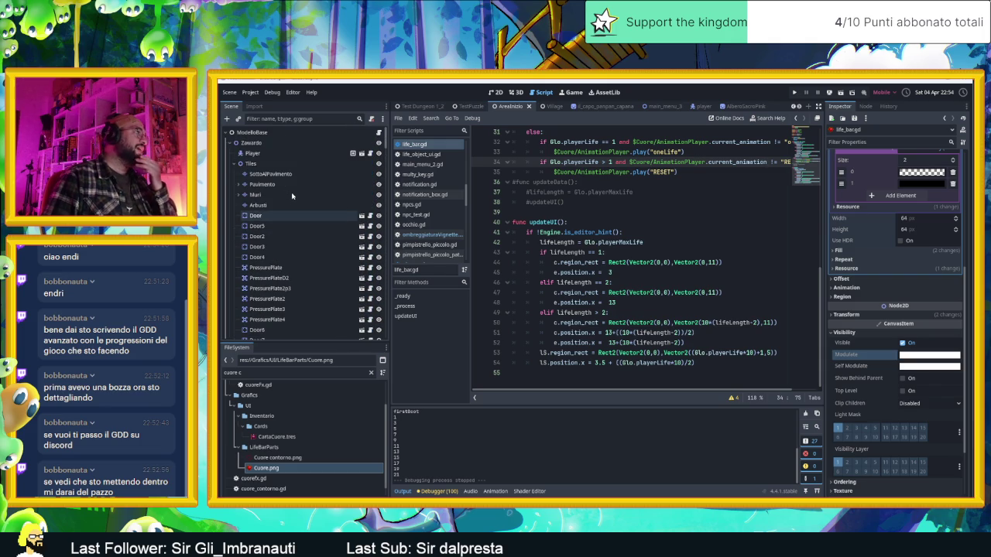
click(279, 153)
- Add a blank line after the updateUI emit in Player2.gd's hit(), then switch to Glo.gd
click(371, 153)
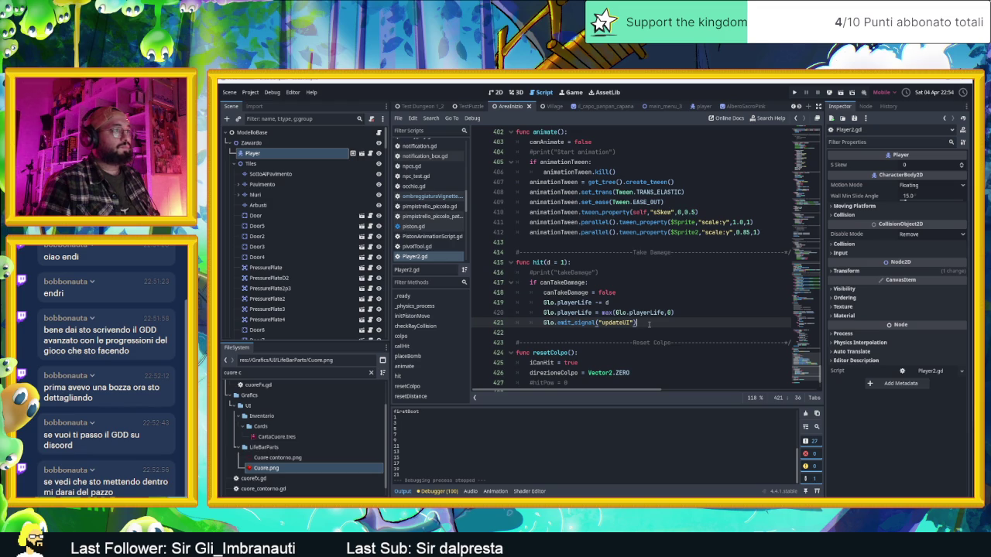
key(Return)
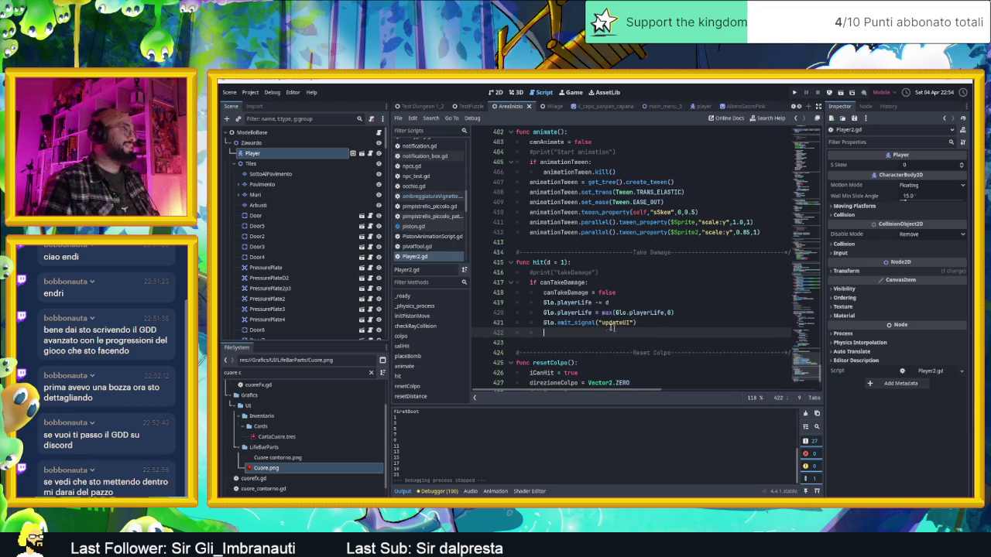
scroll(up, 3)
scroll(up, 3)
click(422, 198)
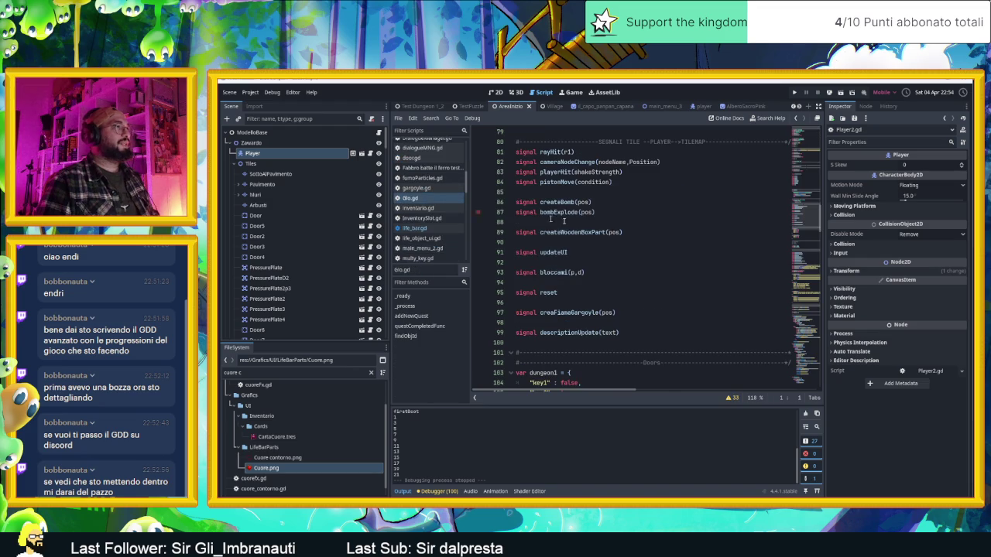
- Declare 'signal damageTakenUI' below updateUI in Glo.gd and save it
click(582, 266)
key(Return)
key(Up)
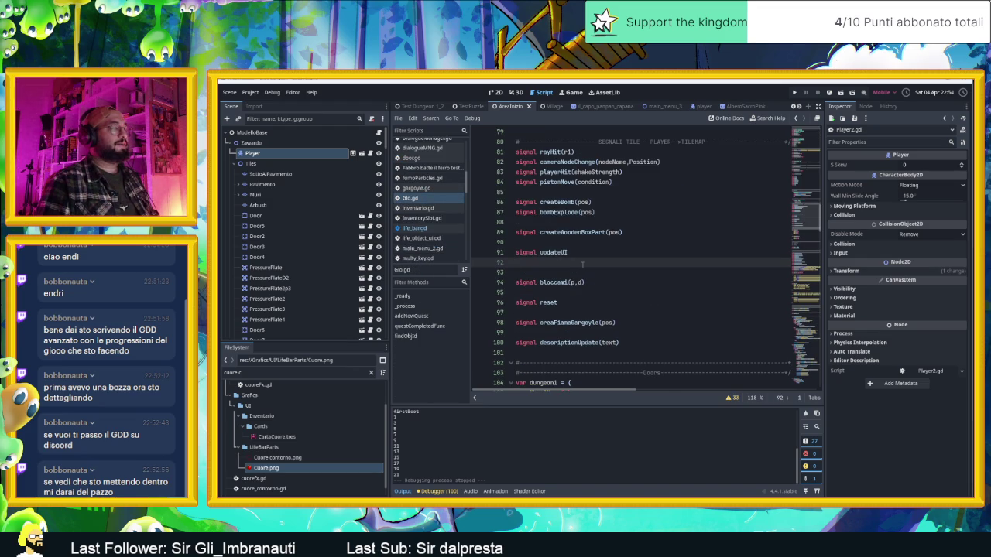
text(sig)
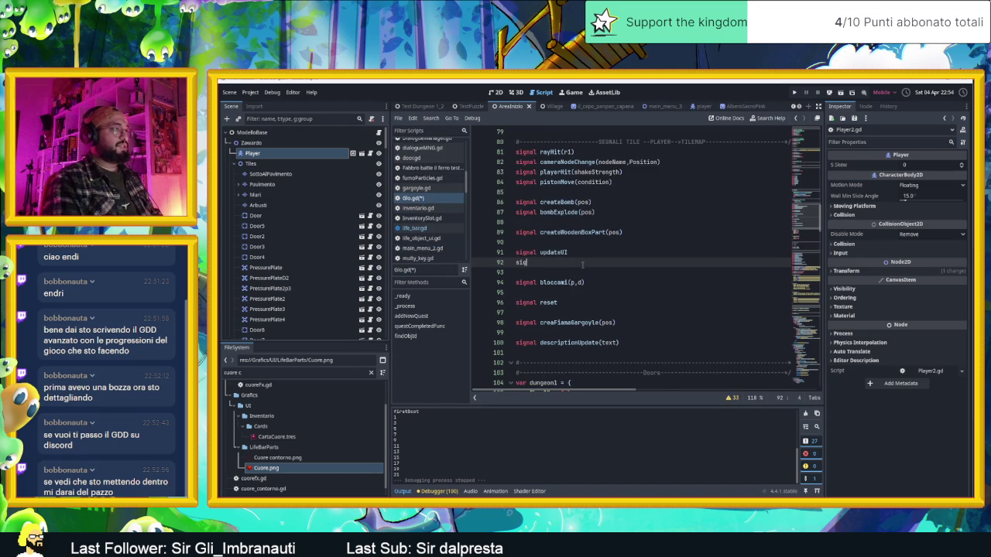
text(nal )
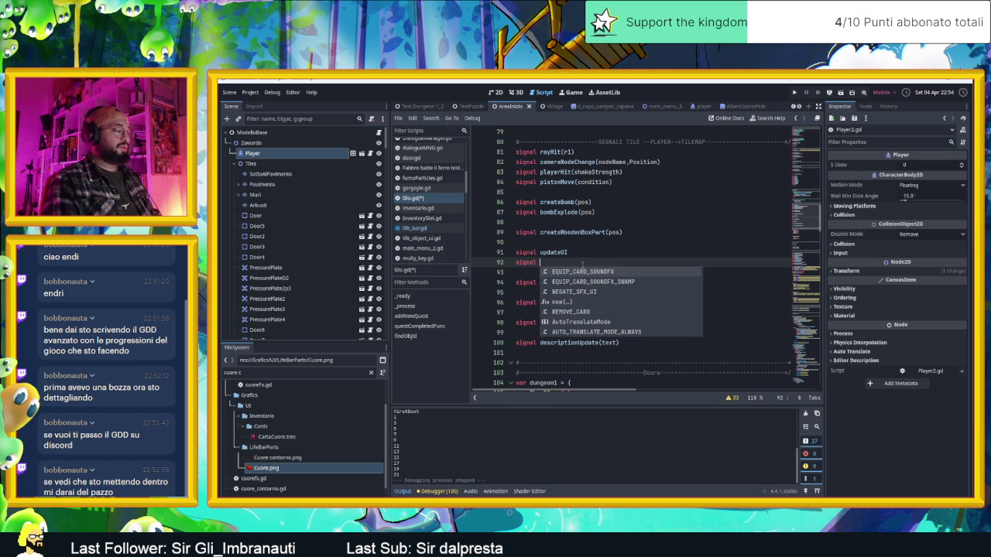
text(damageTakenUI)
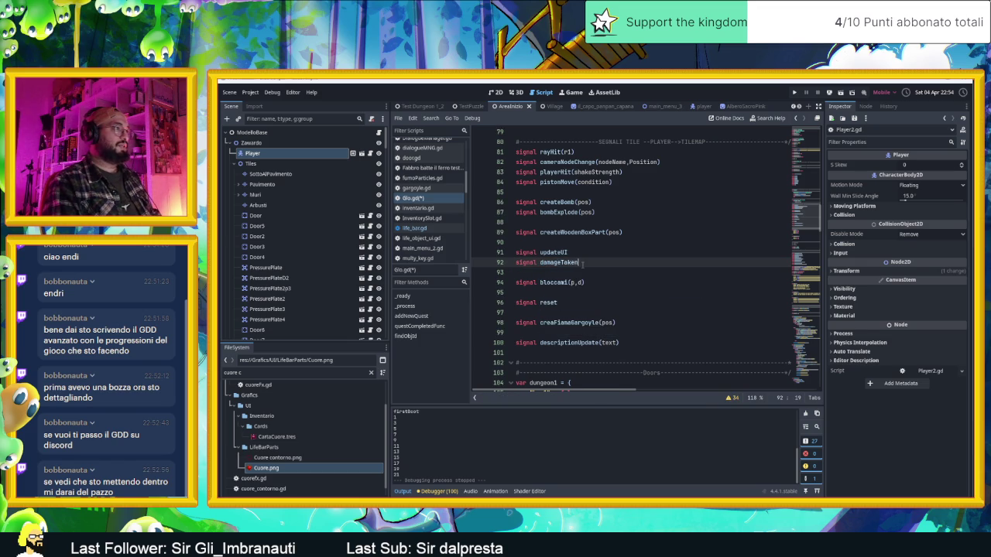
key(ctrl+s)
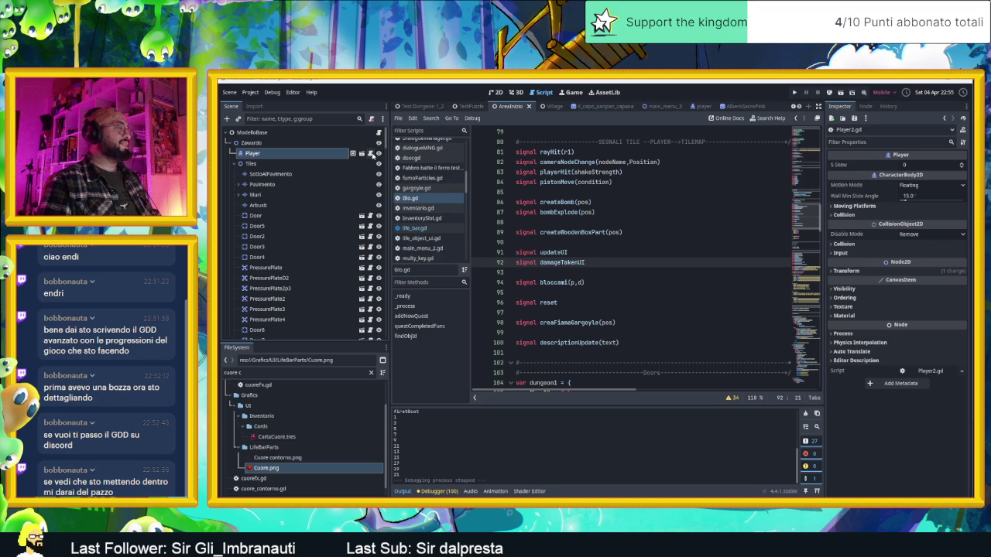
- Add Glo.emit_signal("damageTakenUI") to hit() in Player2.gd and save
click(370, 154)
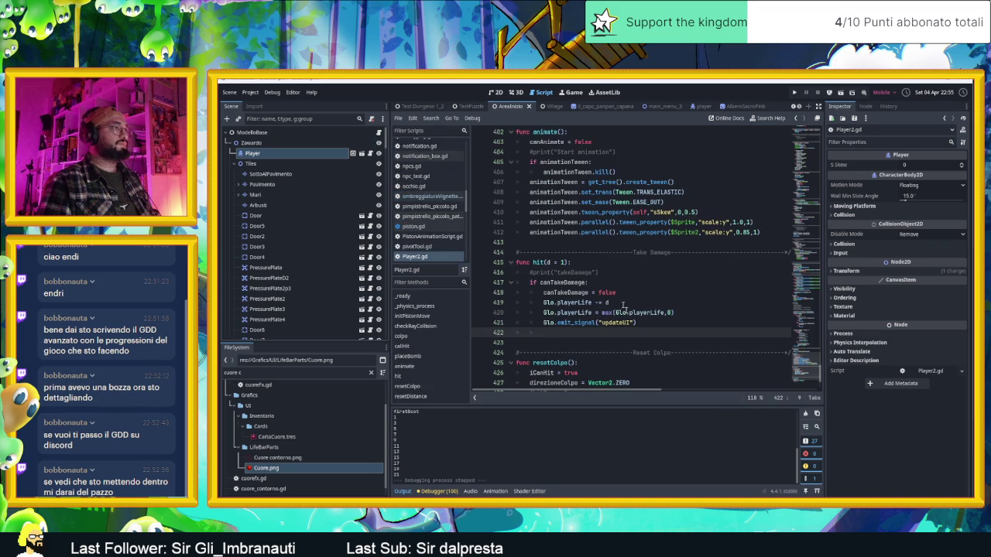
text(Glo.)
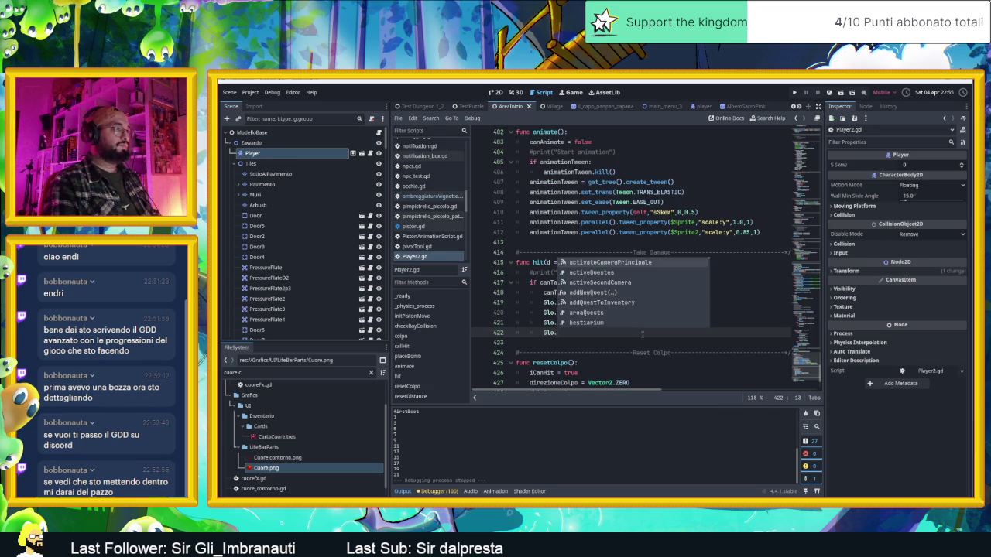
text(e)
text(mit_signal()
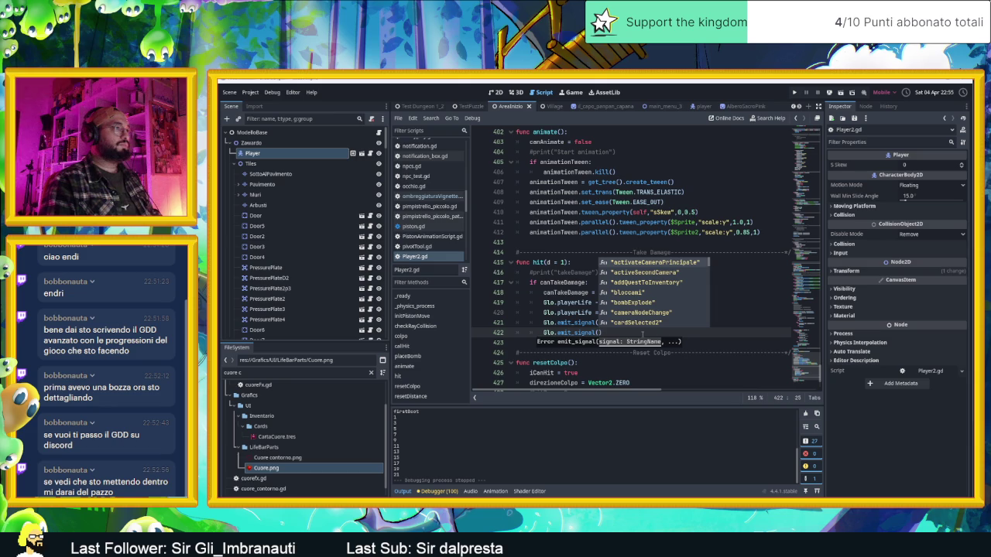
text("damageTakenUI")
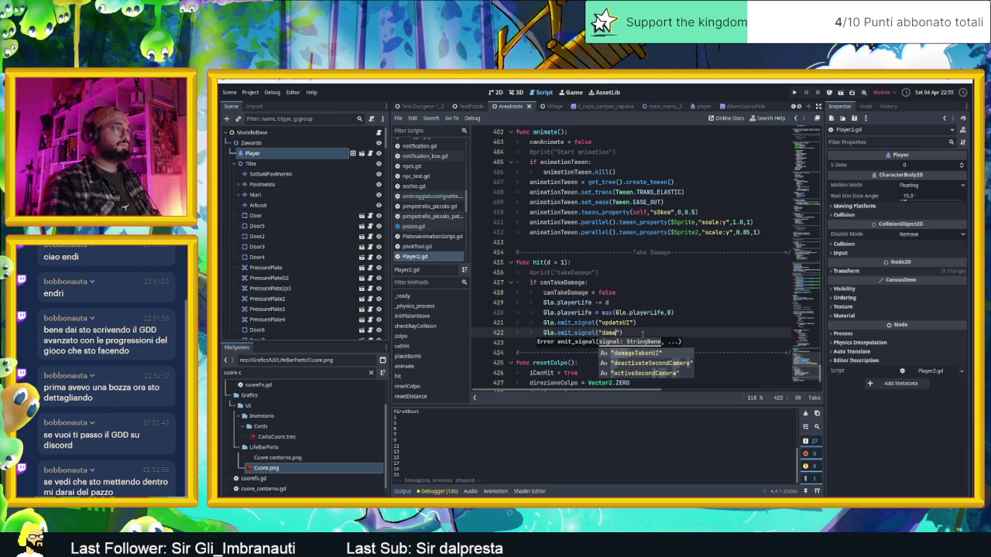
click(691, 323)
key(ctrl+s)
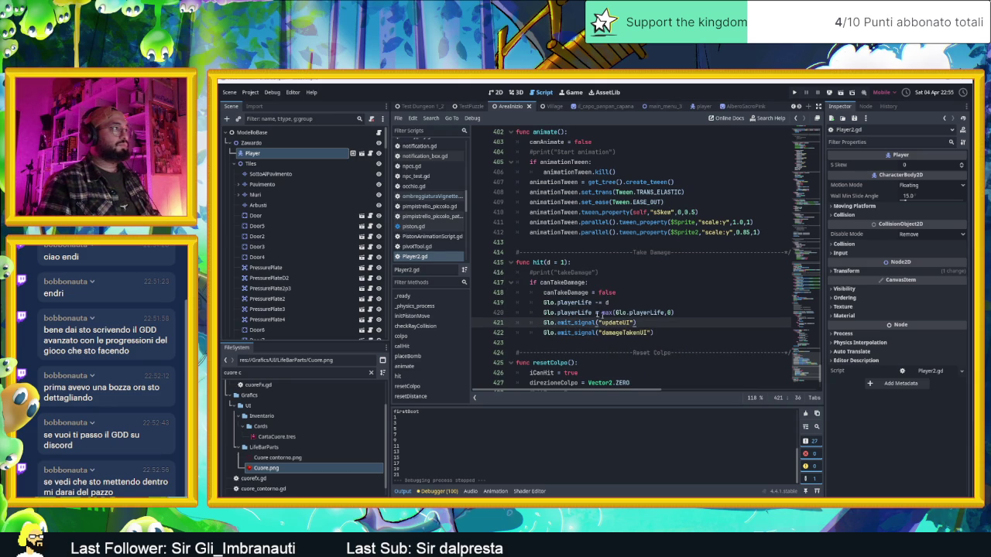
scroll(down, 3)
scroll(down, 3)
scroll(down, 3)
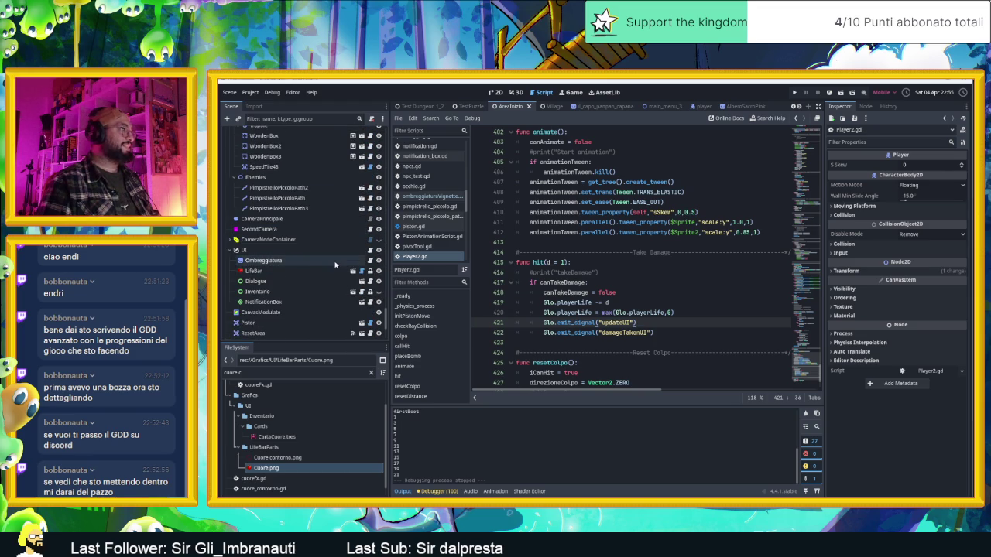
- In the Ombreggiatura vignette script's _ready(), add Glo.connect("damageTakenUI", damage())
click(335, 265)
click(373, 261)
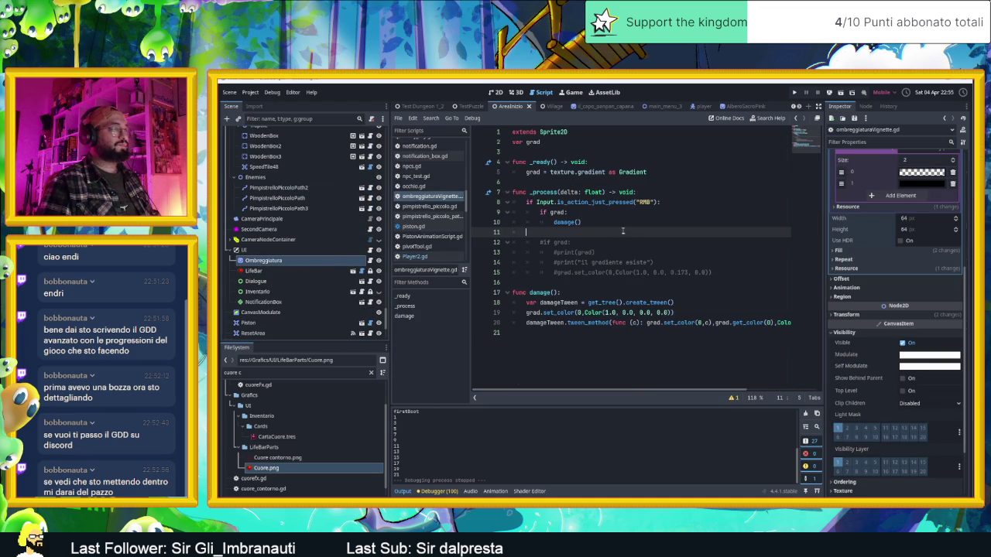
click(659, 172)
key(Return)
text(conn)
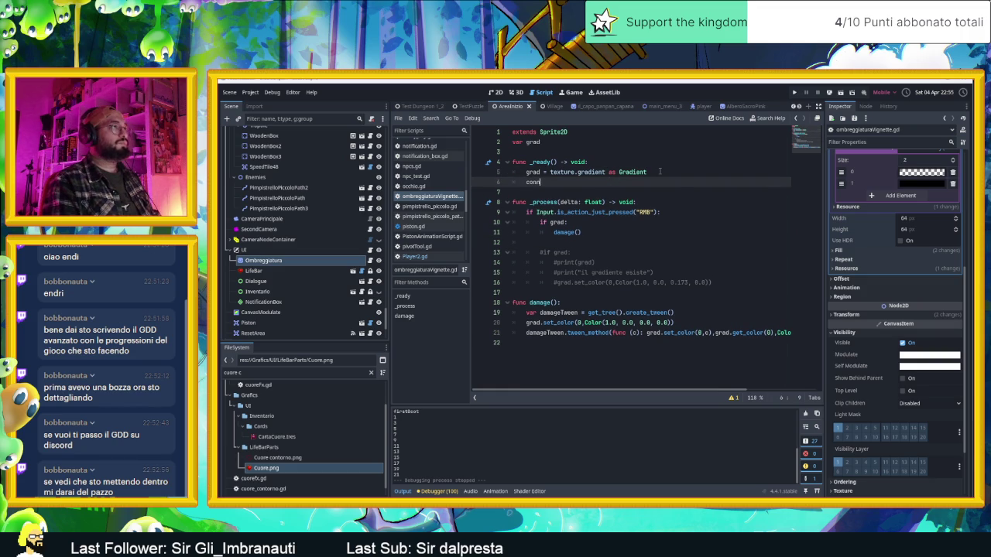
key(BackSpace)
key(BackSpace)
key(BackSpace)
text(Glo)
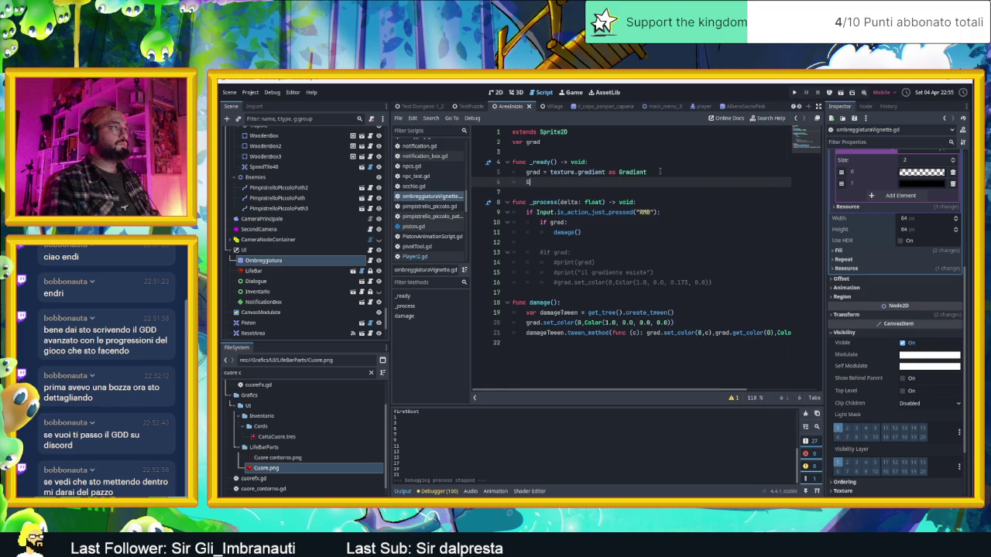
text(.conne)
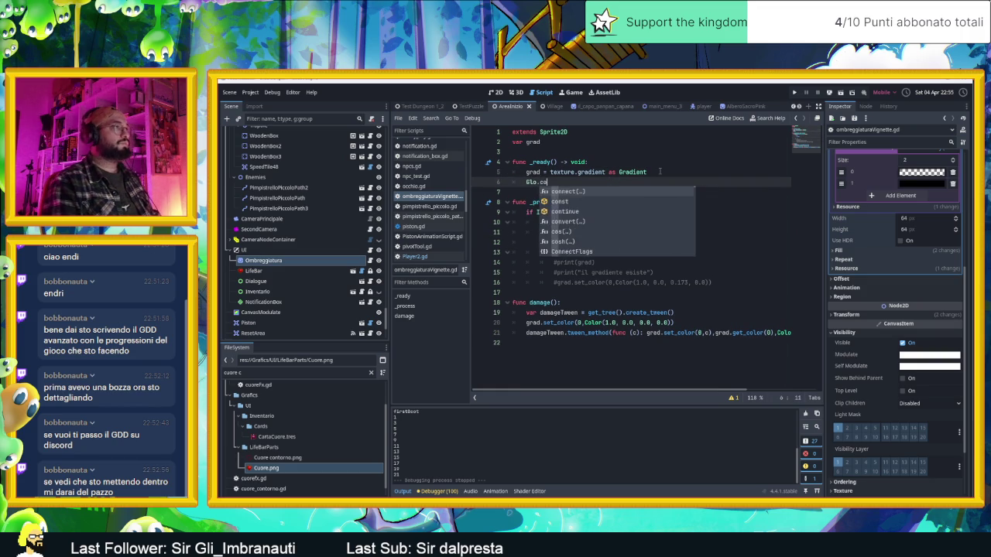
key(Return)
text("damag)
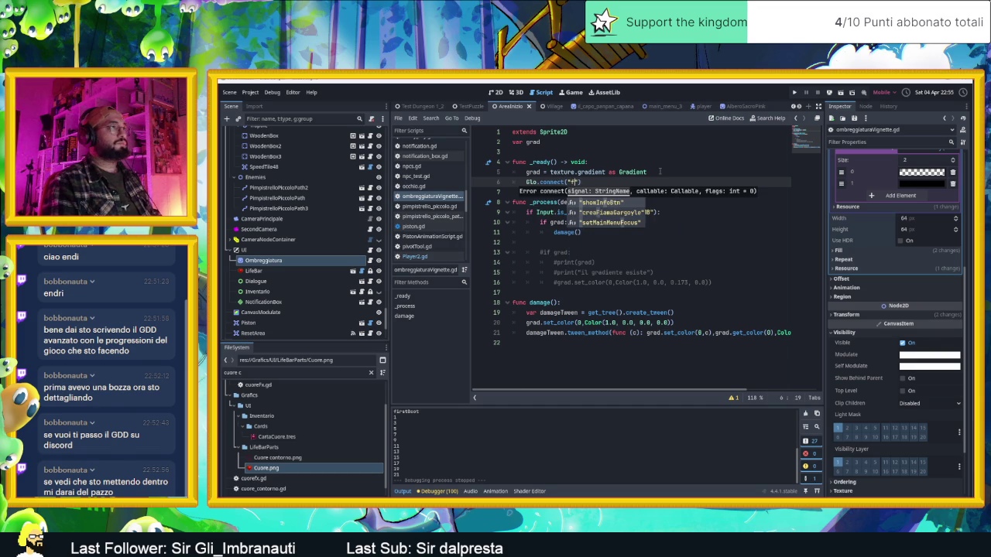
key(Return)
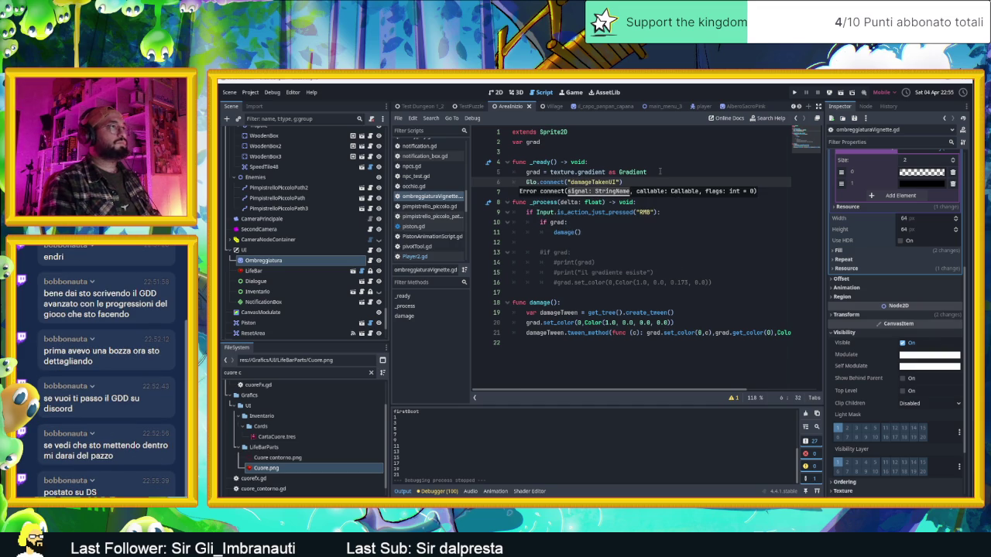
text(,da)
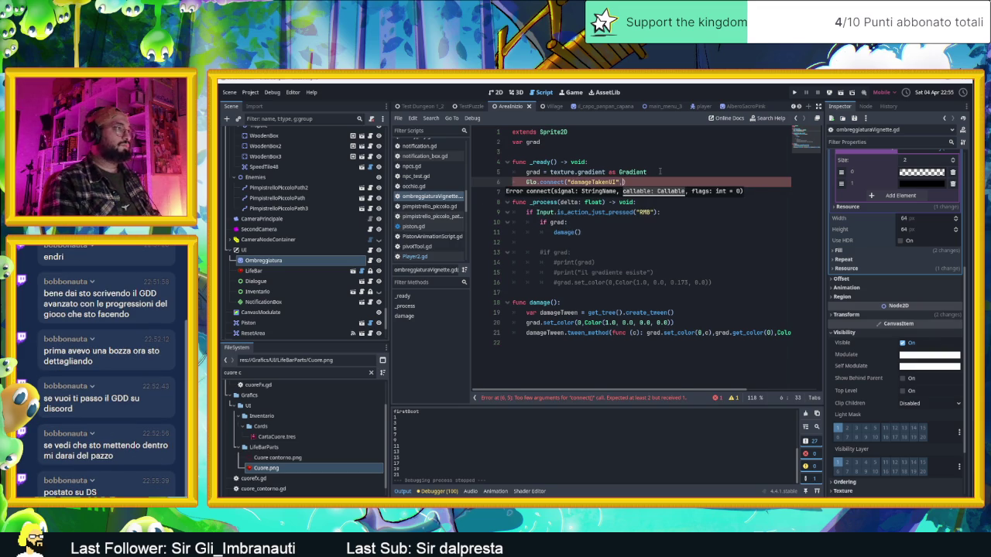
key(Return)
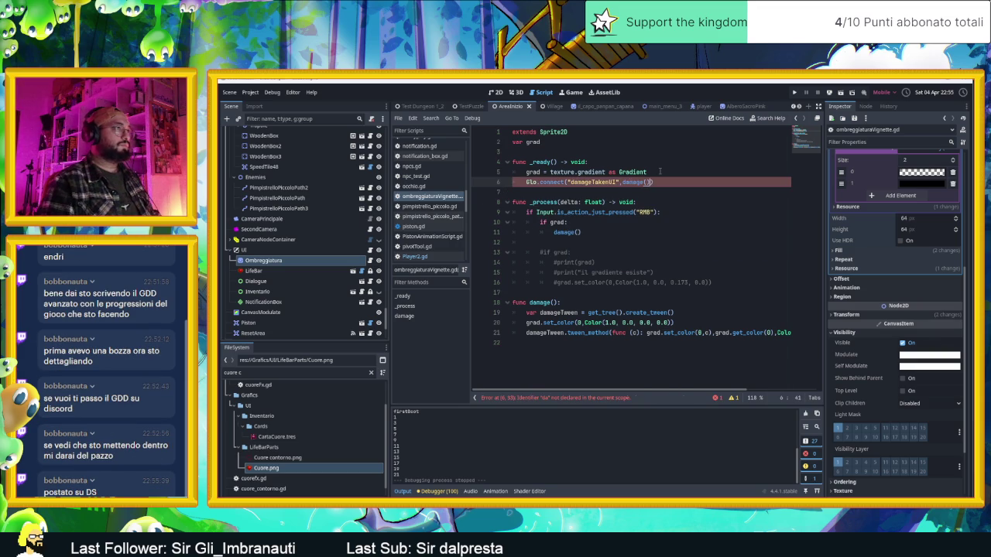
click(496, 92)
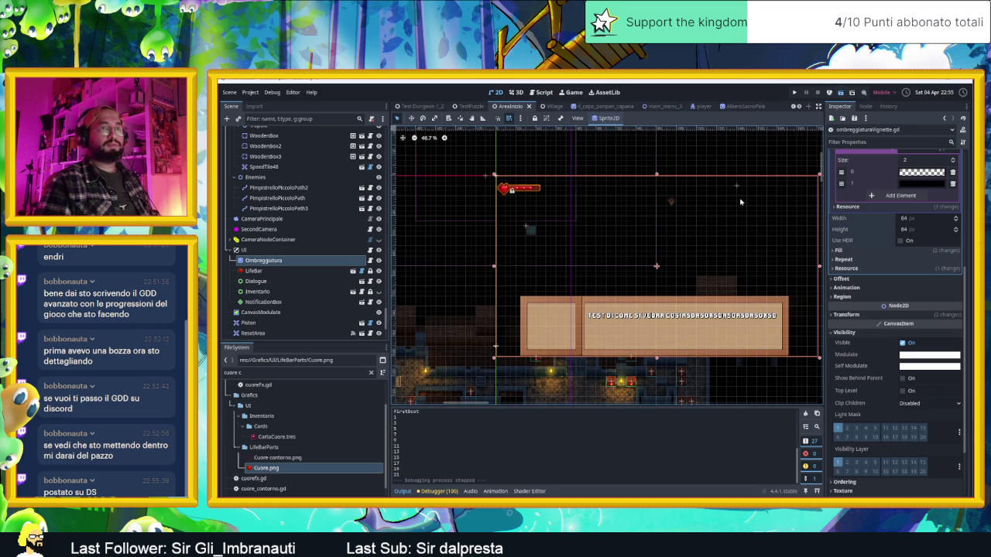
- Test-run the game, stop it on the connect error, and correct 'conect' to 'connect'
key(ctrl+s)
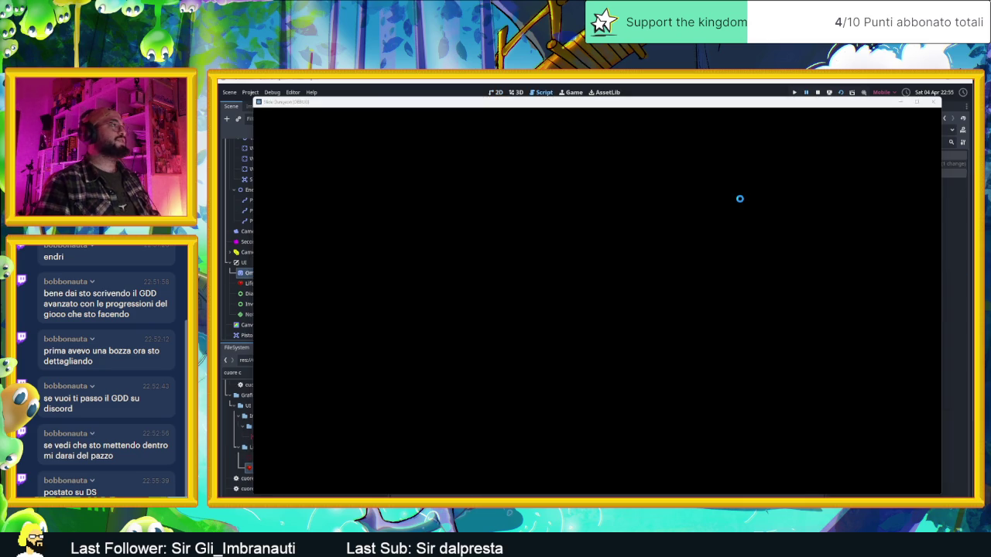
drag(804, 109, 990, 209)
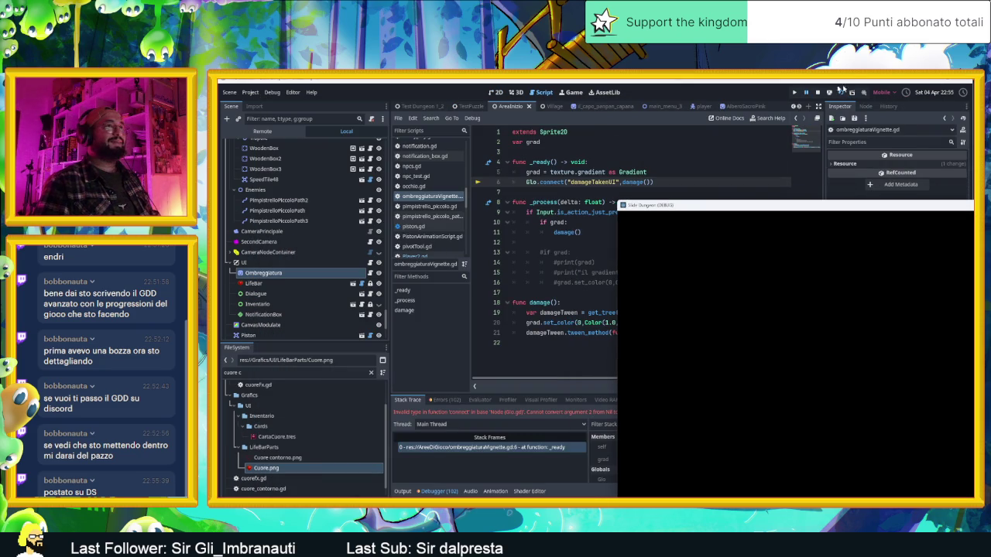
click(818, 93)
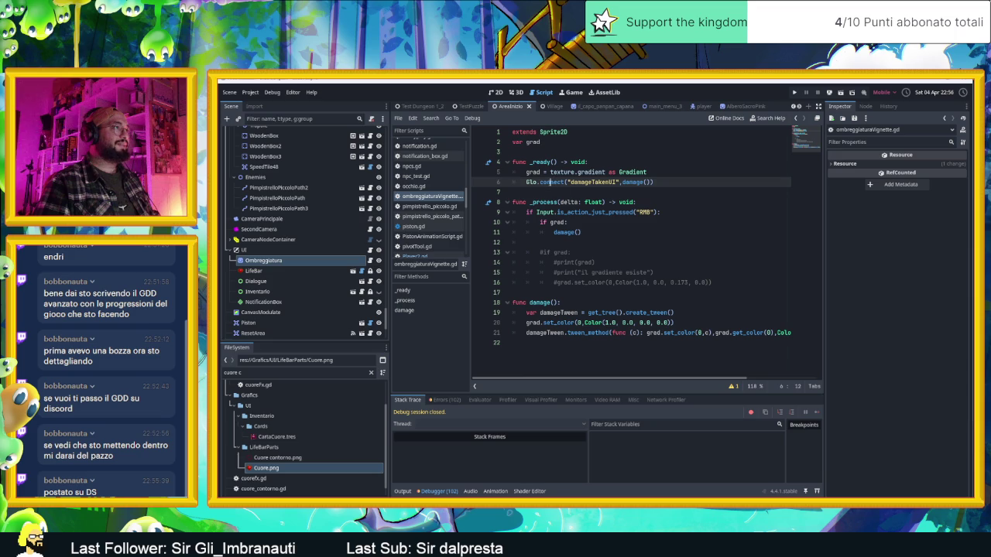
key(BackSpace)
click(655, 182)
double_click(554, 182)
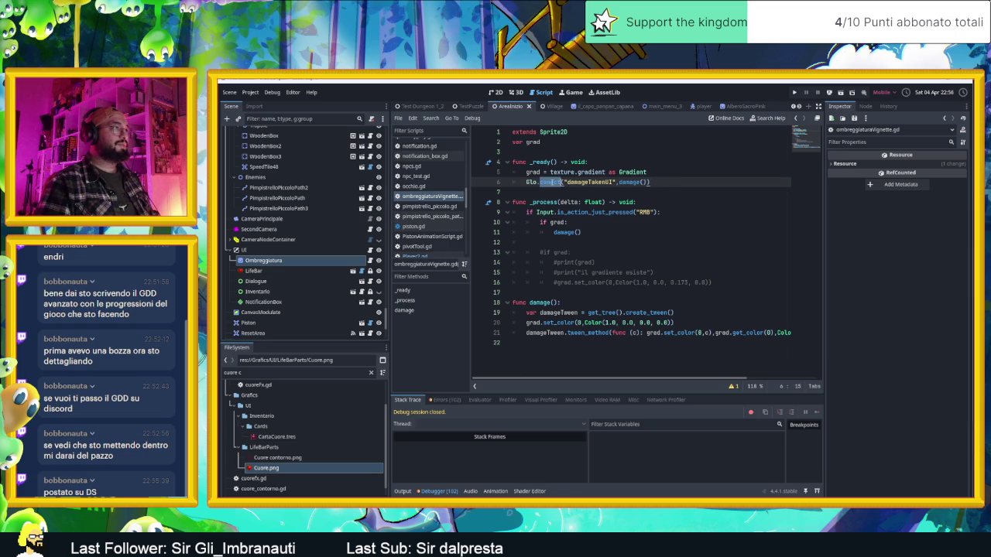
text(connect)
- Remove the parentheses after damage so it is passed as a callable, then relaunch
double_click(629, 182)
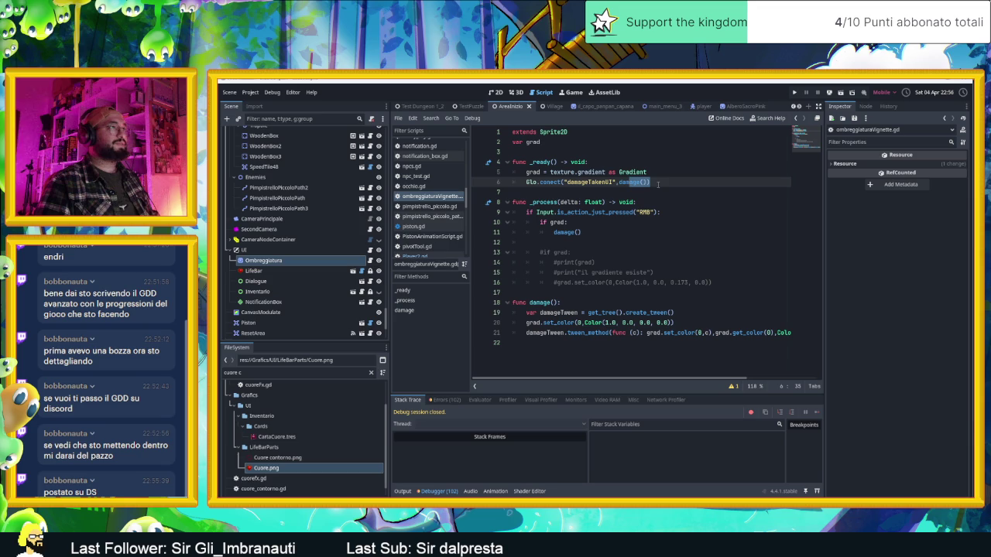
key(ctrl+y)
double_click(642, 182)
click(649, 182)
key(BackSpace)
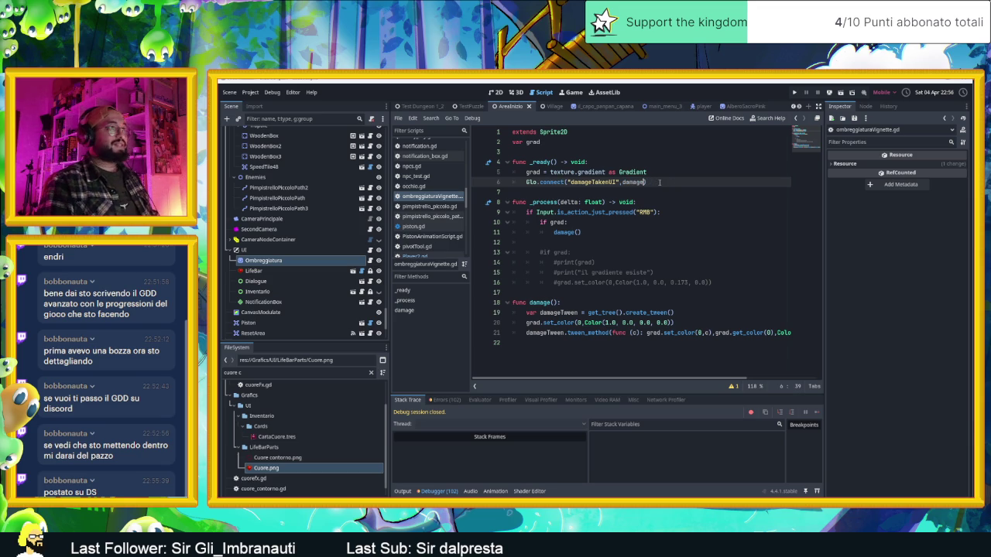
key(ctrl+s)
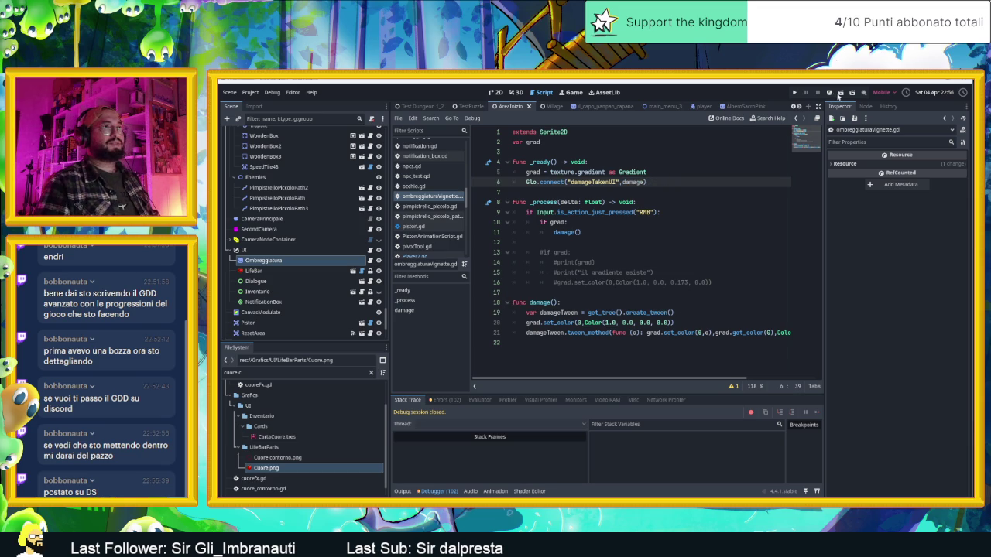
key(ctrl+s)
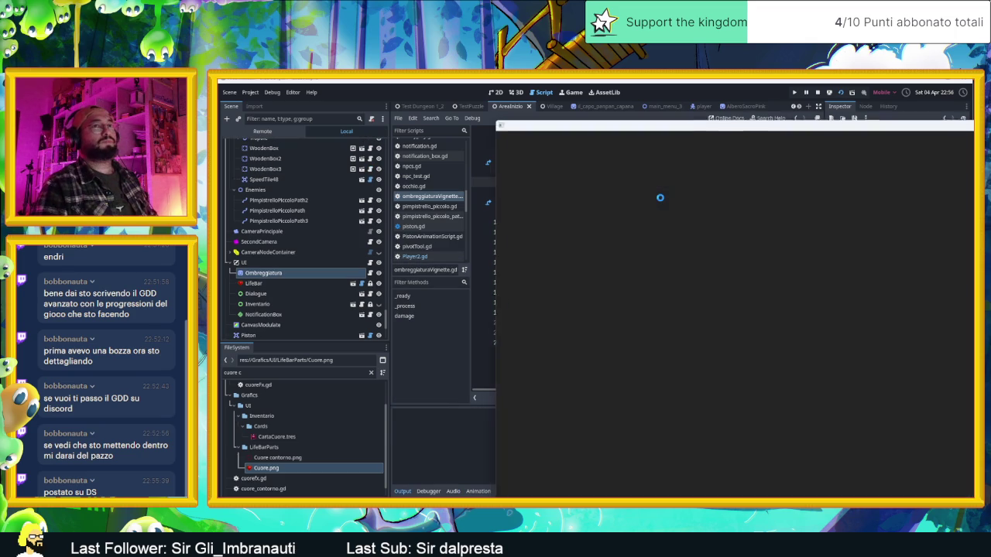
- Move the slime back and forth over the room's spikes to test taking damage
key(Down)
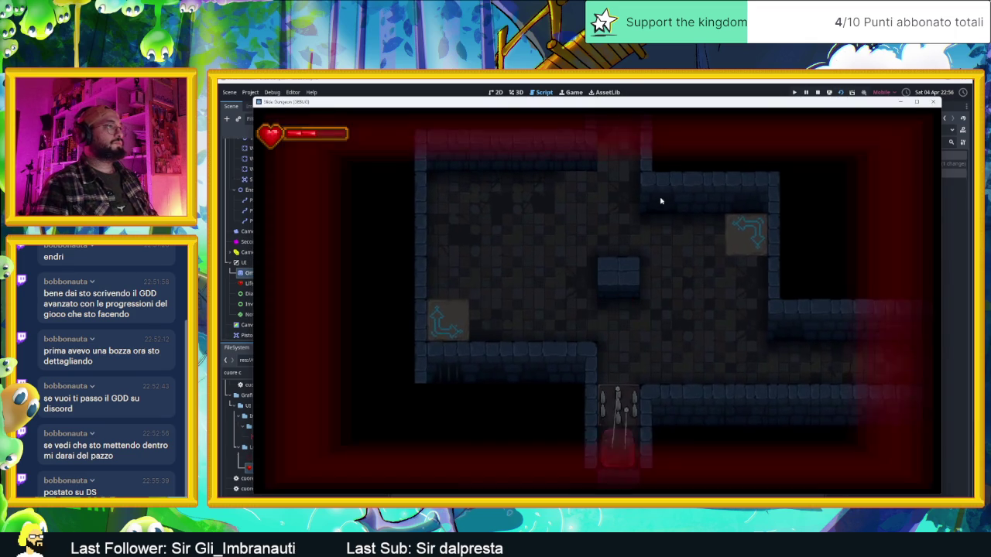
key(Up)
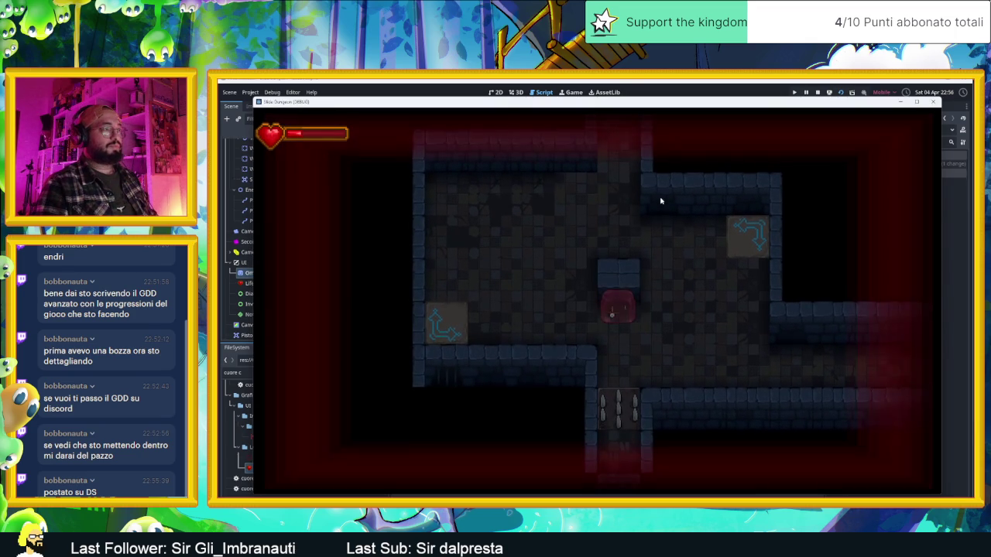
key(Down)
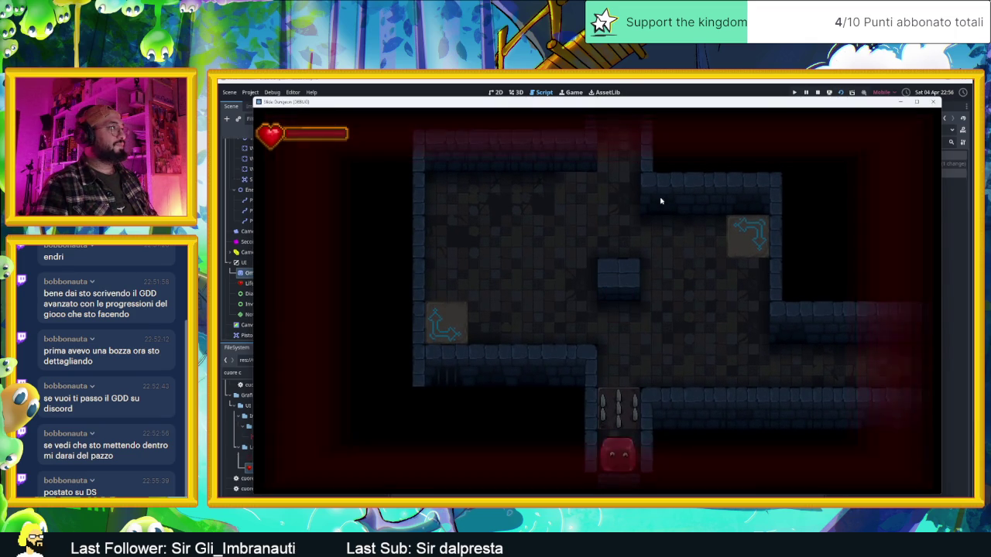
key(Up)
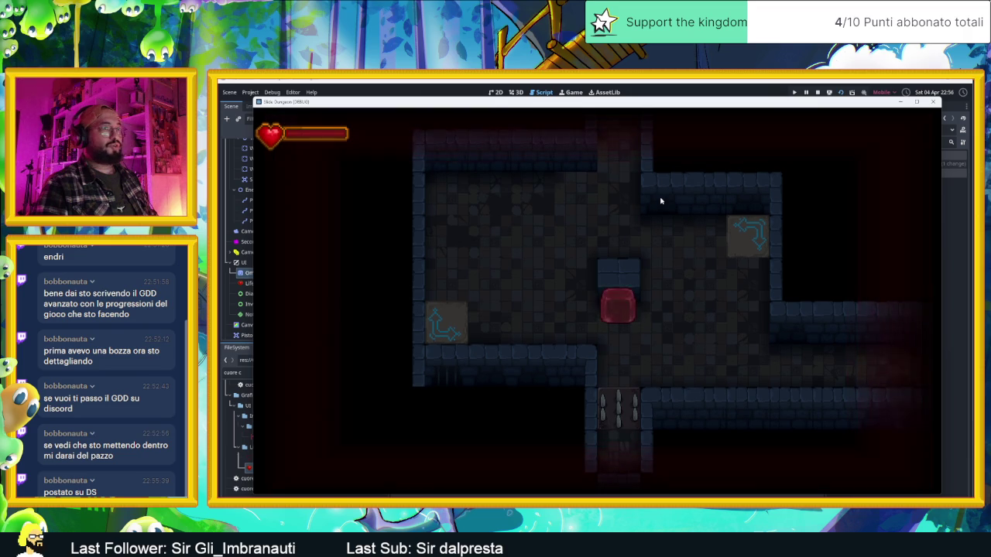
key(Down)
key(Up)
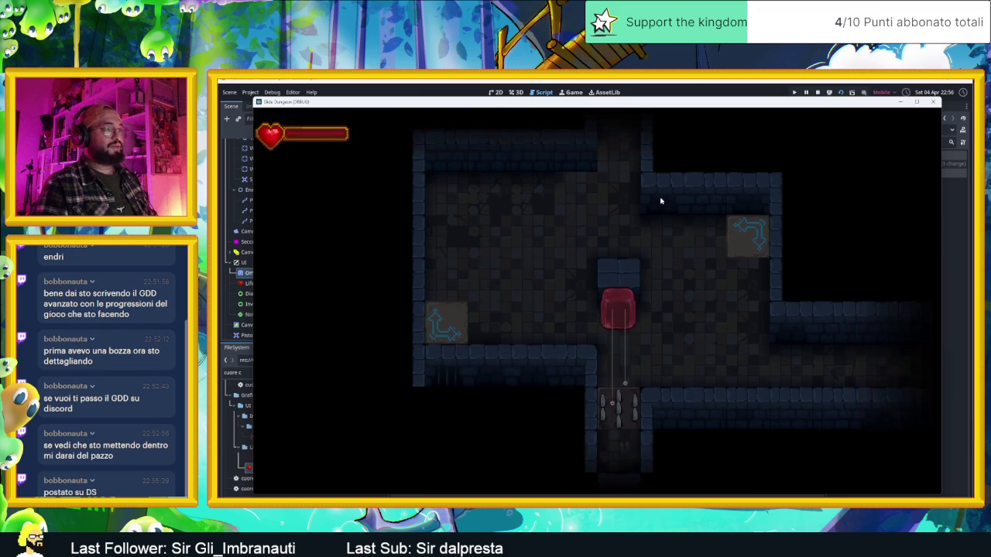
key(Right)
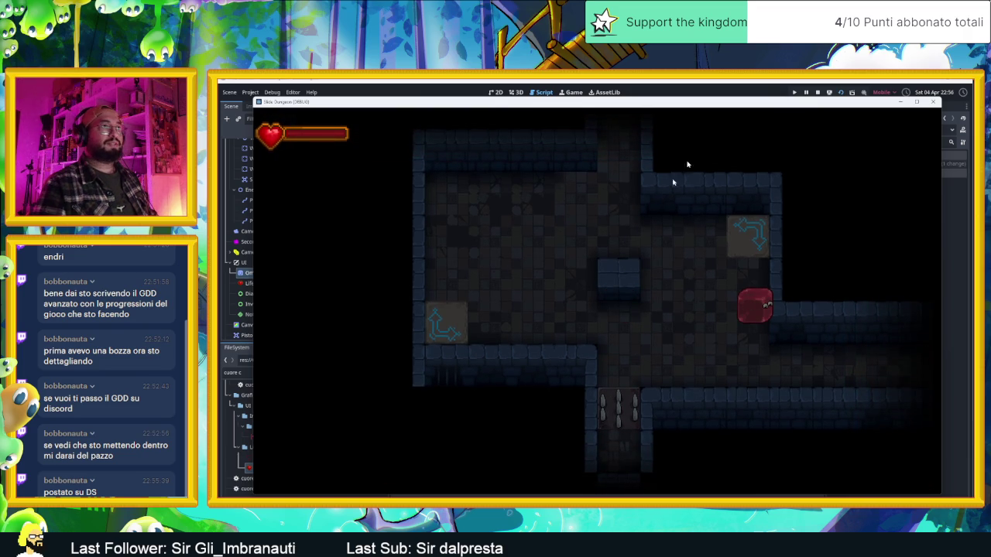
- Stop the game, add a closing ')' in the script, and save to relaunch
click(818, 93)
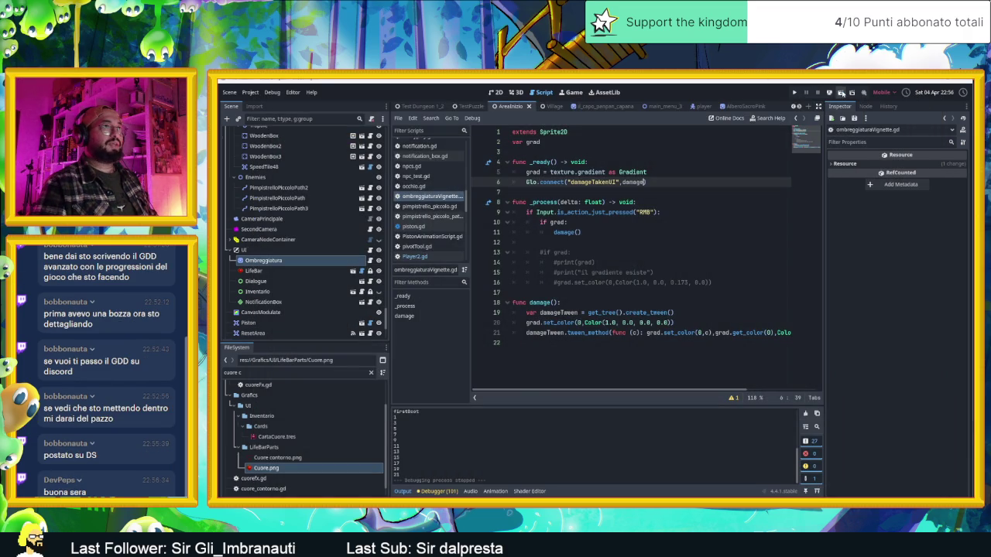
text())
key(ctrl+s)
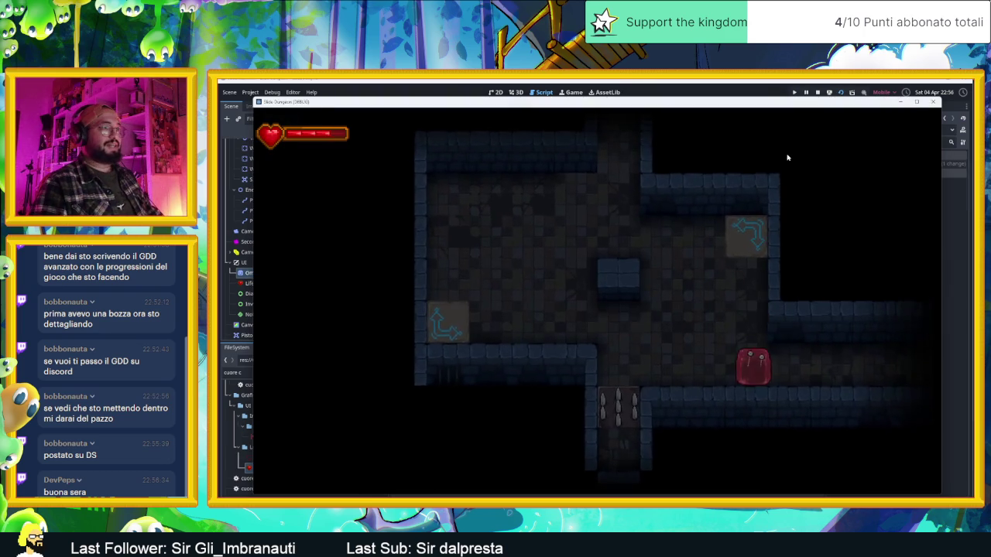
- Walk the slime right, down and around through several dungeon rooms and corridors
key(d)
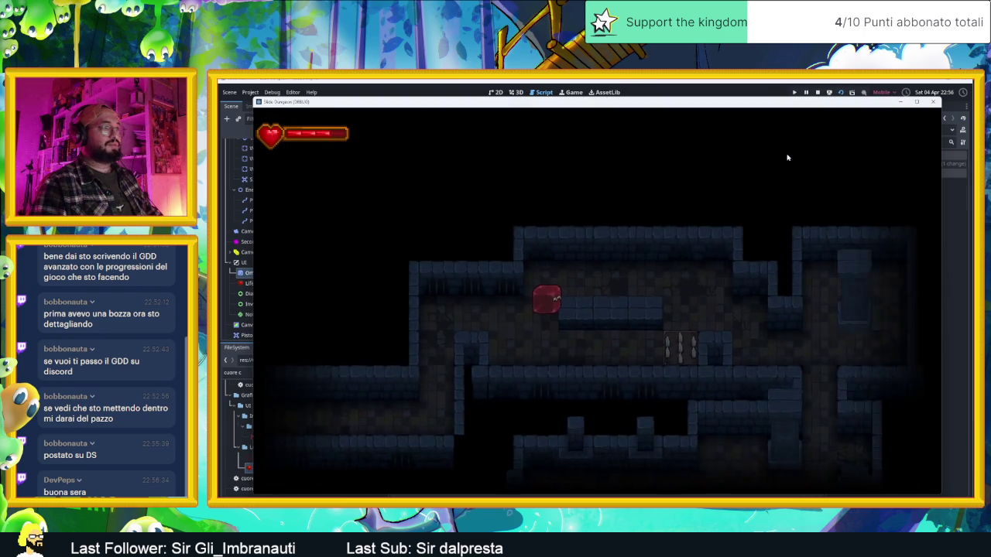
key(d)
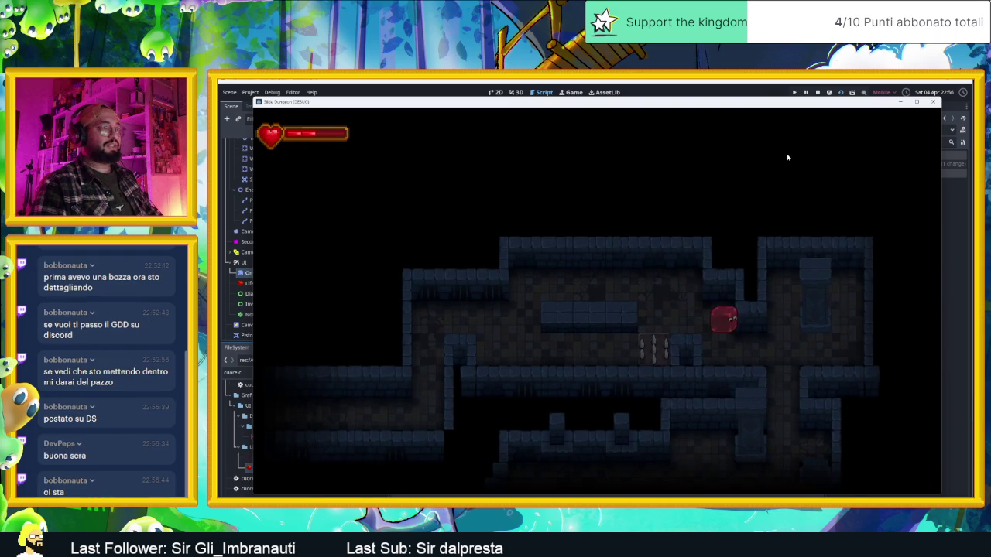
key(s)
key(a)
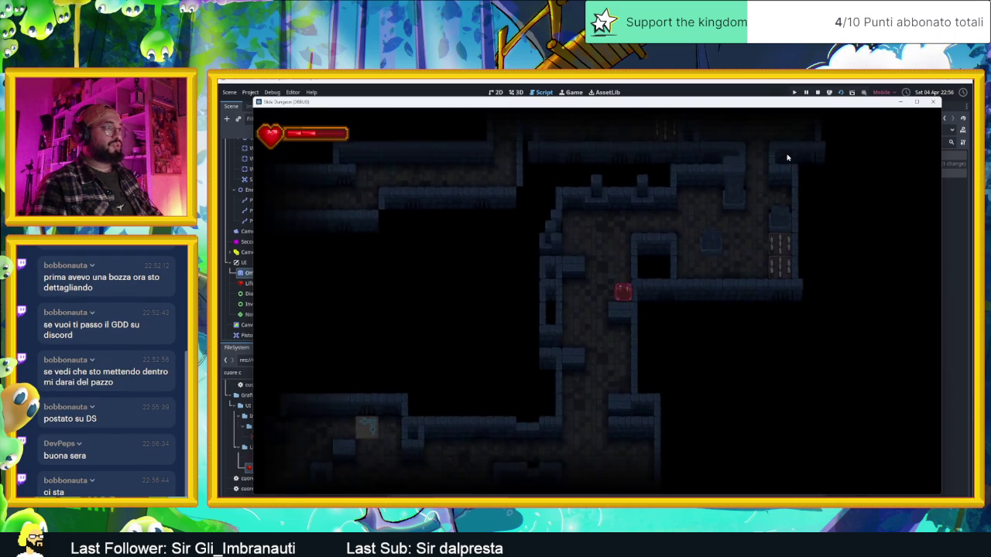
key(s)
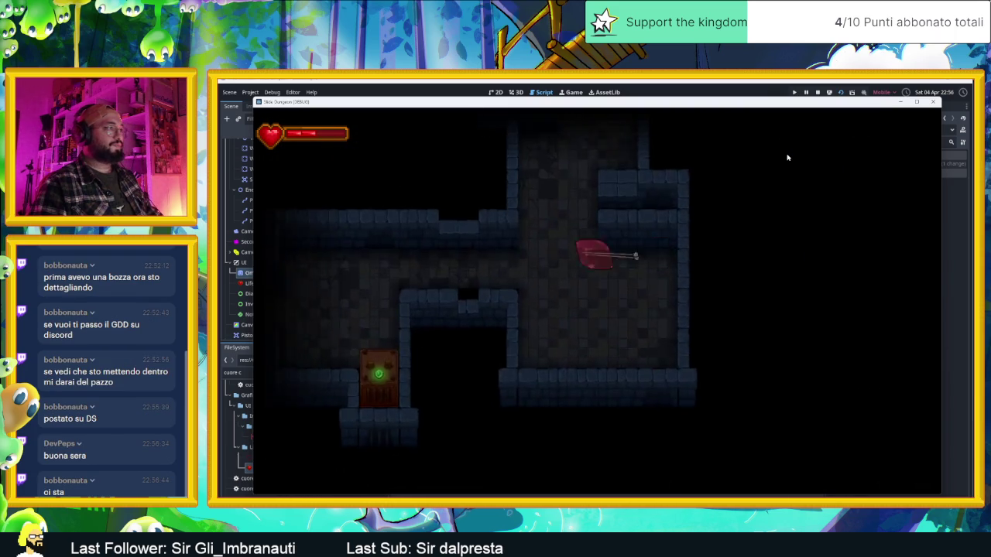
key(d)
key(a)
key(w)
key(a)
key(w)
key(d)
key(s)
key(a)
key(a)
key(s)
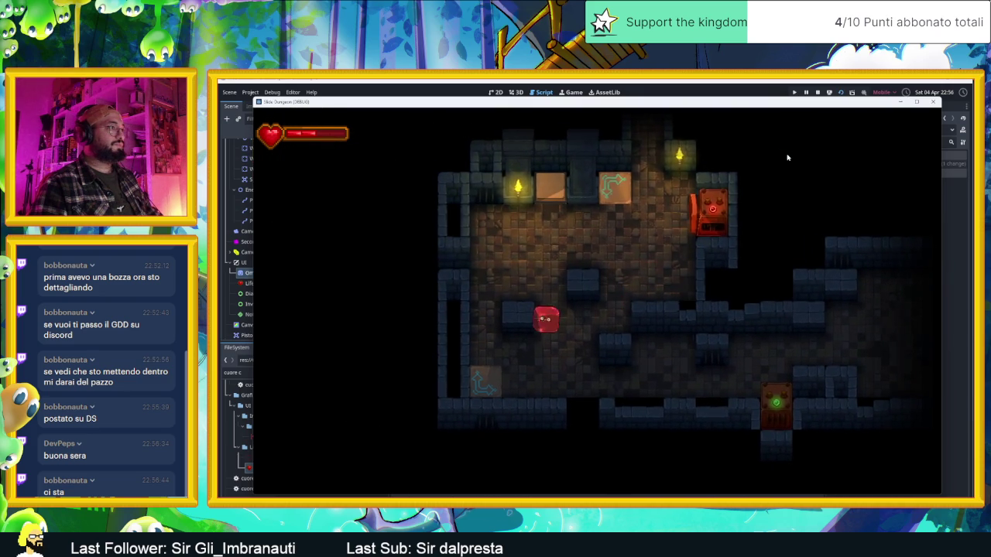
key(w)
key(s)
key(a)
key(w)
key(d)
key(w)
key(a)
key(s)
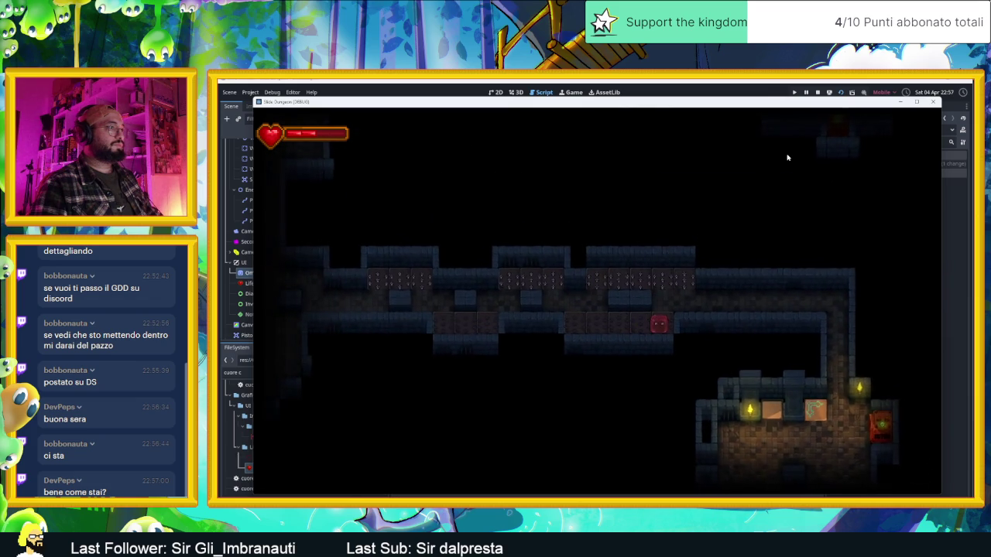
key(a)
key(w)
key(a)
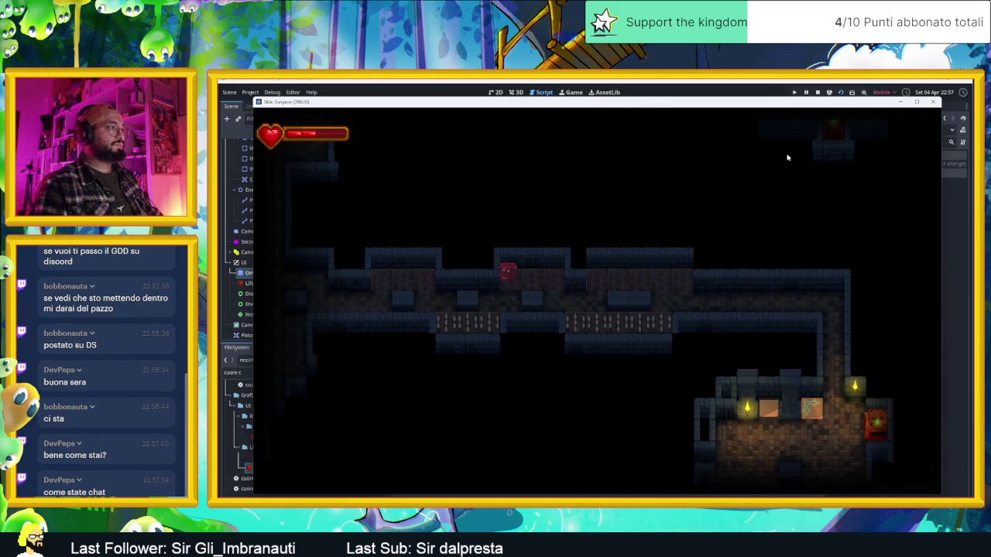
- Steer the slime onto the corridor spikes, then onward over a crate through more rooms
key(a)
key(w)
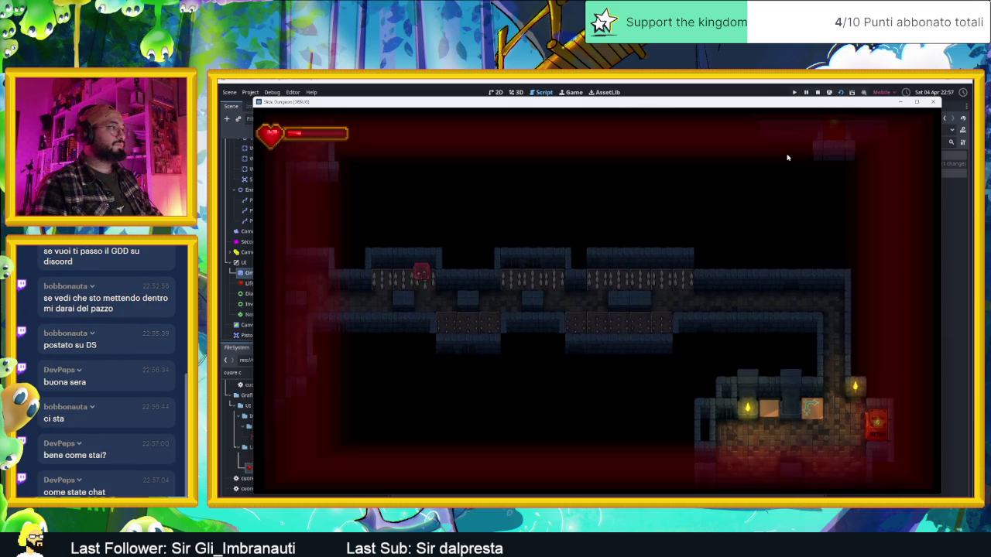
key(s)
key(w)
key(a)
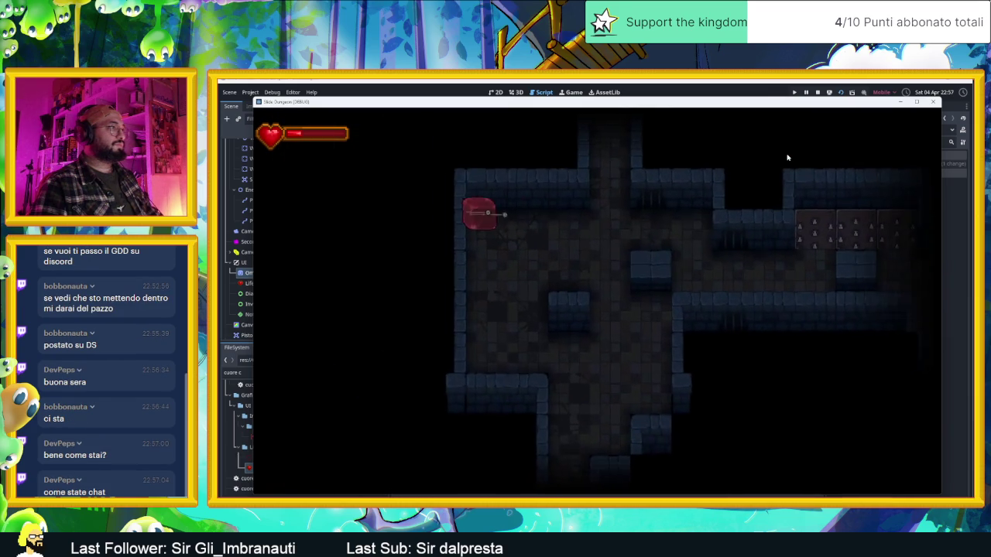
key(s)
key(w)
key(s)
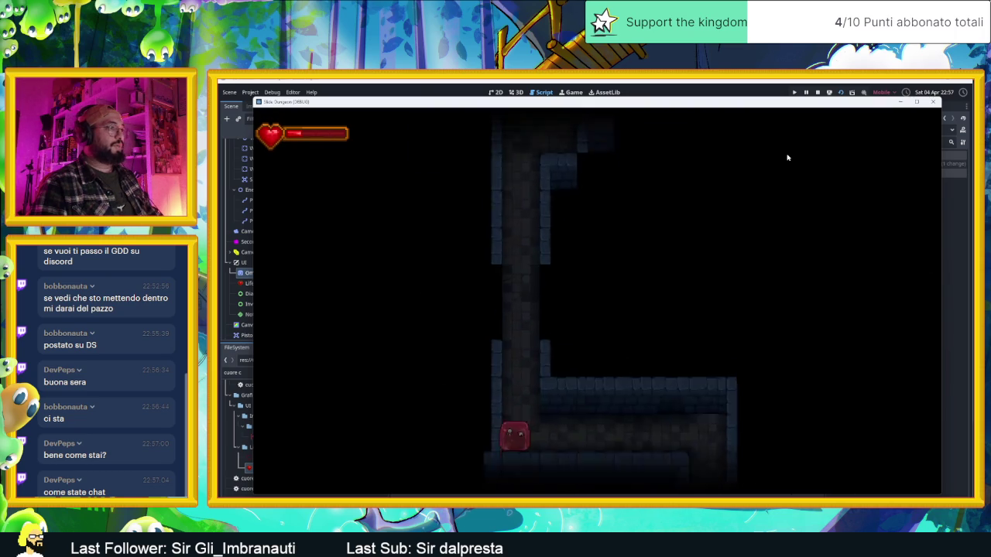
key(d)
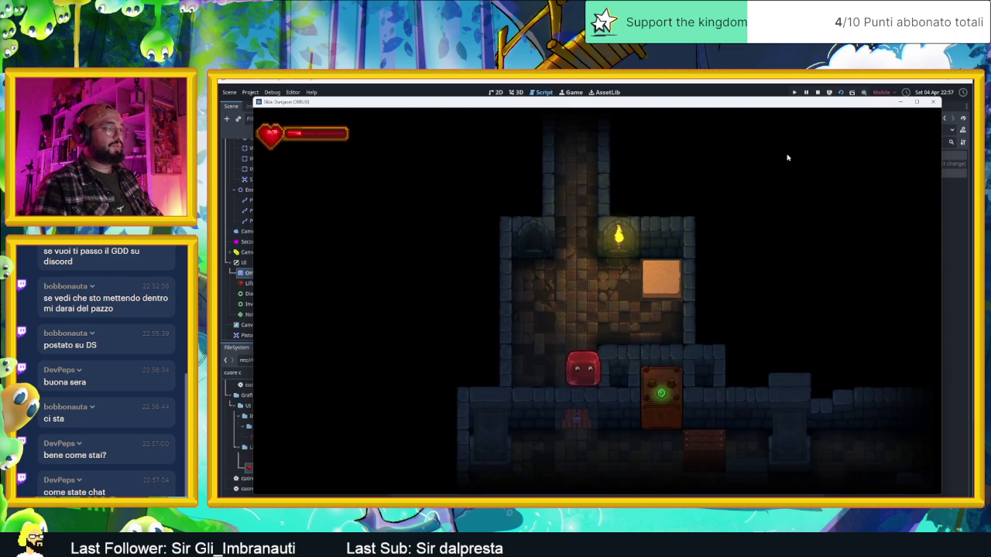
key(w)
key(d)
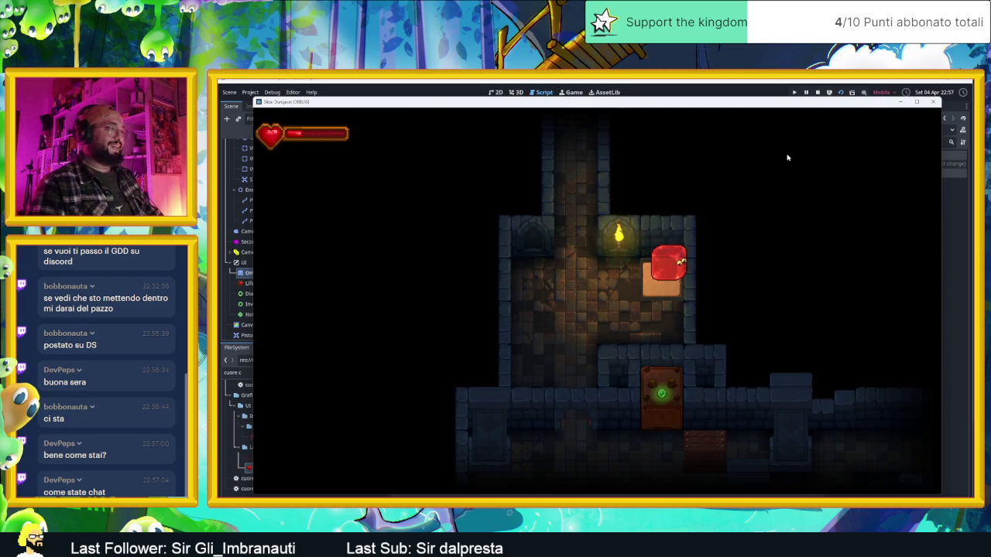
key(s)
key(a)
key(s)
key(d)
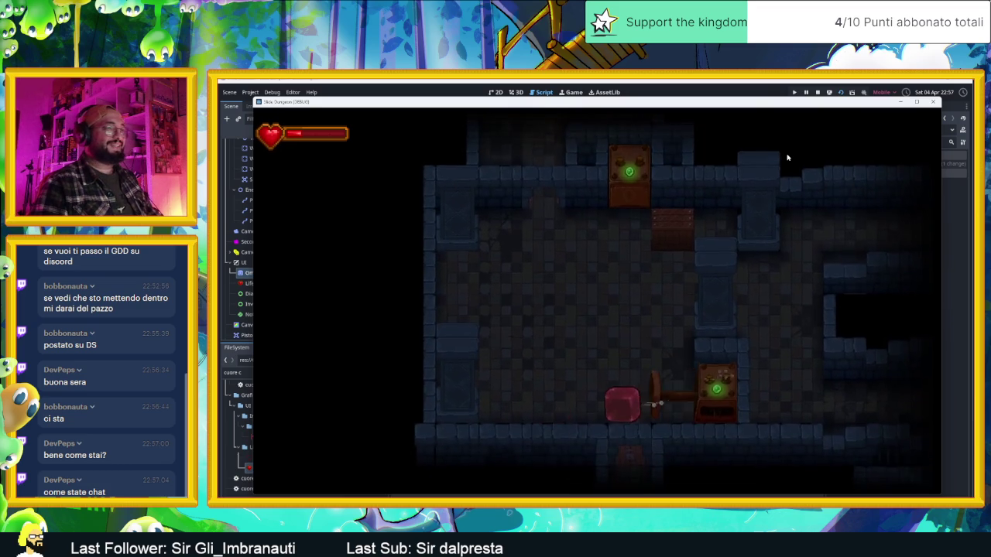
key(s)
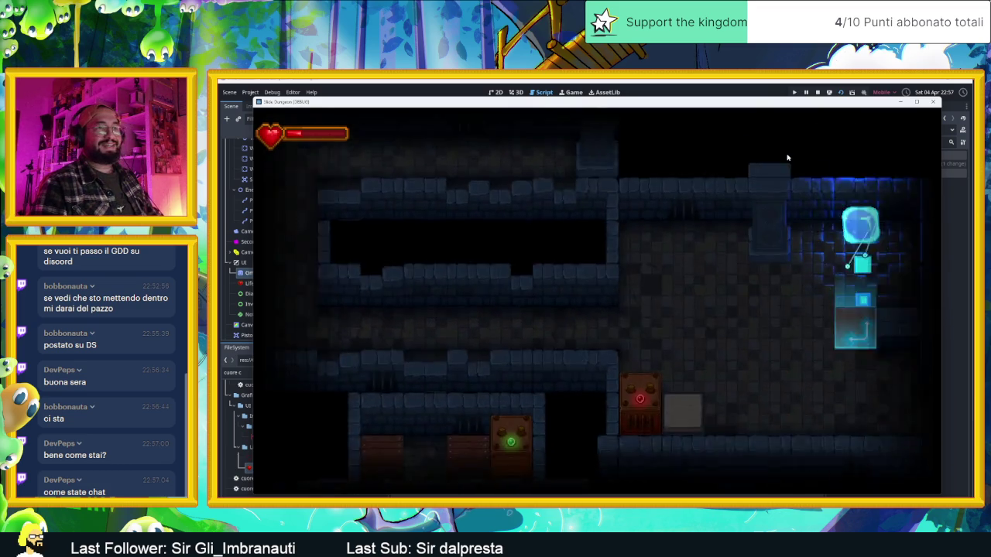
key(w)
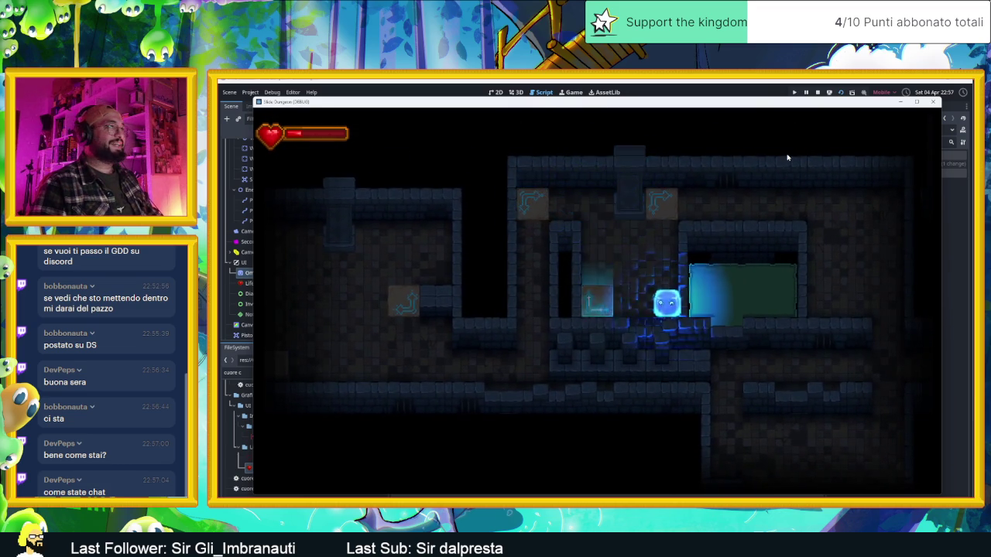
key(d)
key(s)
key(w)
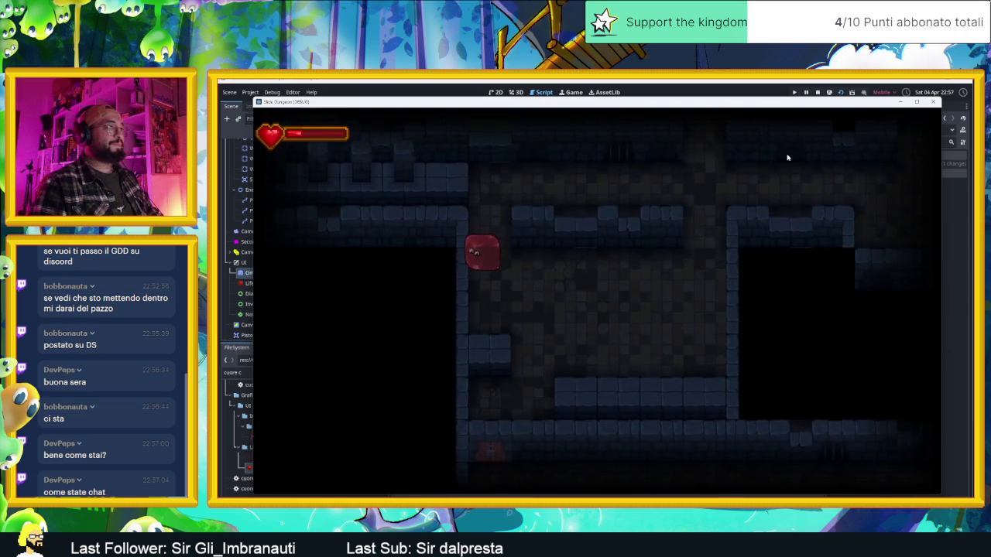
key(a)
key(d)
key(w)
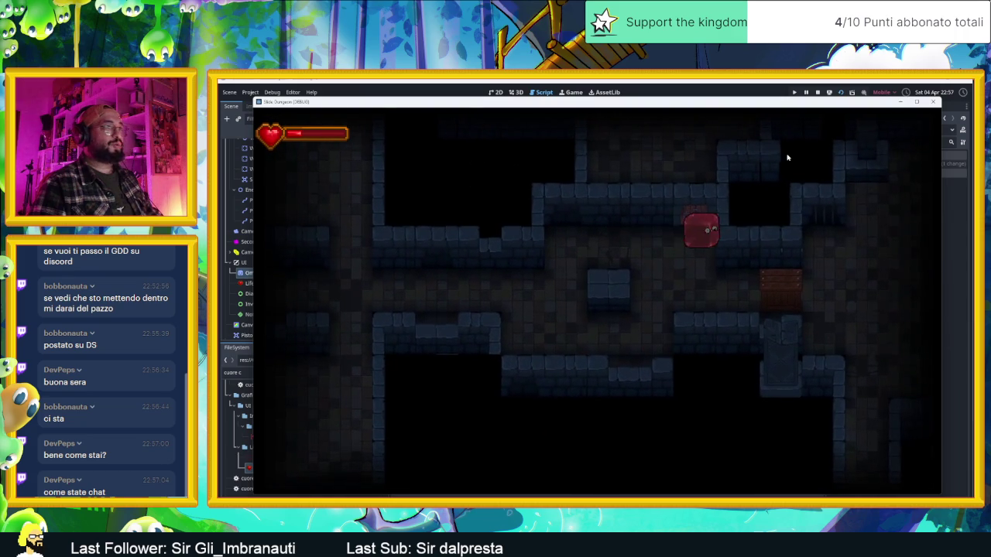
- Strike the chest, then keep moving the slime through lower rooms and the enemies' room
key(space)
key(a)
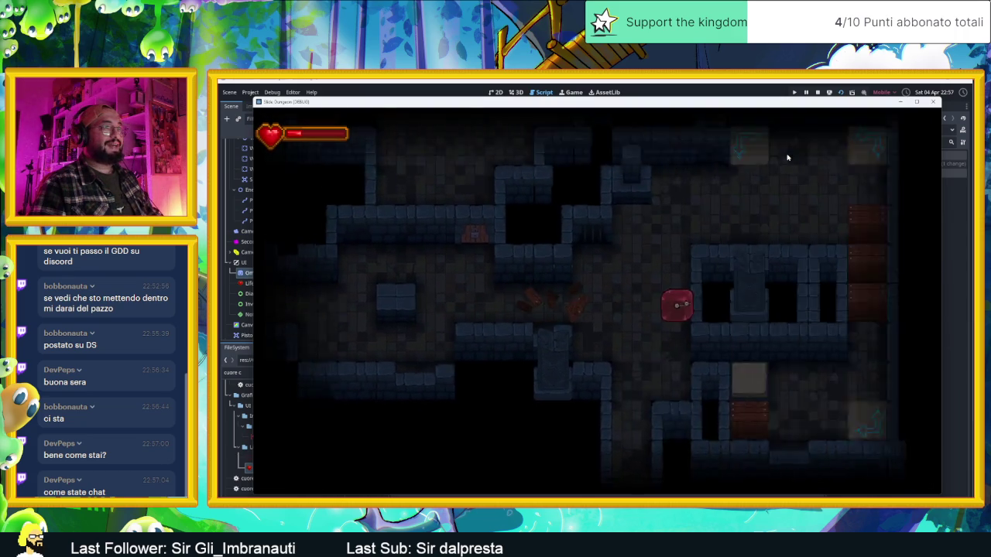
key(w)
key(d)
key(s)
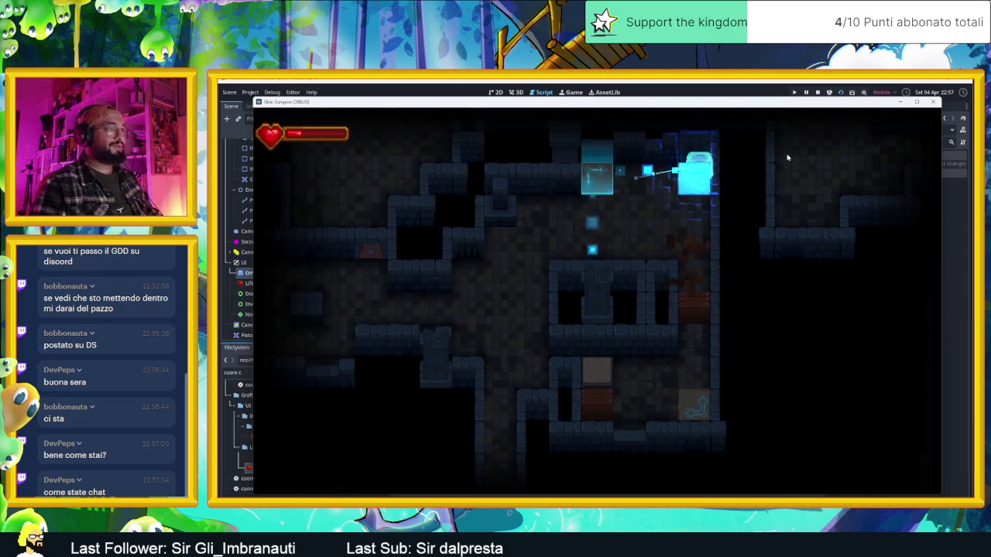
key(a)
key(s)
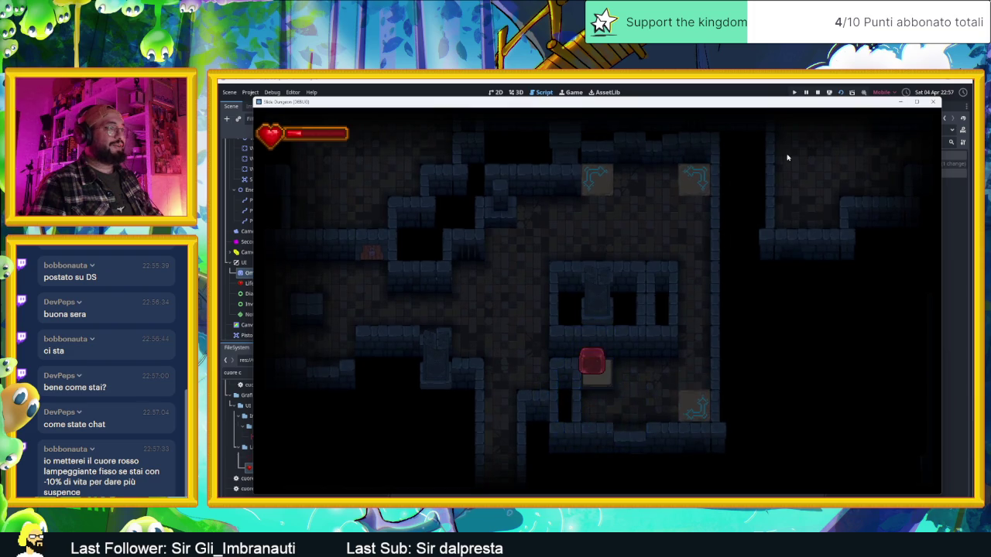
key(d)
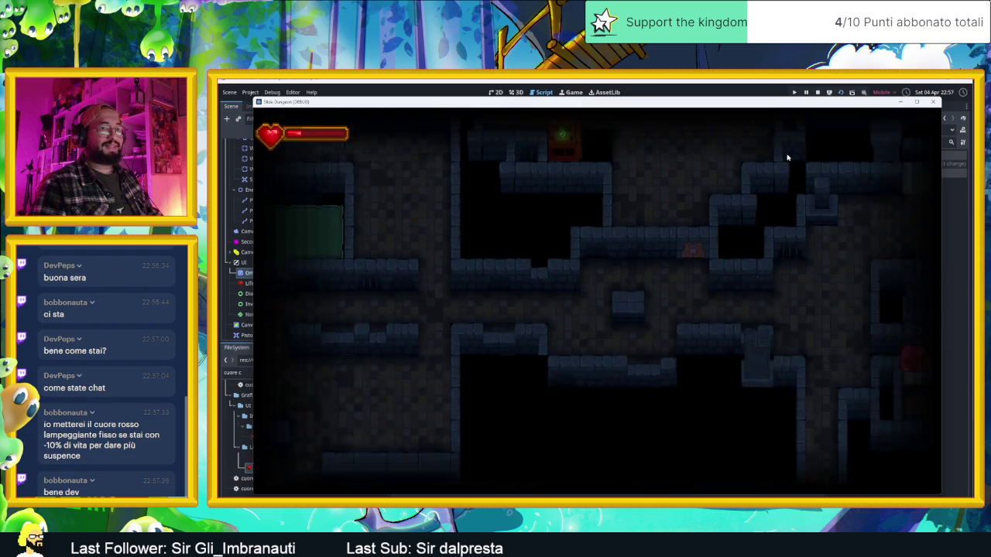
key(s)
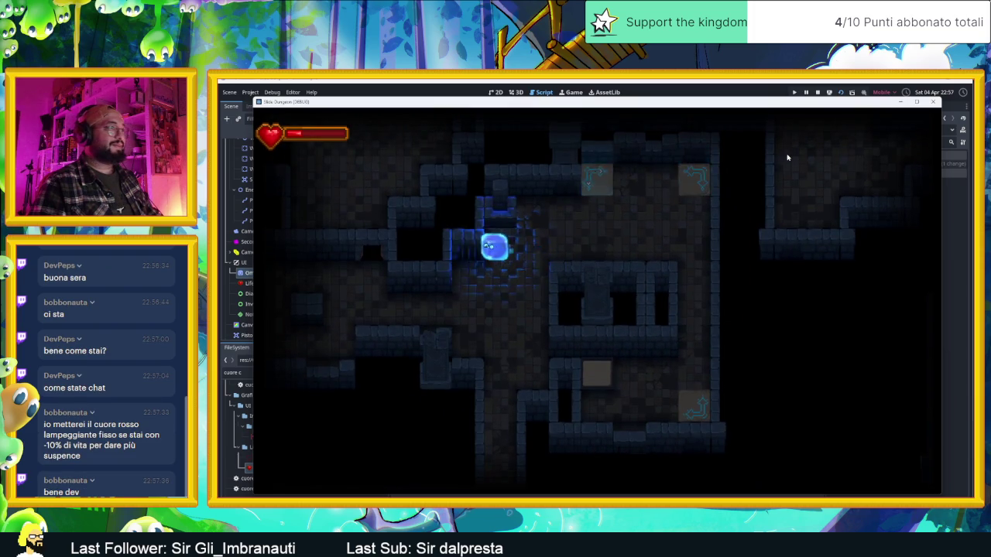
key(s)
key(w)
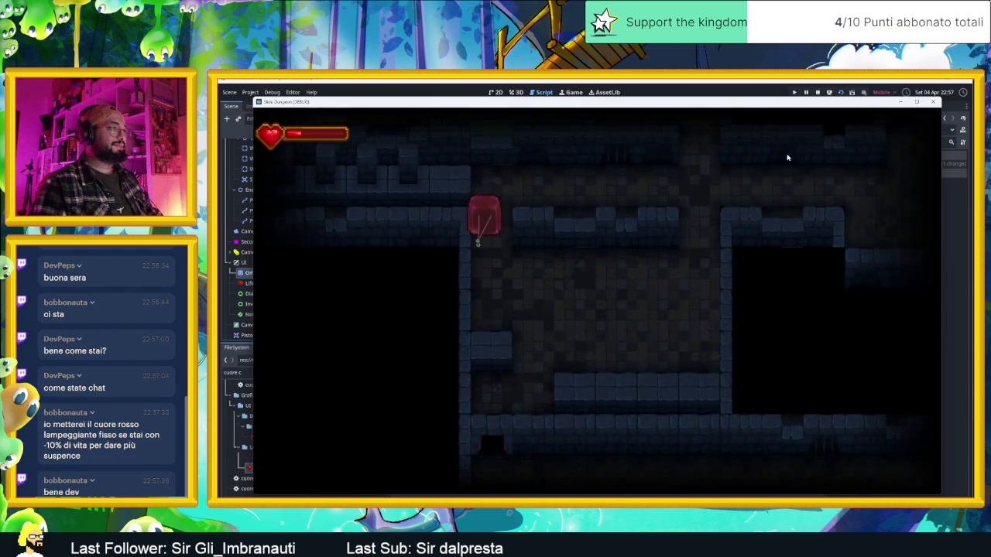
key(a)
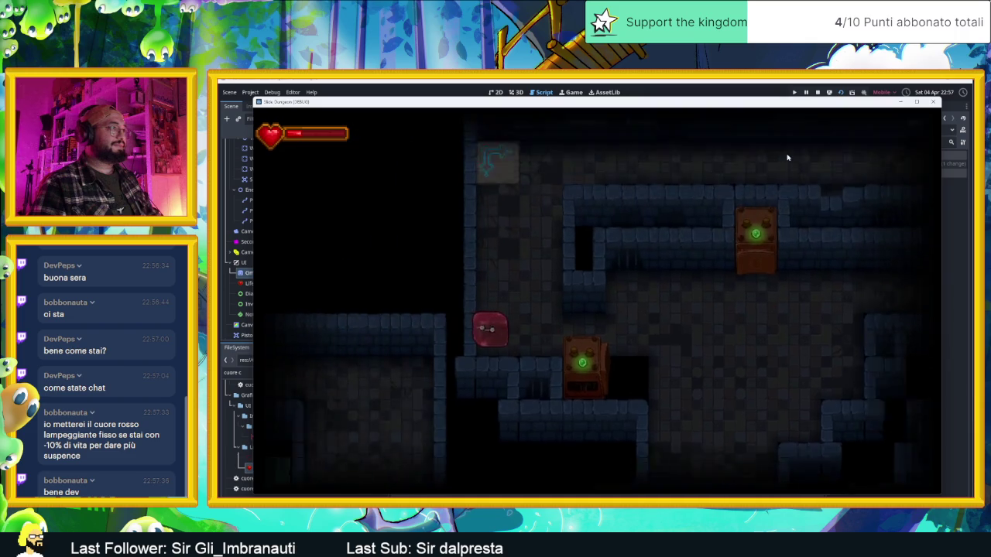
key(a)
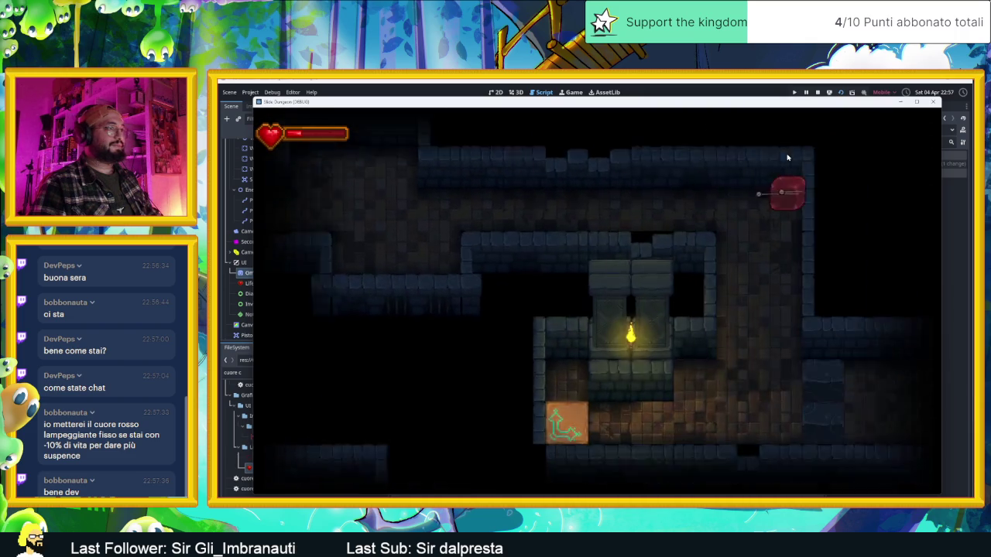
key(s)
key(d)
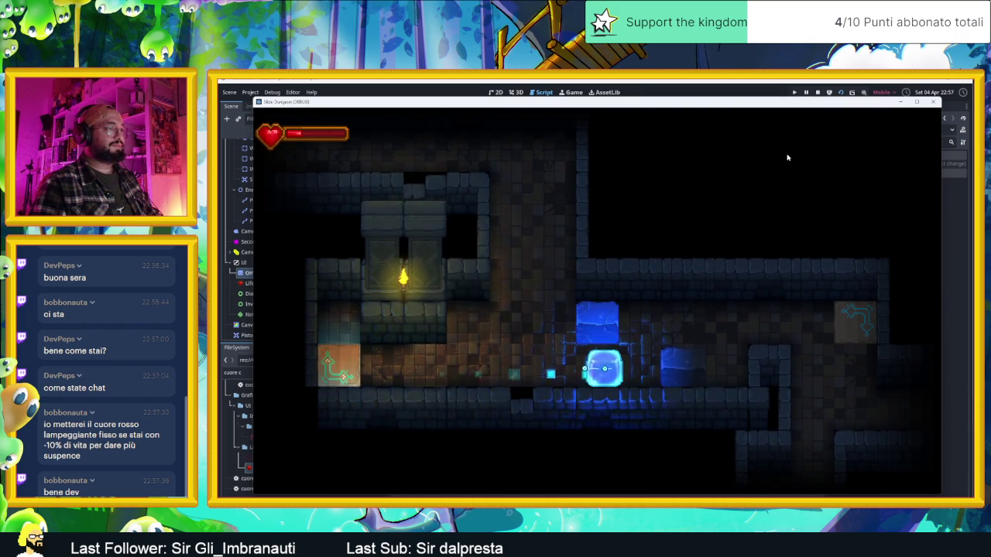
key(d)
key(s)
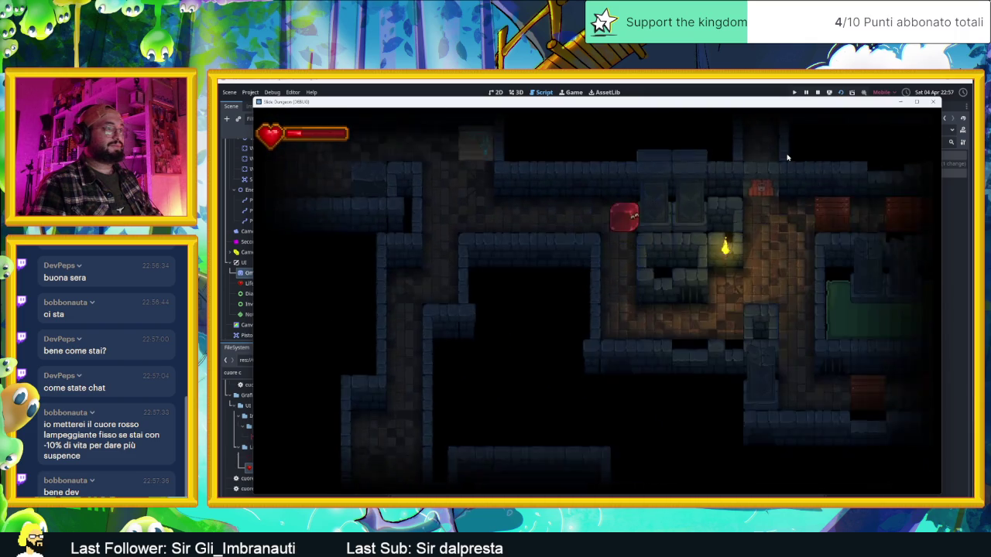
key(w)
key(a)
key(d)
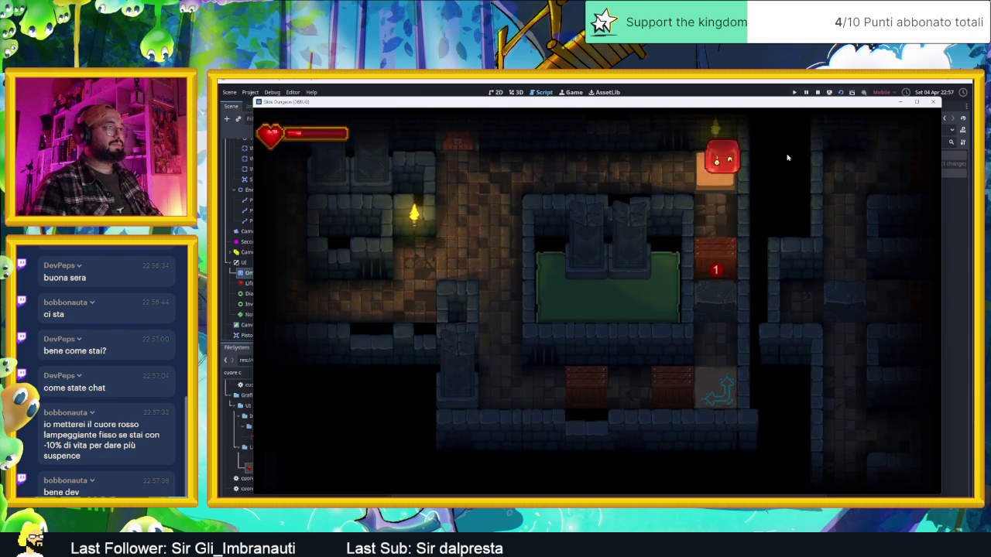
- Slide the slime through the opening rooms of the dungeon and into the teleporter
key(a)
key(s)
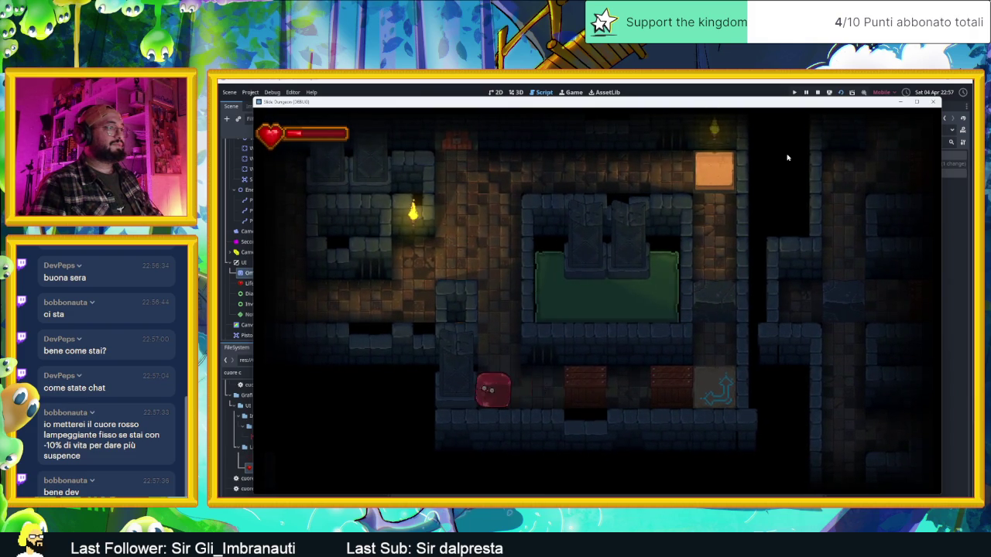
key(a)
key(d)
key(a)
key(d)
key(w)
key(s)
key(a)
key(d)
key(w)
key(s)
key(a)
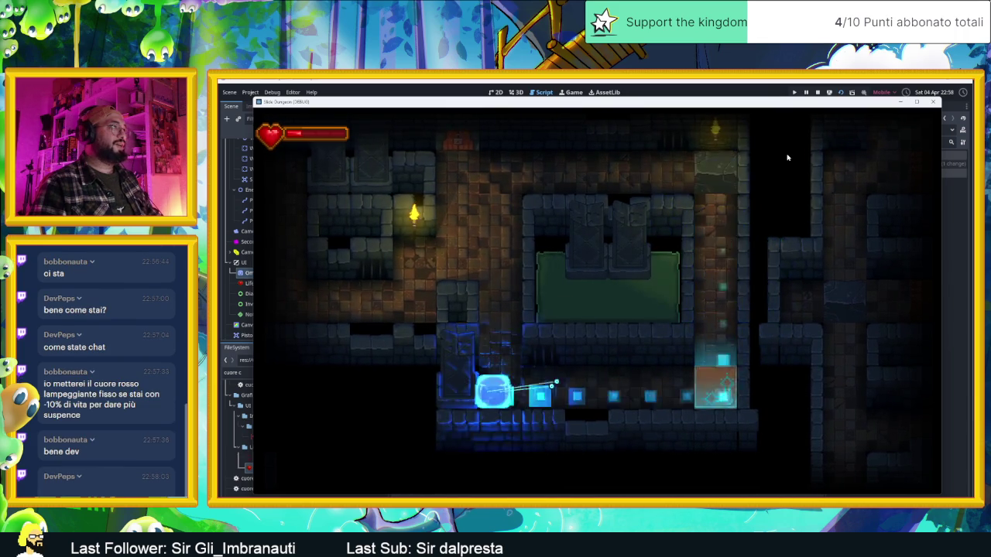
key(w)
key(a)
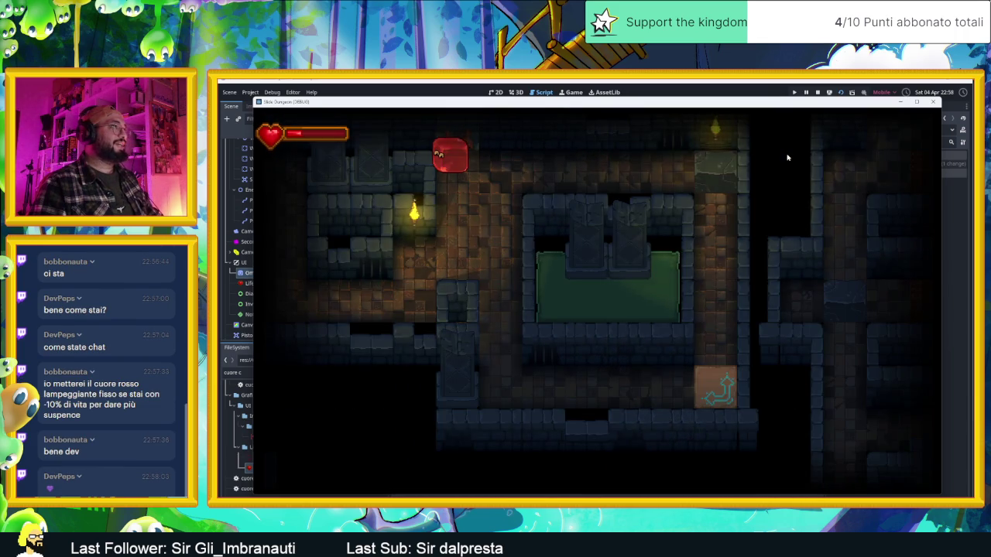
key(w)
key(d)
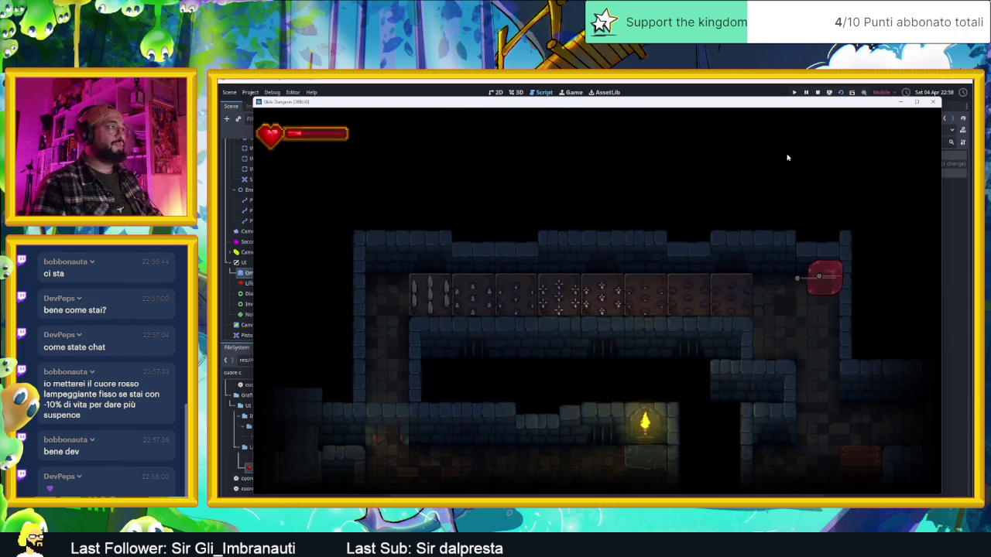
key(s)
key(a)
key(w)
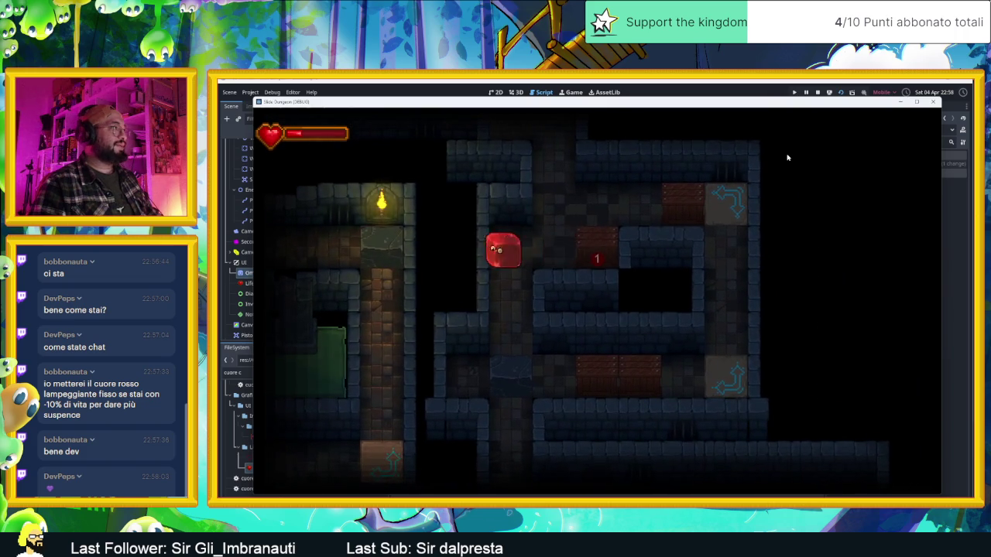
key(w)
key(d)
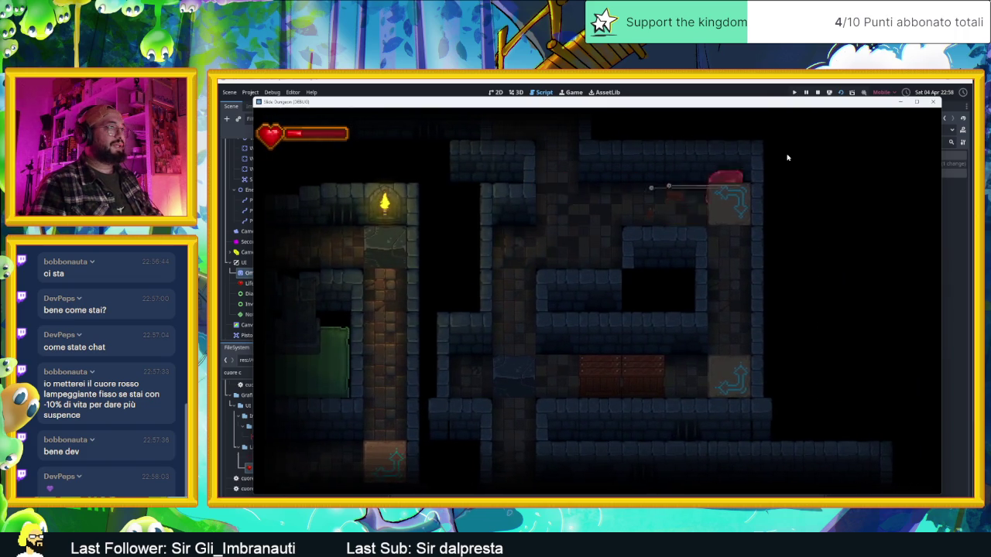
key(d)
key(d)
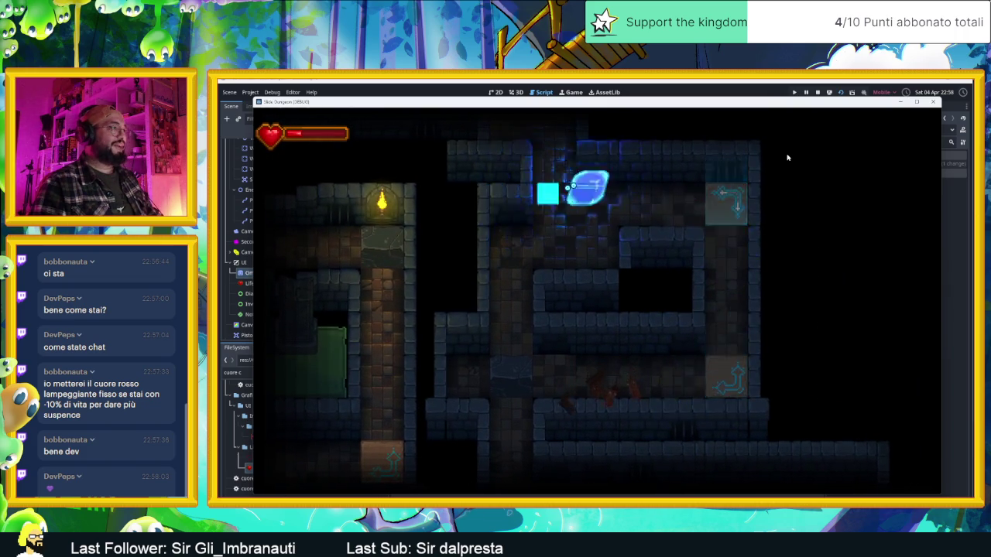
- Guide the slime through the teleporters, block-breaking path and arrow tiles to the lower corridor
key(s)
key(d)
key(w)
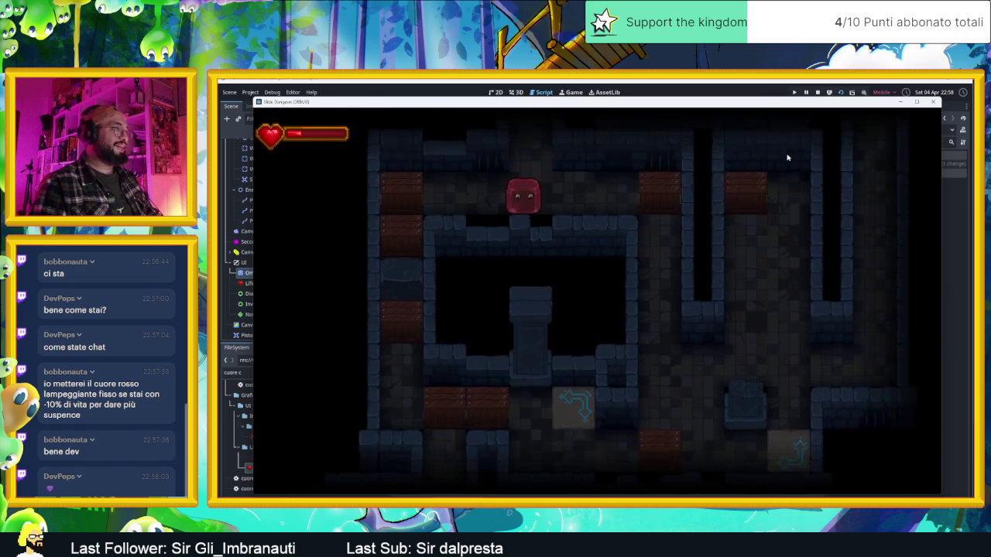
key(a)
key(d)
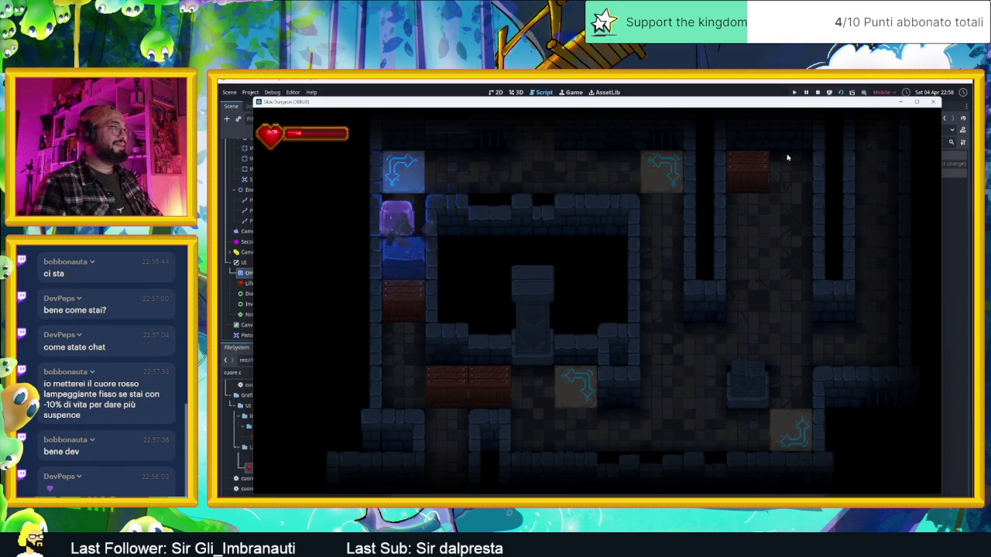
key(a)
key(w)
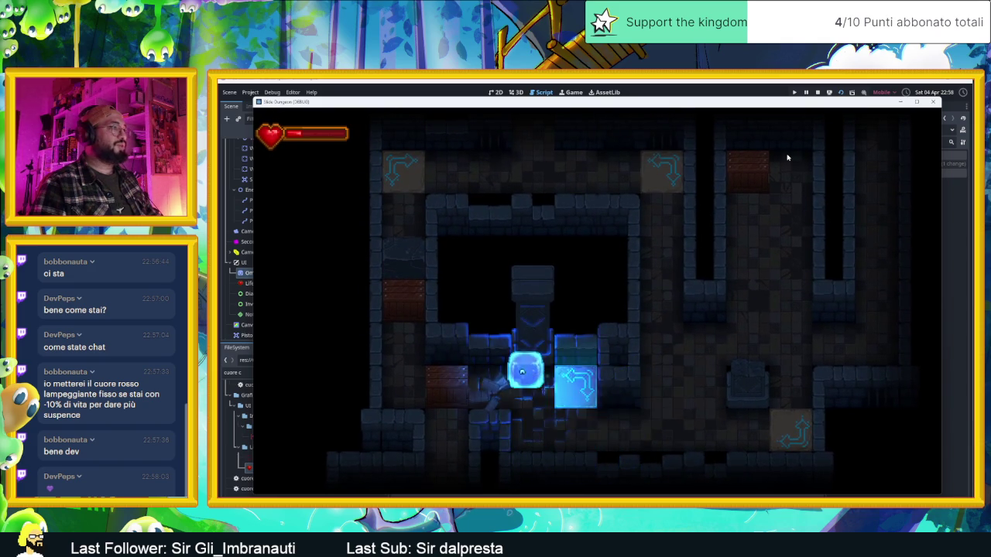
key(a)
key(d)
key(s)
key(w)
key(a)
key(d)
key(a)
key(d)
key(a)
key(s)
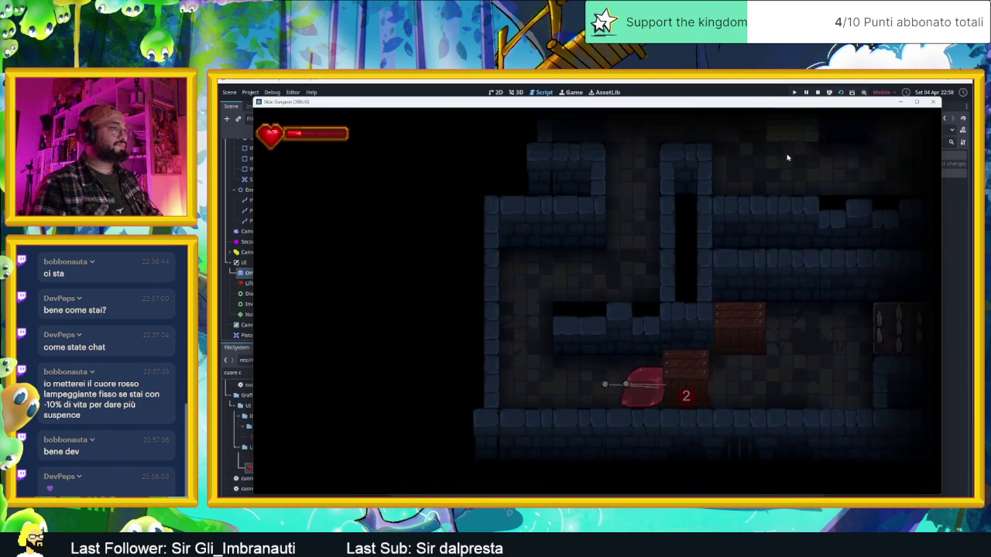
key(a)
- Move the slime past the spike rows and run it into spikes to trigger the red flash
key(w)
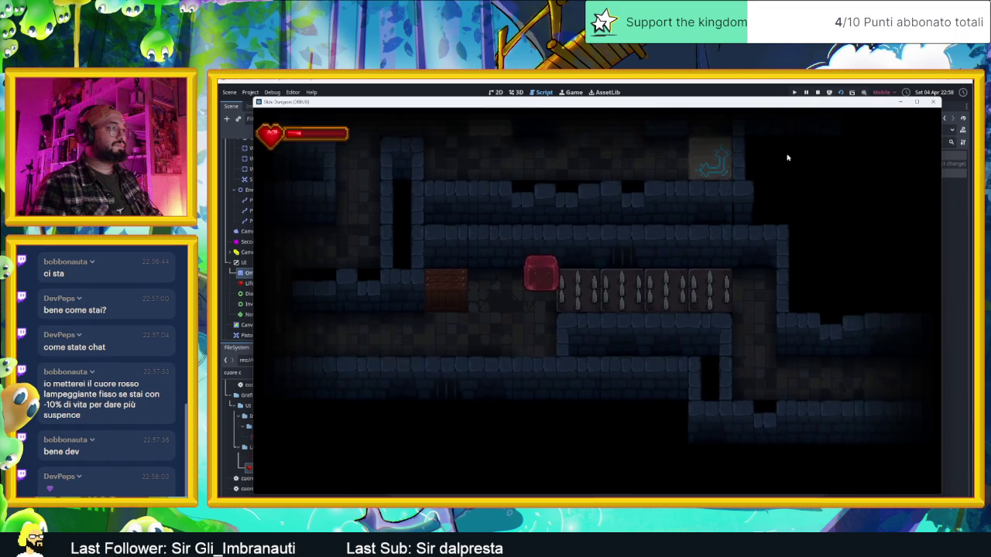
key(d)
key(s)
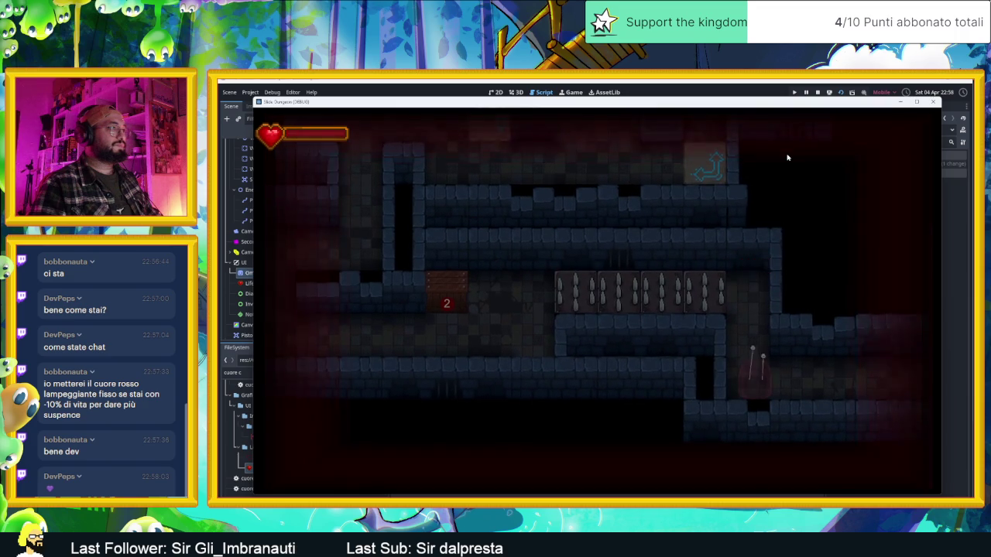
key(w)
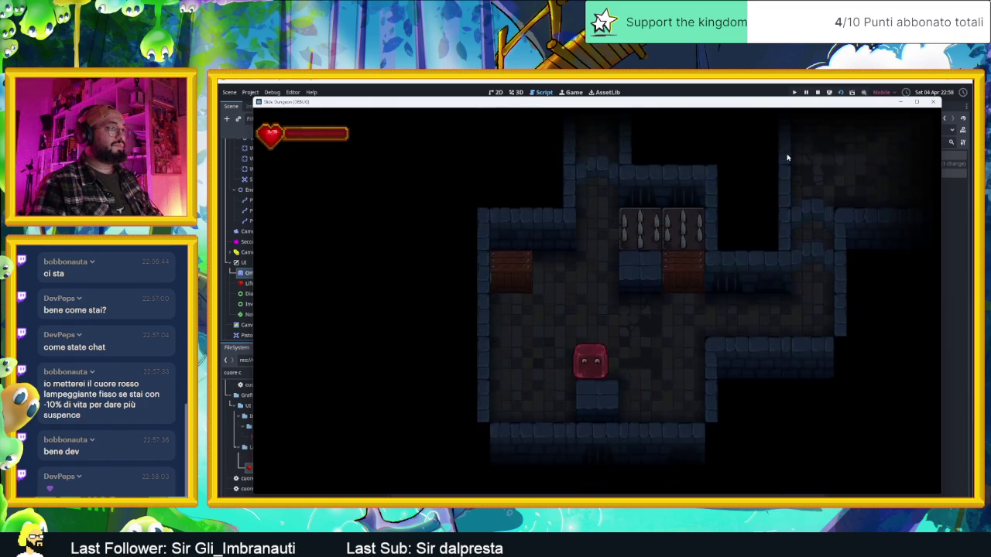
key(d)
key(w)
key(d)
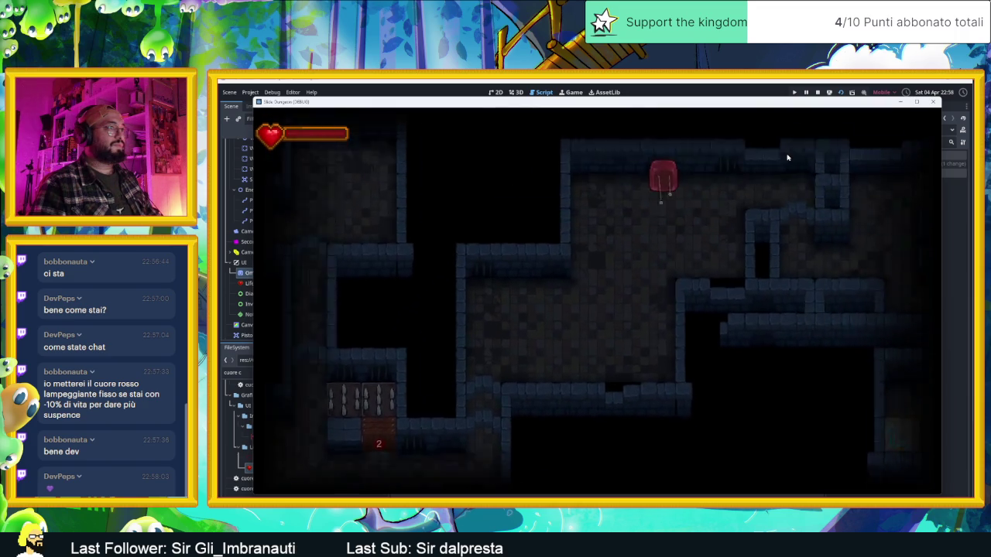
key(s)
key(s)
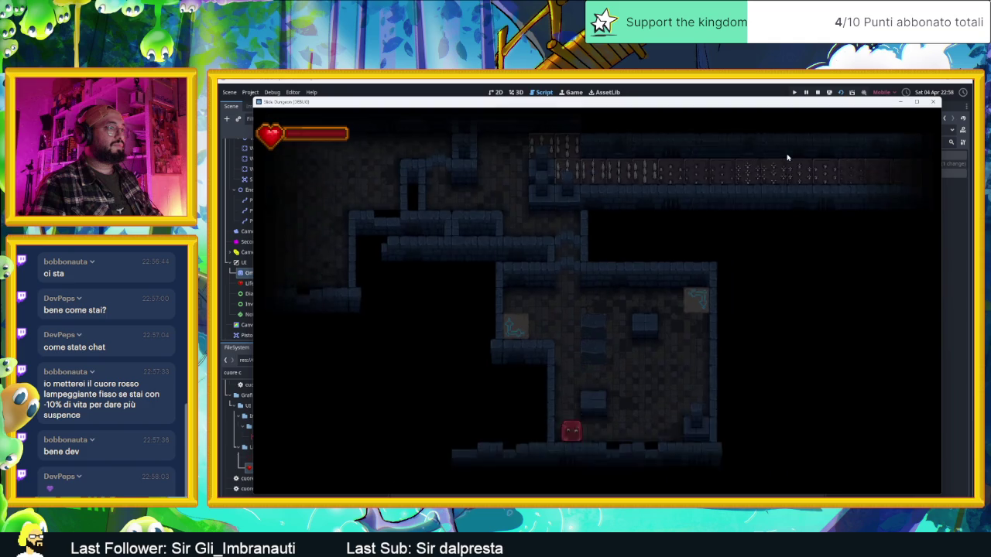
key(d)
key(a)
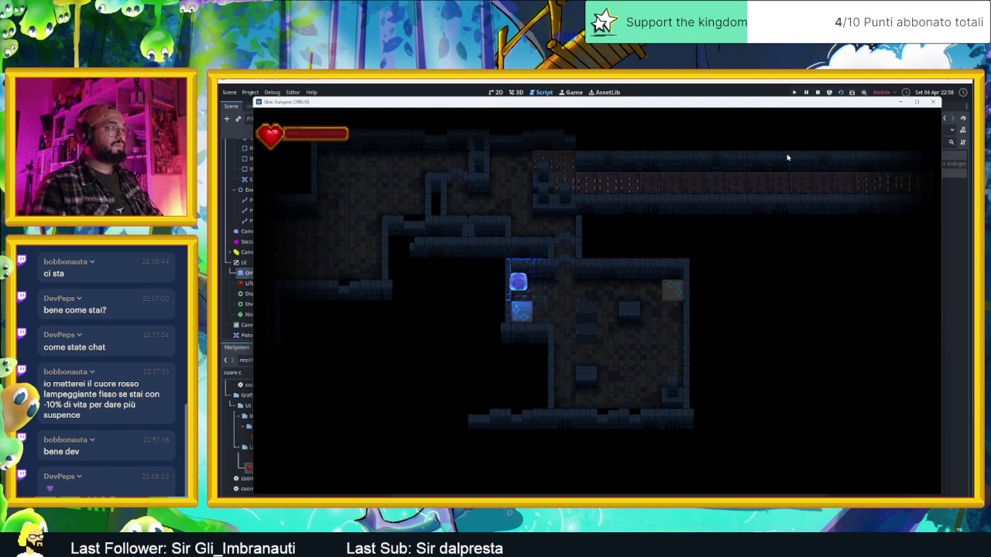
key(d)
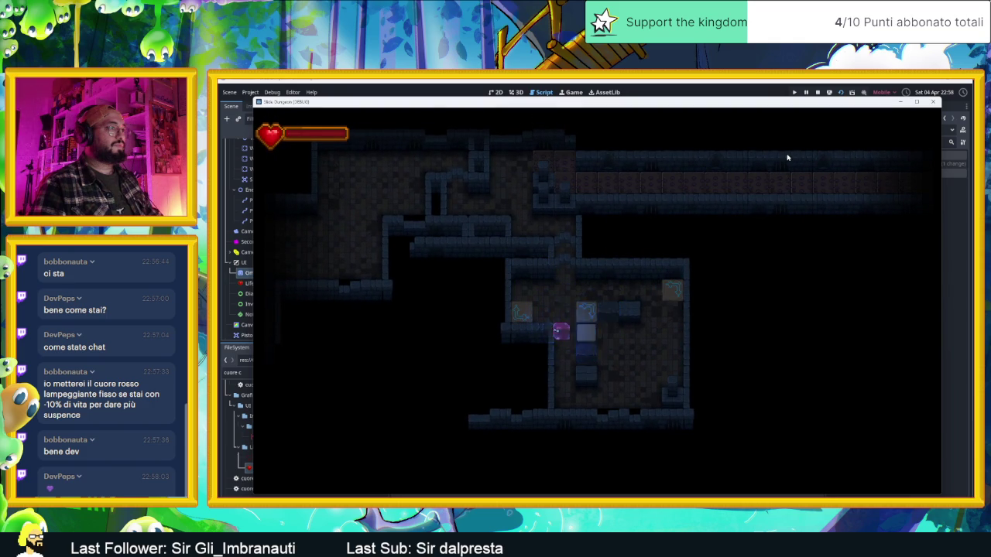
key(w)
key(d)
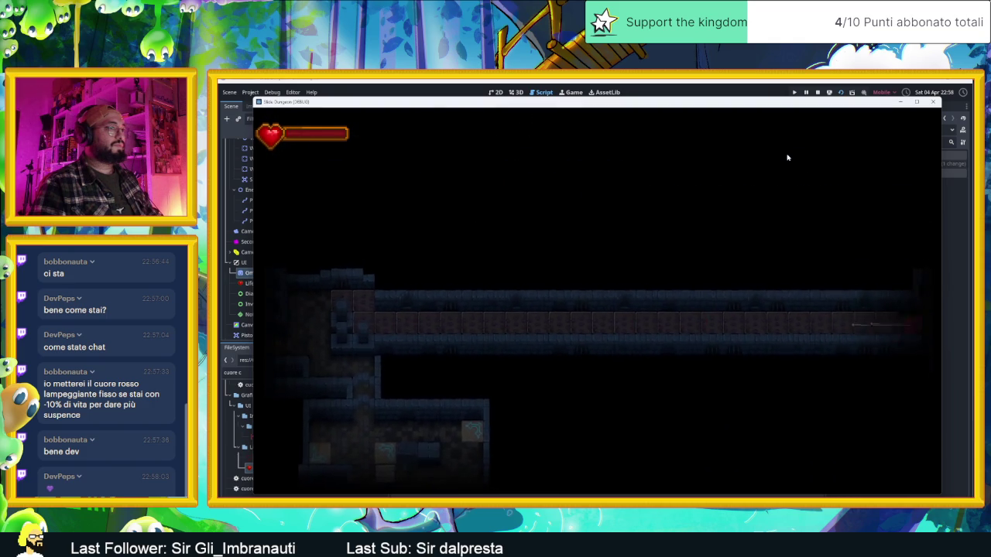
key(s)
key(w)
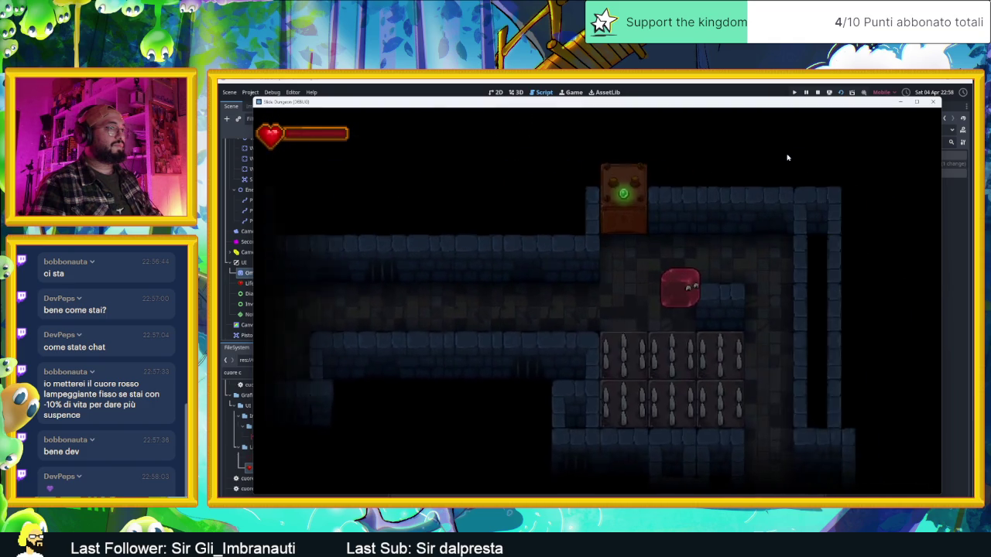
key(s)
key(a)
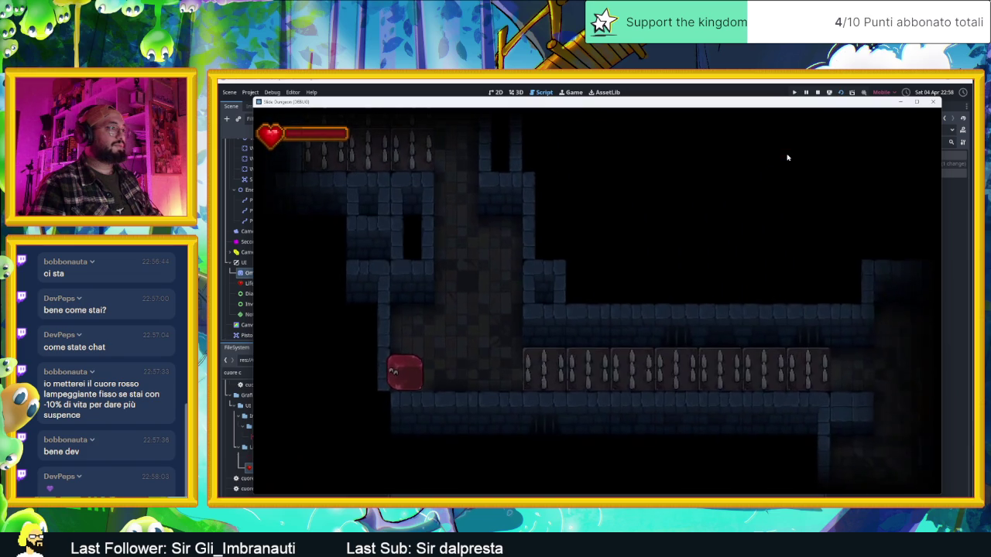
key(d)
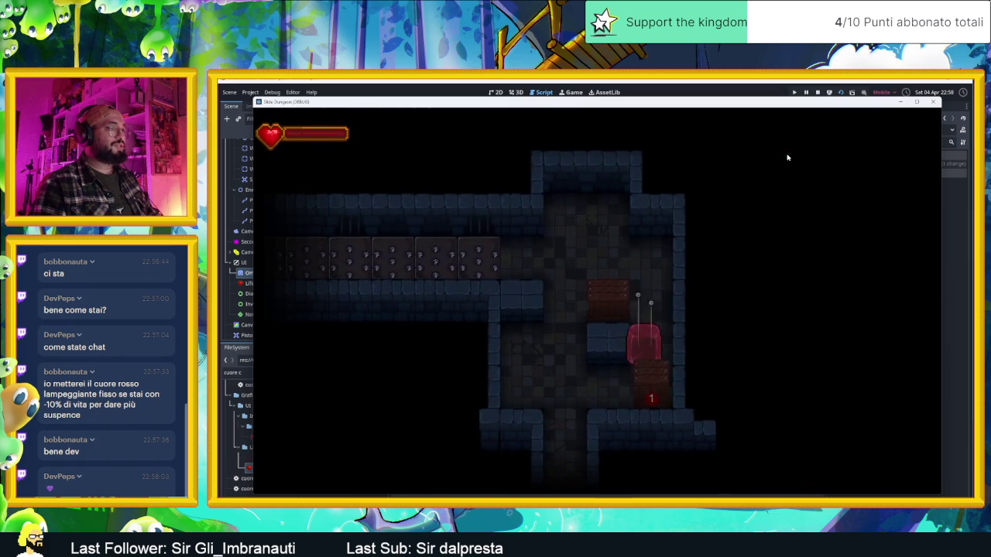
- Hit the bat twice in the torch-lit room to check the flash, then stop the game
key(s)
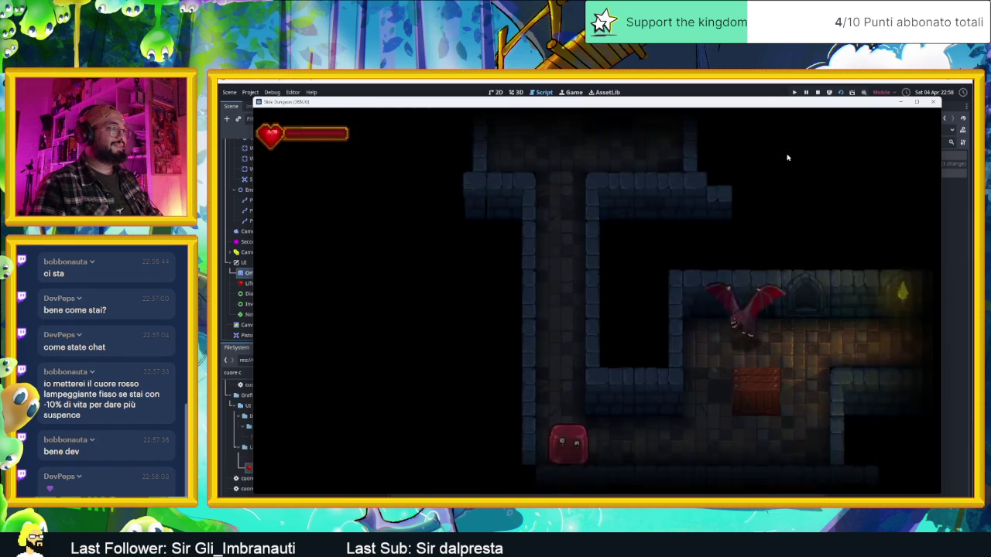
key(d)
key(w)
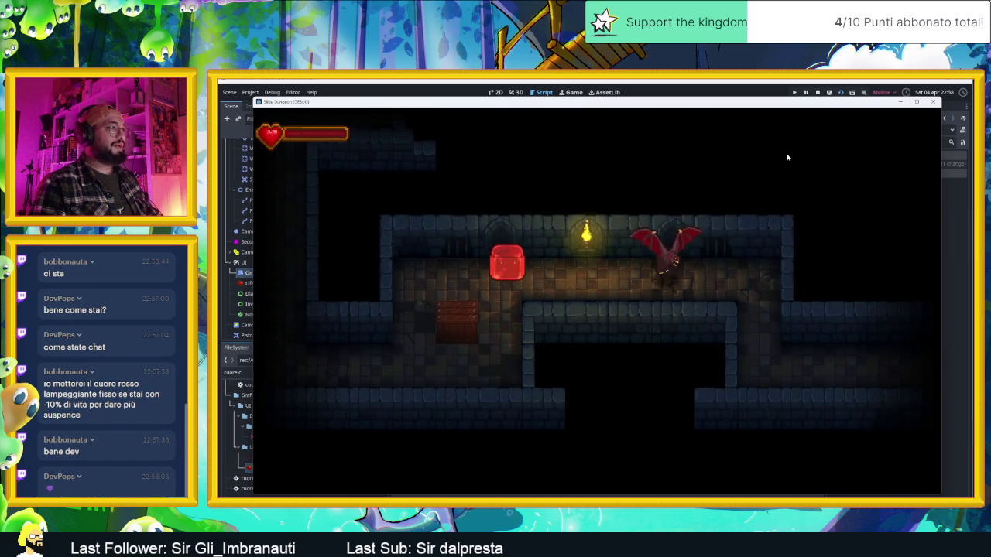
key(d)
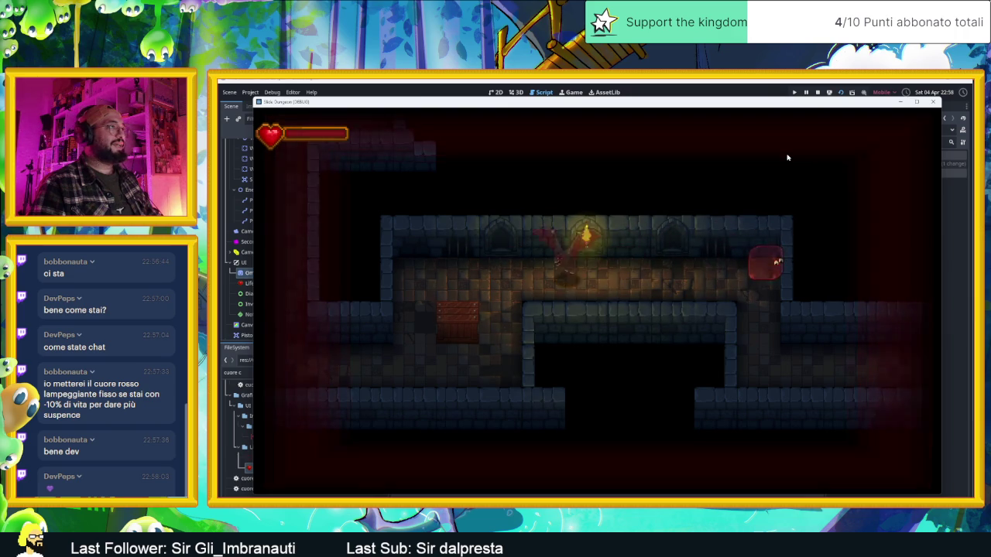
key(s)
key(w)
key(a)
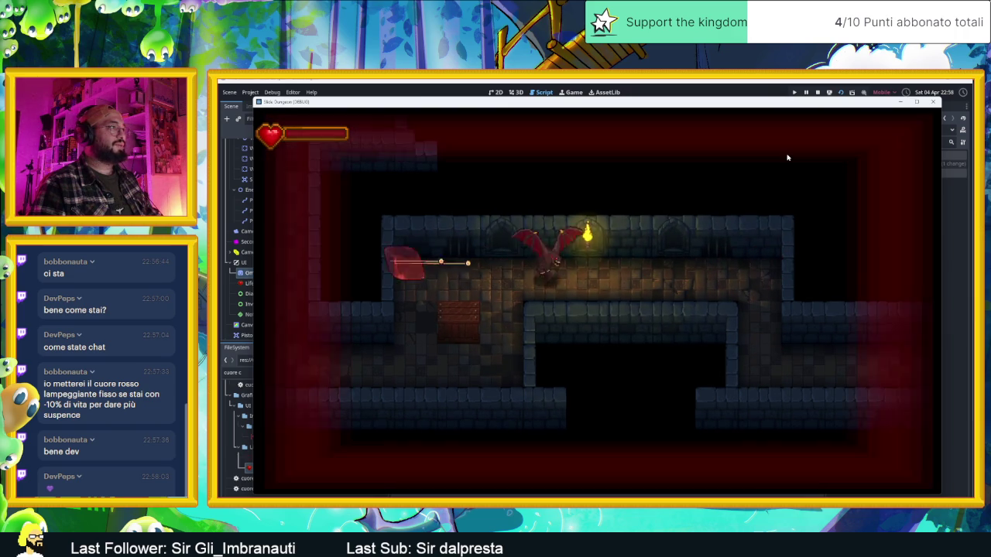
key(d)
key(d)
key(s)
key(d)
key(w)
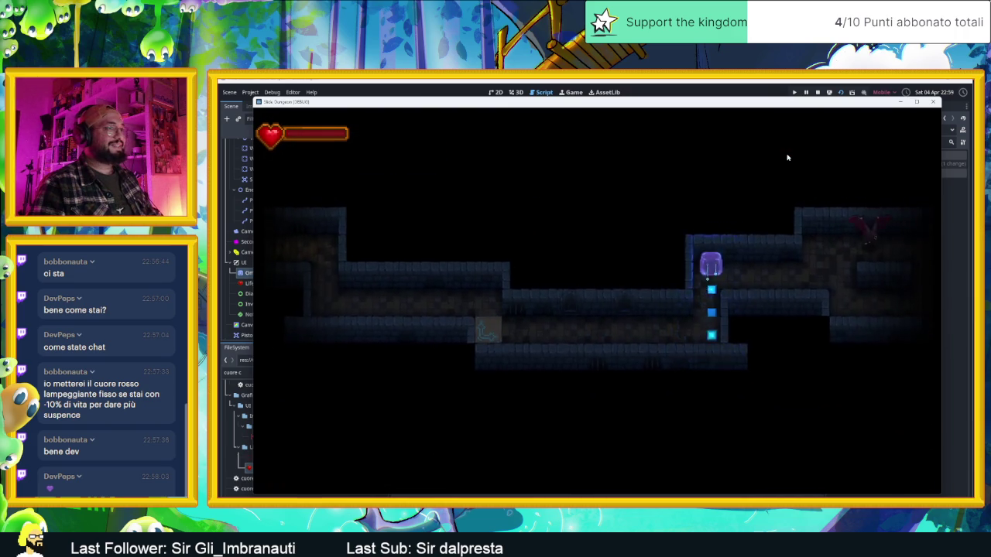
key(s)
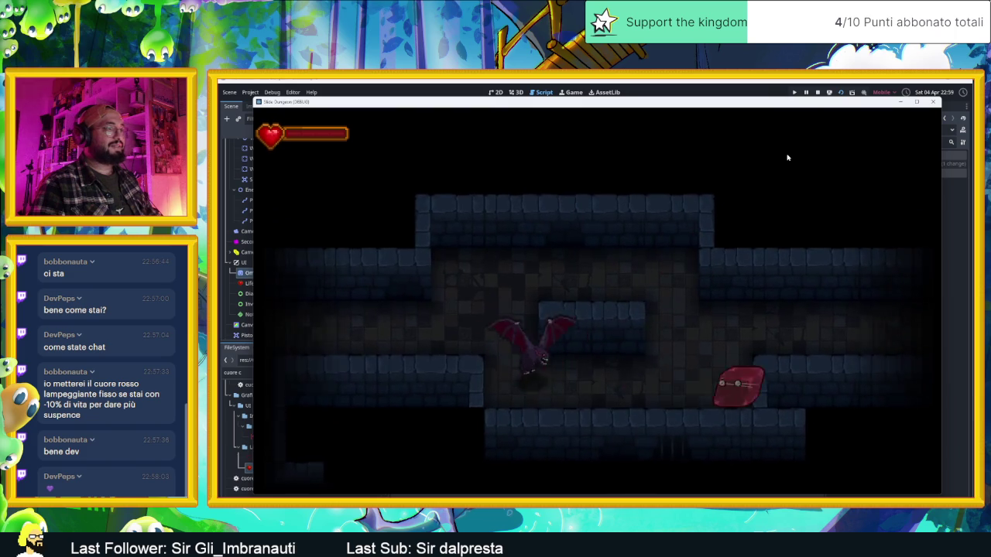
key(s)
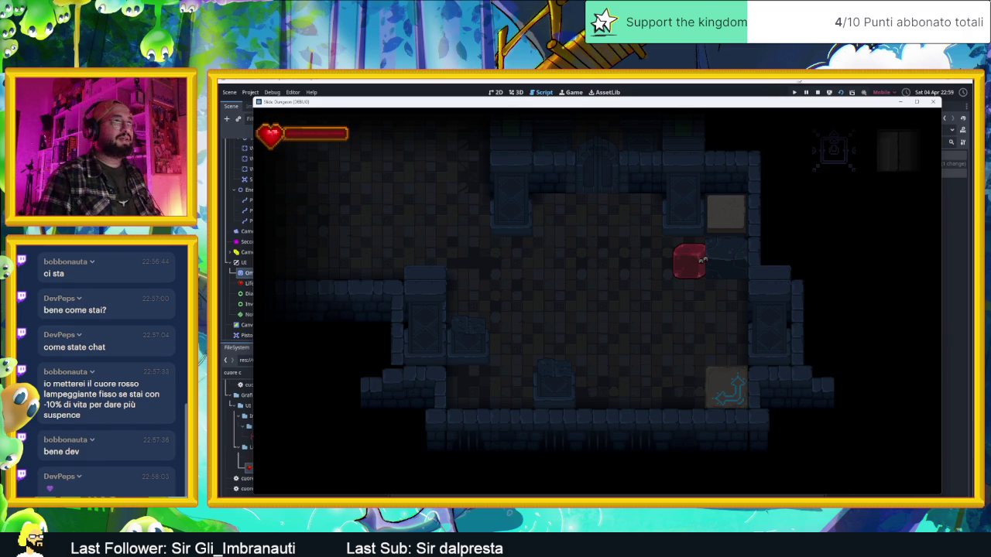
click(817, 92)
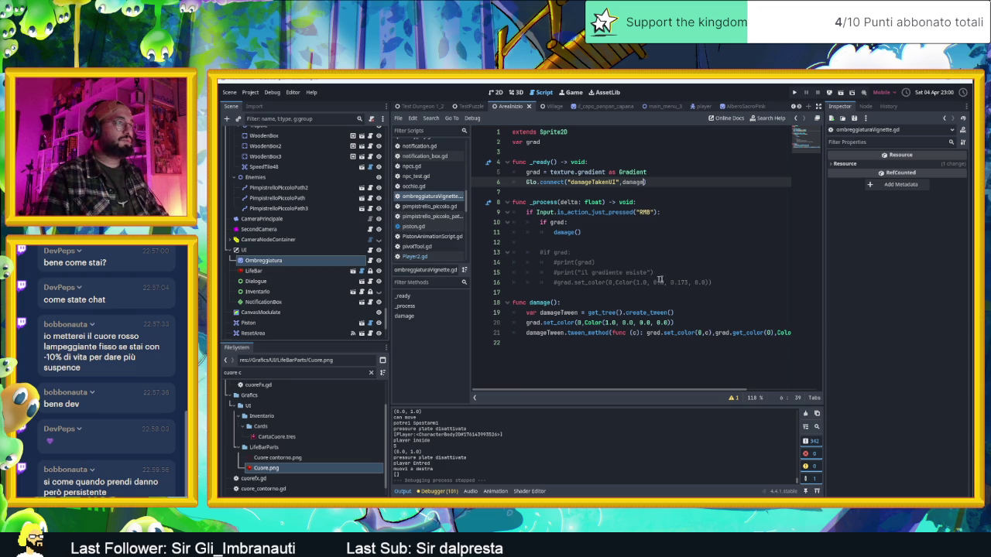
- Delete the commented-out gradient debug lines 13–16 and leave a blank line after damage()
click(717, 282)
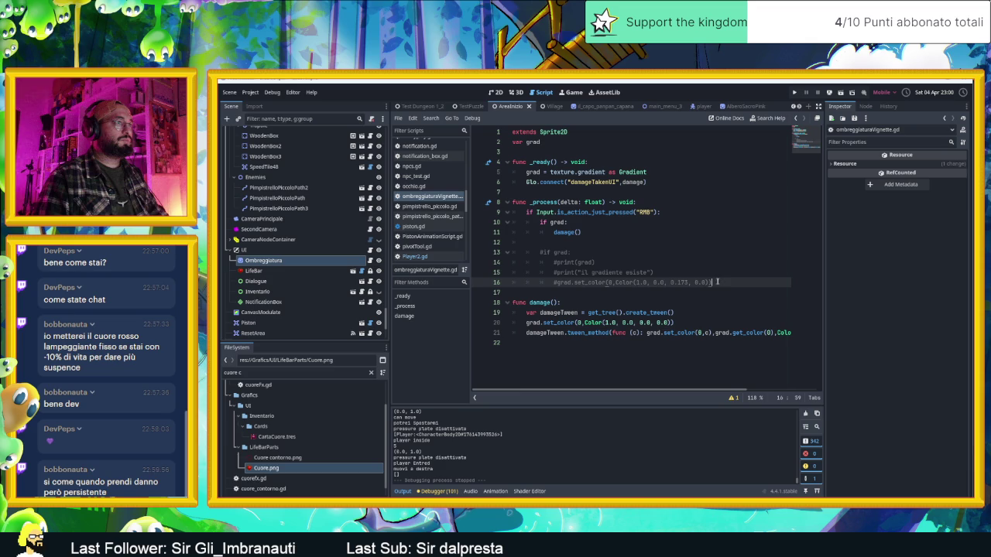
drag(728, 284, 497, 254)
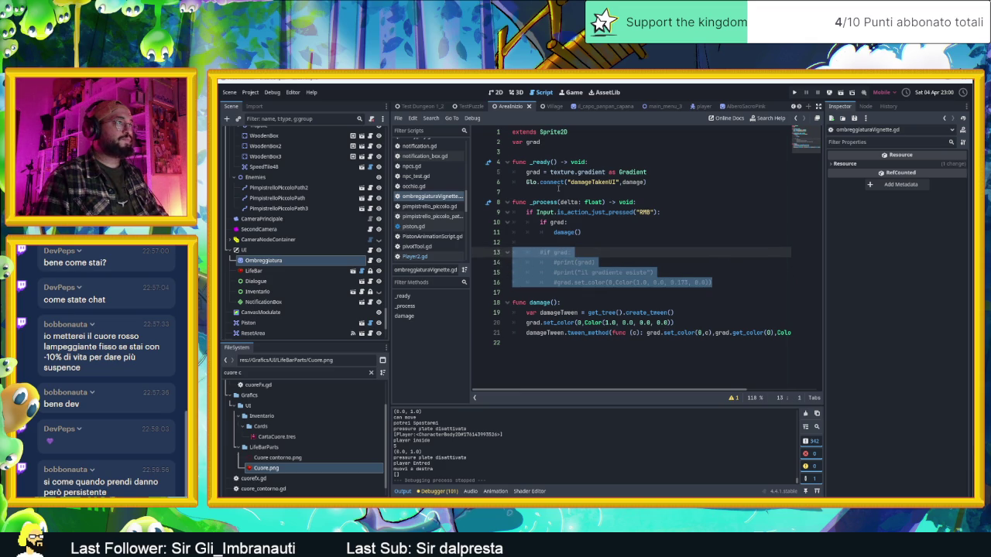
click(558, 190)
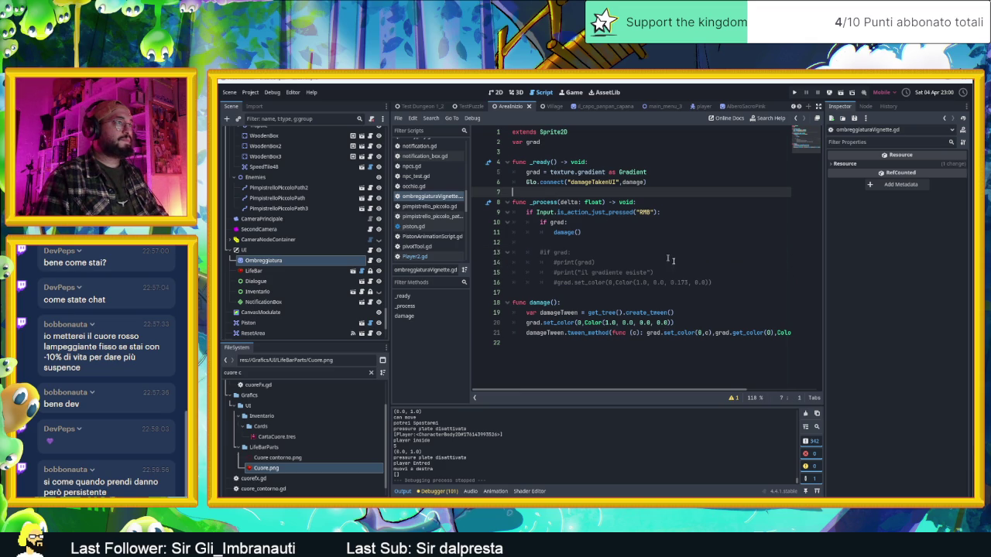
drag(723, 282, 501, 253)
key(Delete)
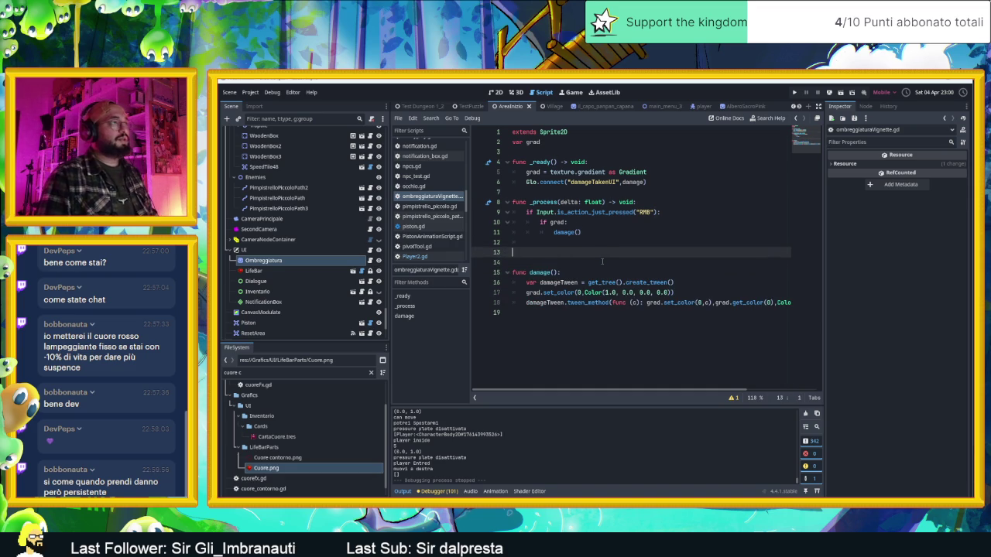
click(573, 325)
key(Return)
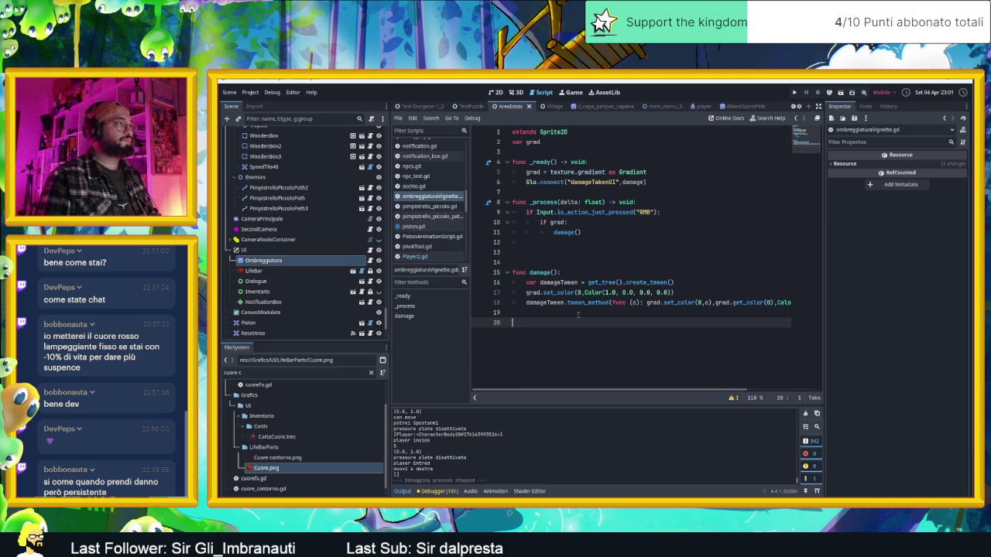
click(534, 152)
- Declare 'var pingPong = false' on line 4, just below the grad variable
key(Return)
key(Return)
key(Up)
key(Up)
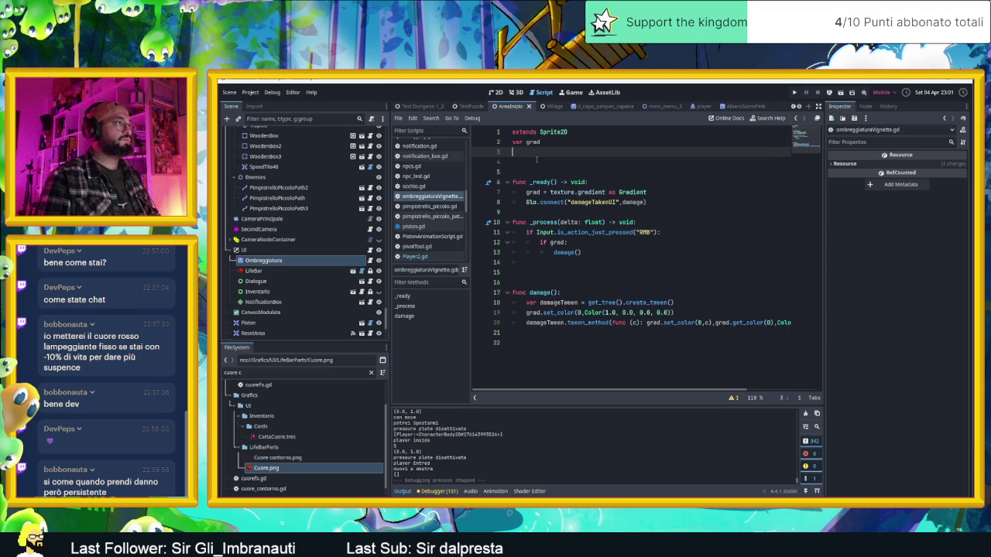
key(Return)
text(var )
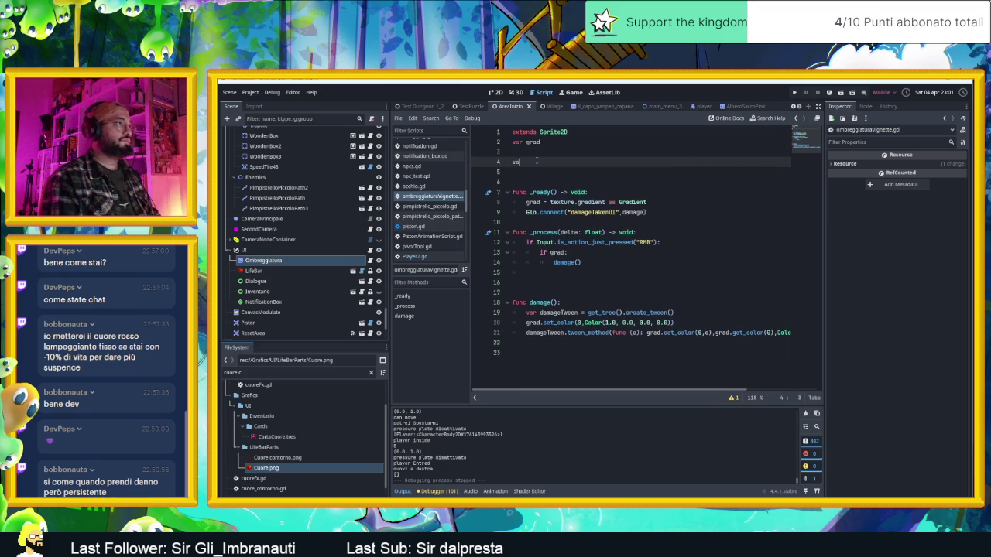
text(pinn)
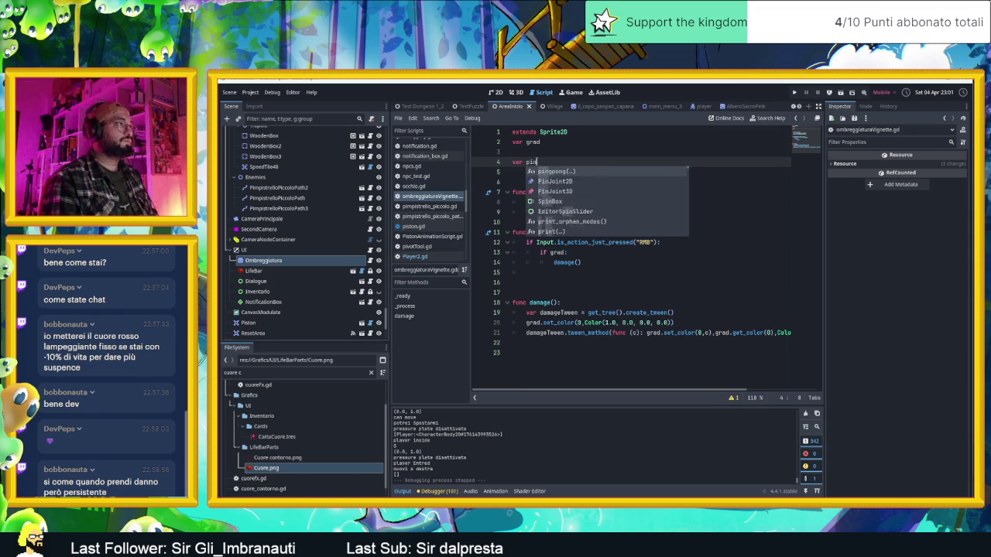
text(ong)
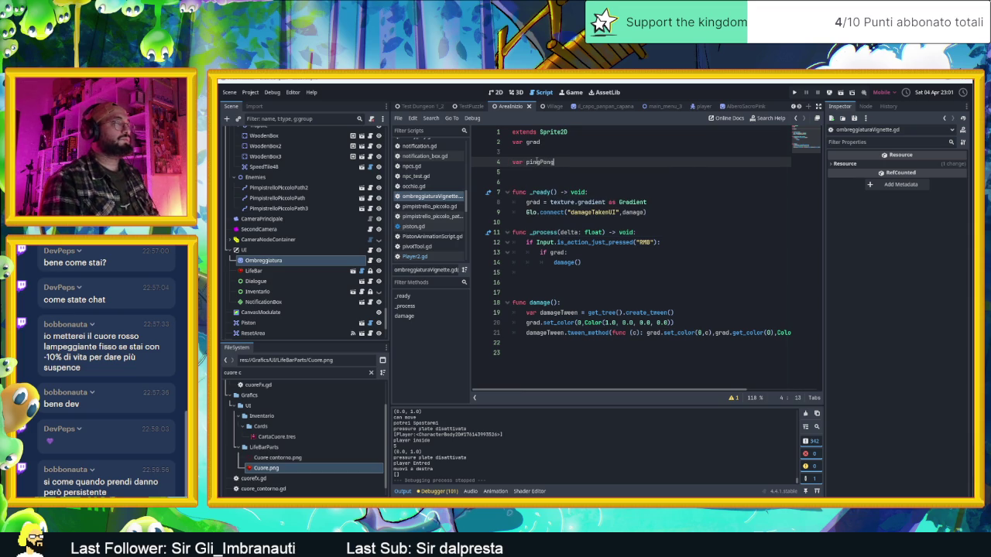
text( = fals)
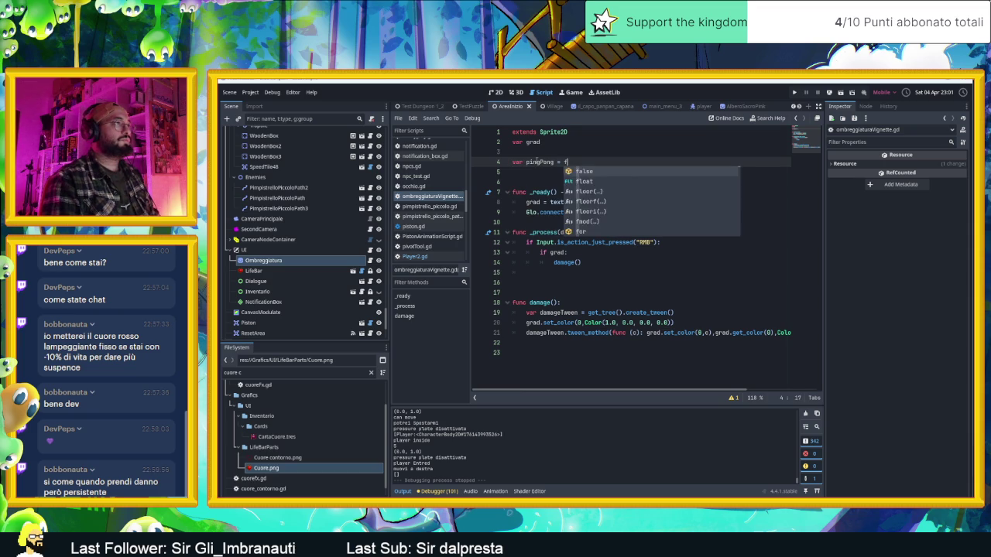
text(e)
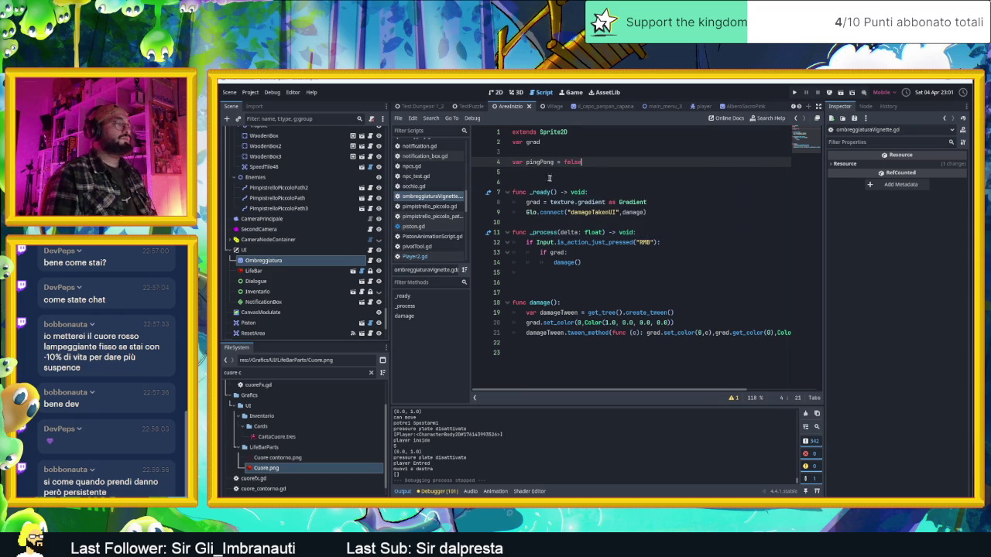
click(610, 280)
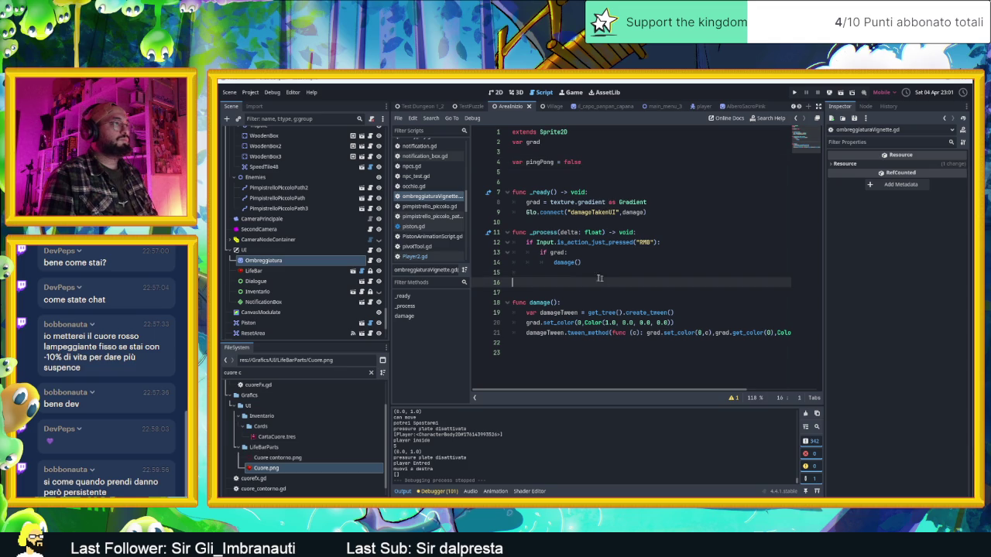
- Write 'if Glo.playerLife == 1:' in _process, using autocomplete for playerLife
text(if )
text(life)
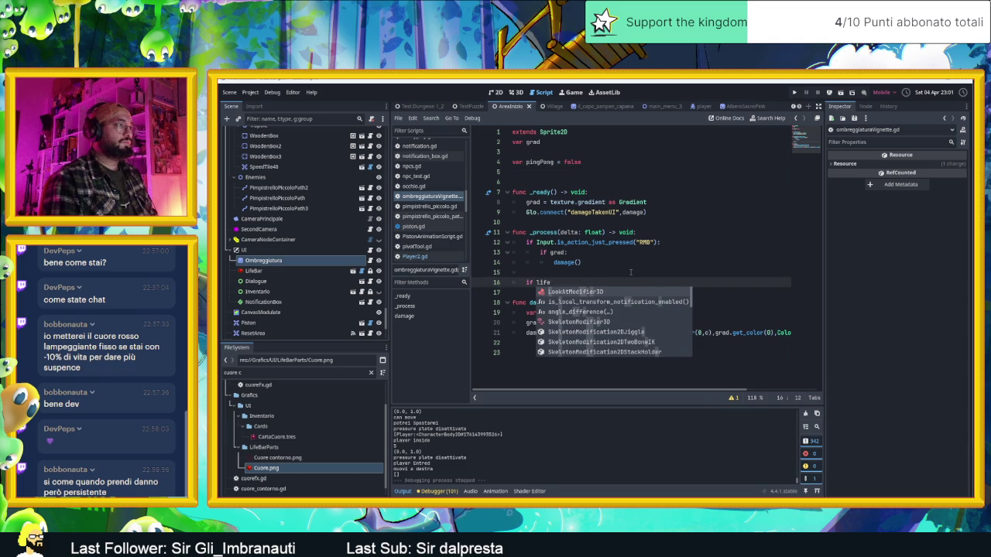
key(BackSpace)
key(BackSpace)
key(BackSpace)
text(Gl)
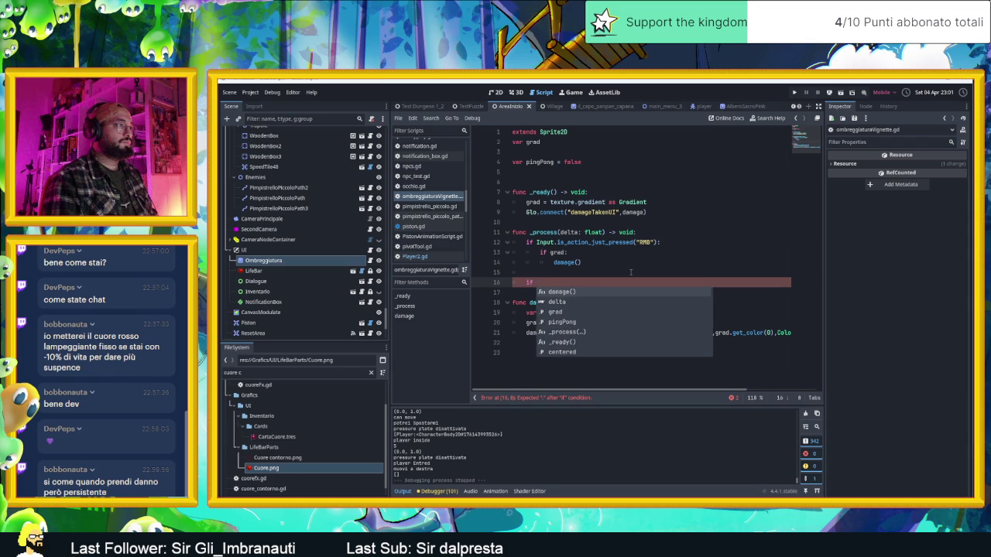
text(o.pla)
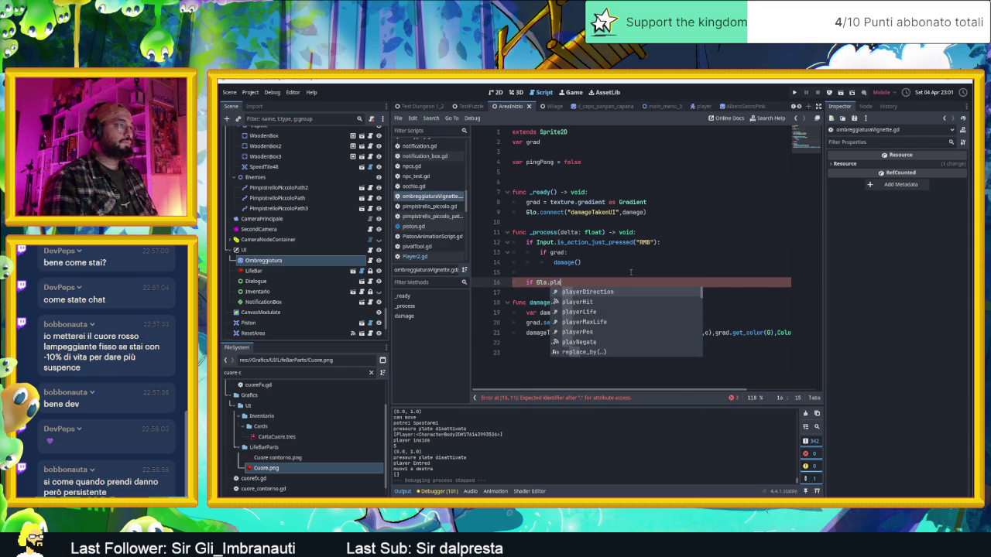
key(Down)
key(Down)
key(Return)
text(== 1)
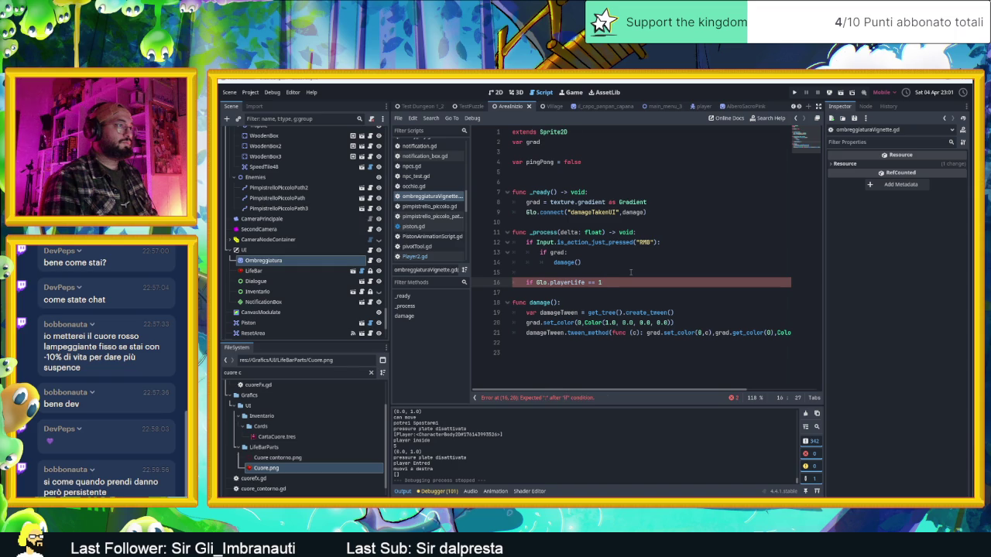
text(:)
key(Return)
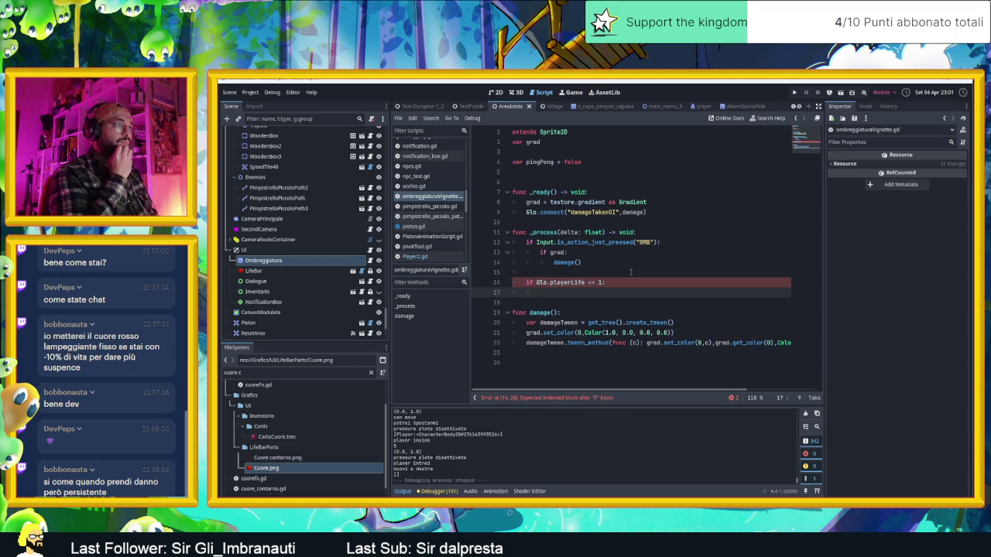
- Extend the condition with 'and !pingPong' and give the if block a placeholder 'pass'
click(600, 283)
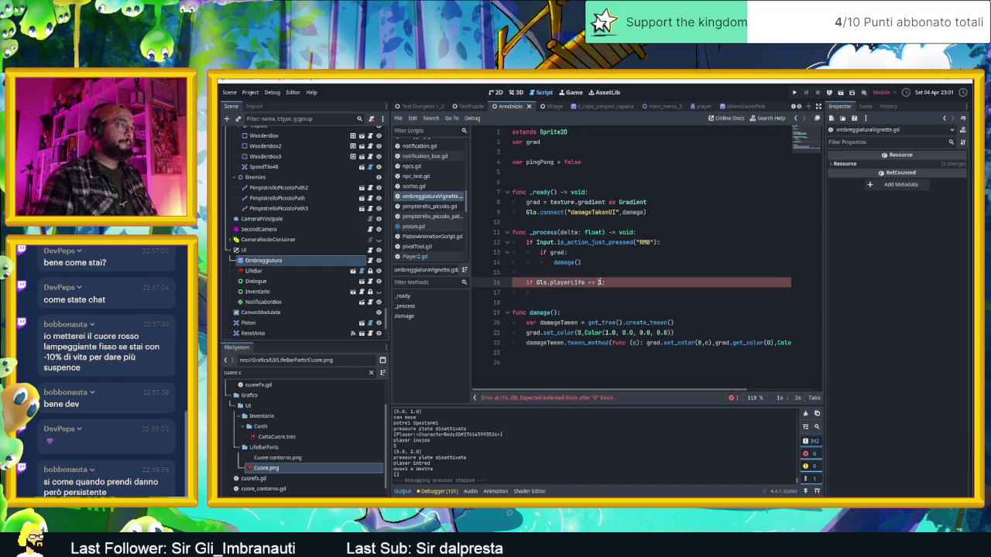
text(0 )
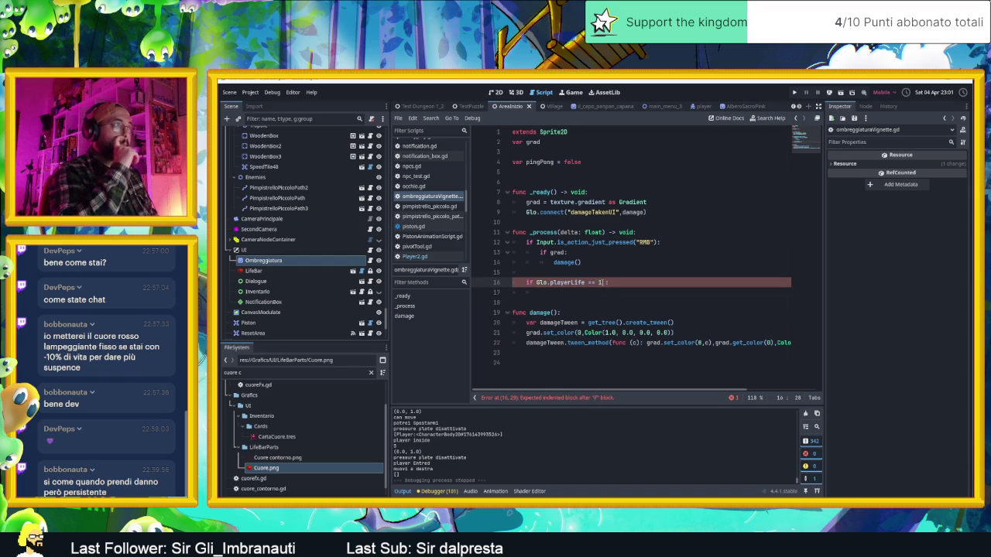
text(and )
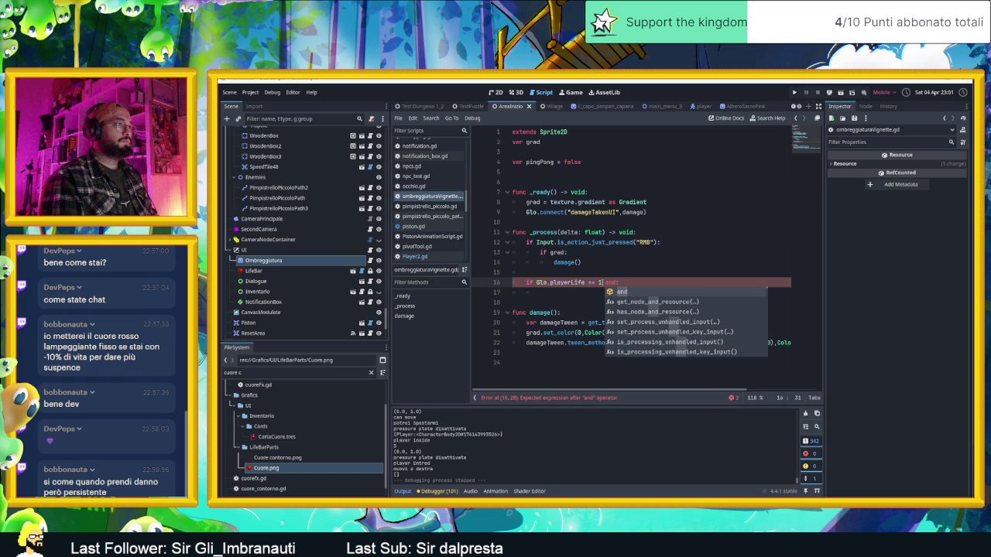
text(!pingP)
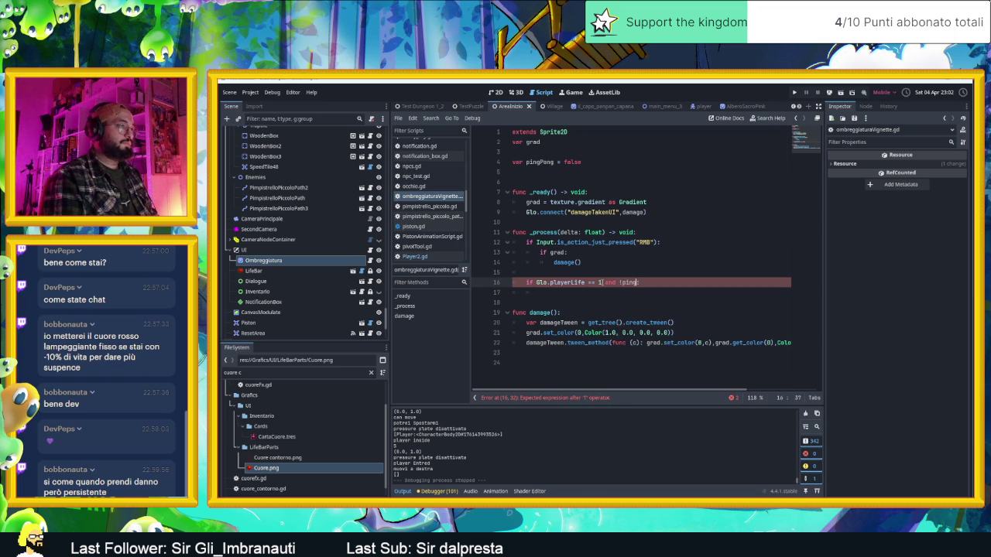
key(Return)
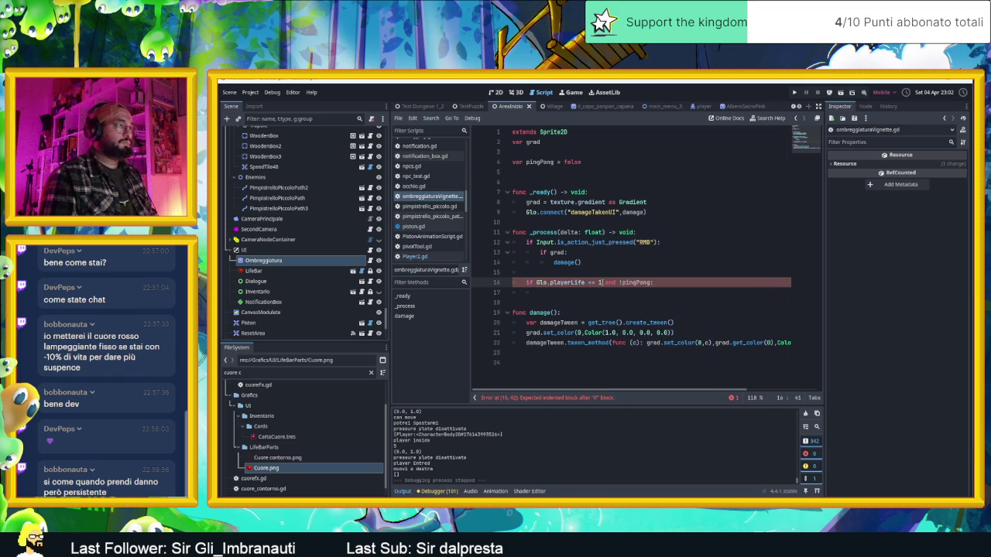
key(Return)
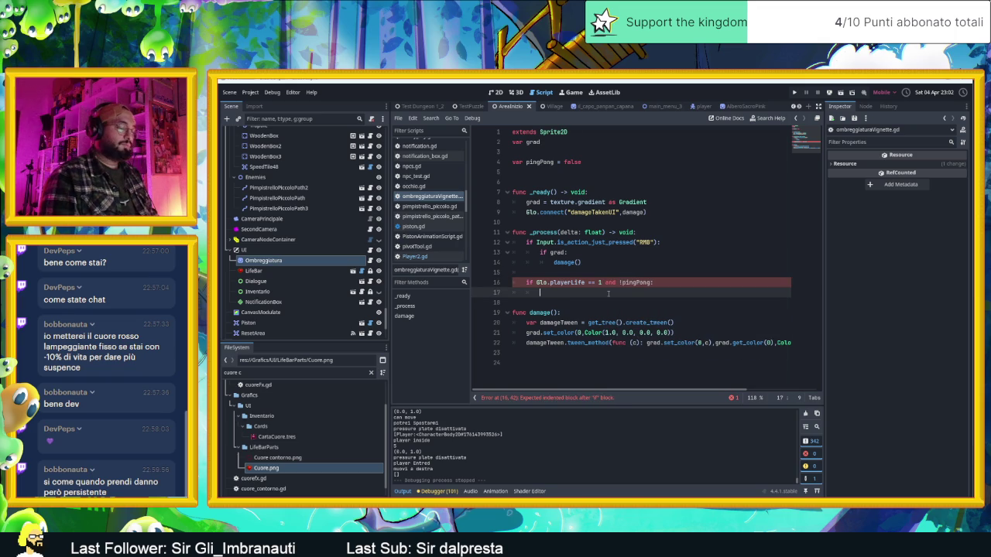
key(Return)
text(pass)
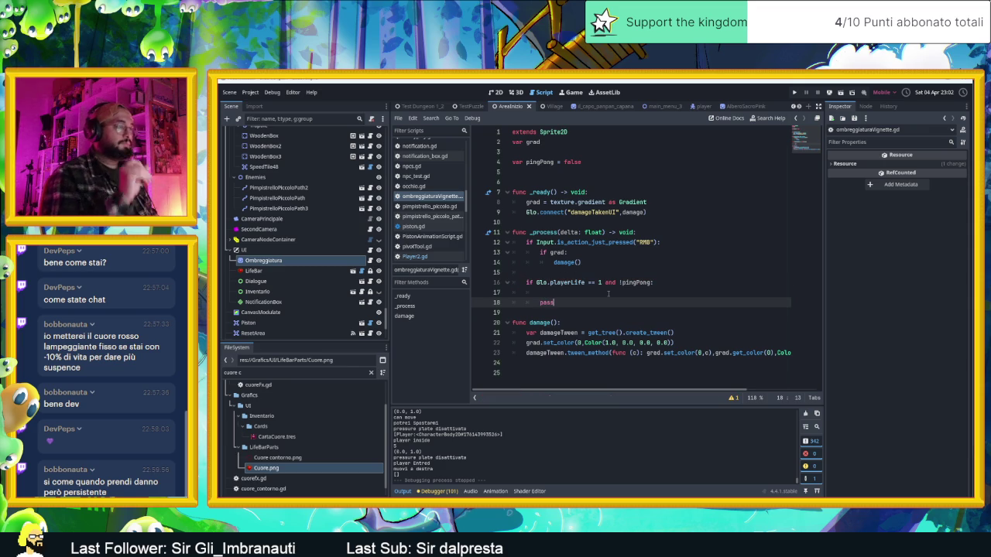
click(593, 293)
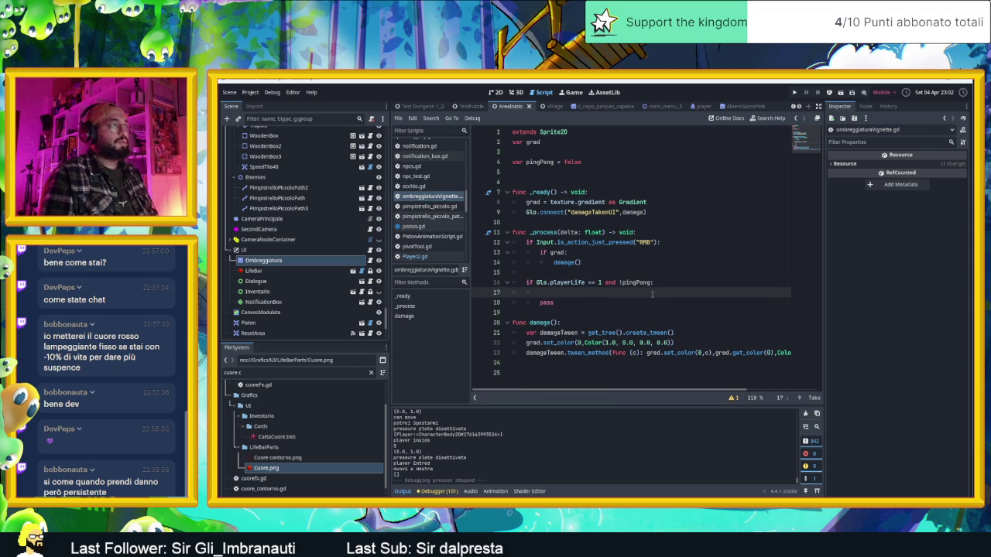
click(570, 174)
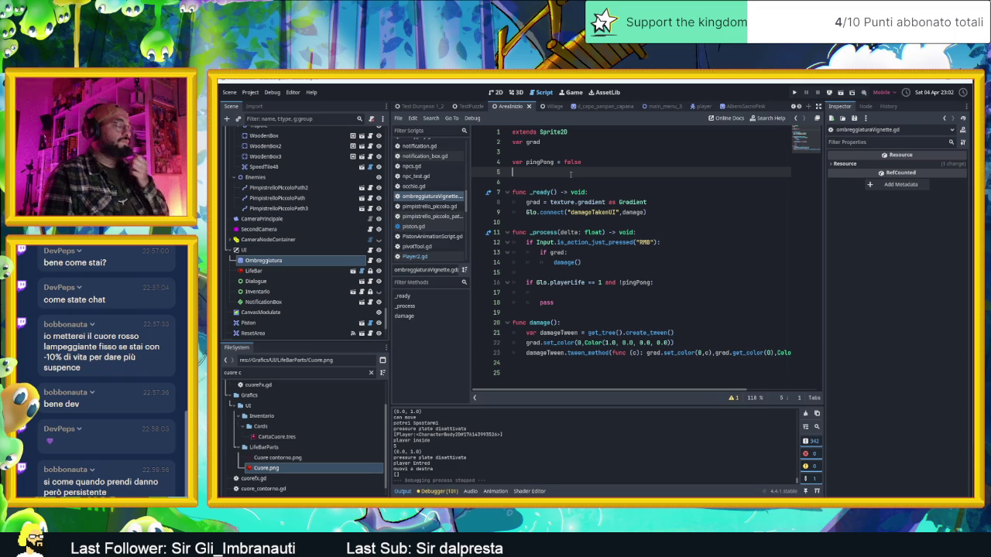
- Declare 'var colorRedTween = null' on line 5 and clear stray text from line 17
text(var)
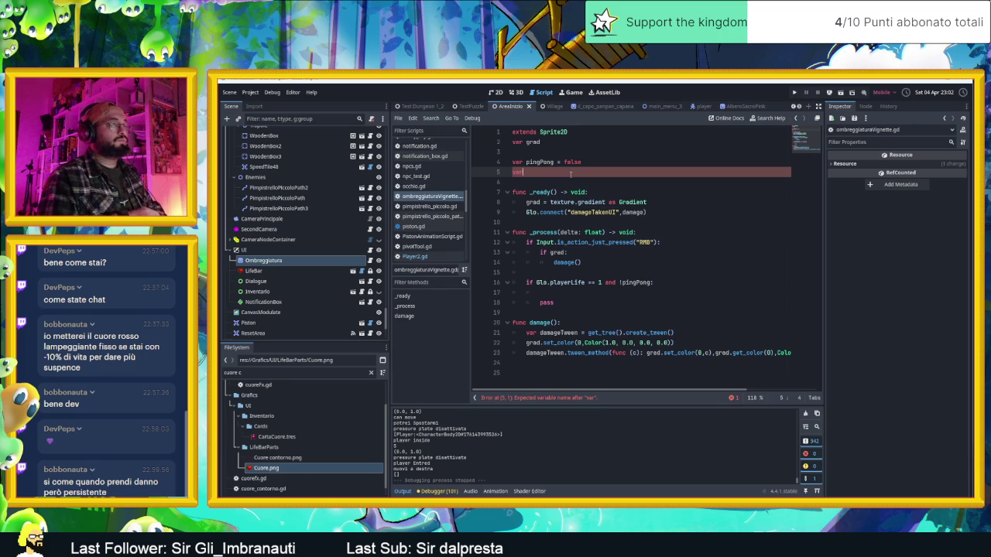
text(c)
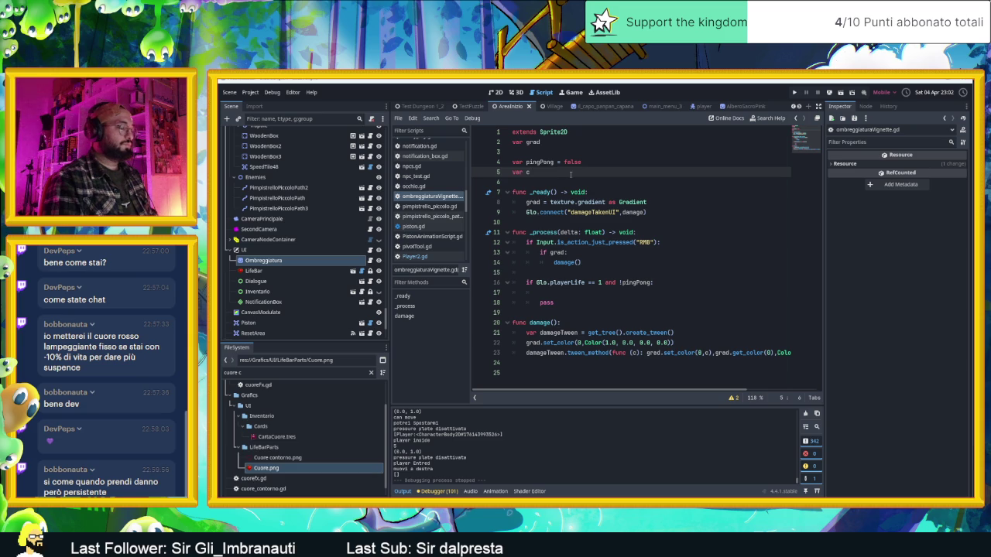
text(olorRed)
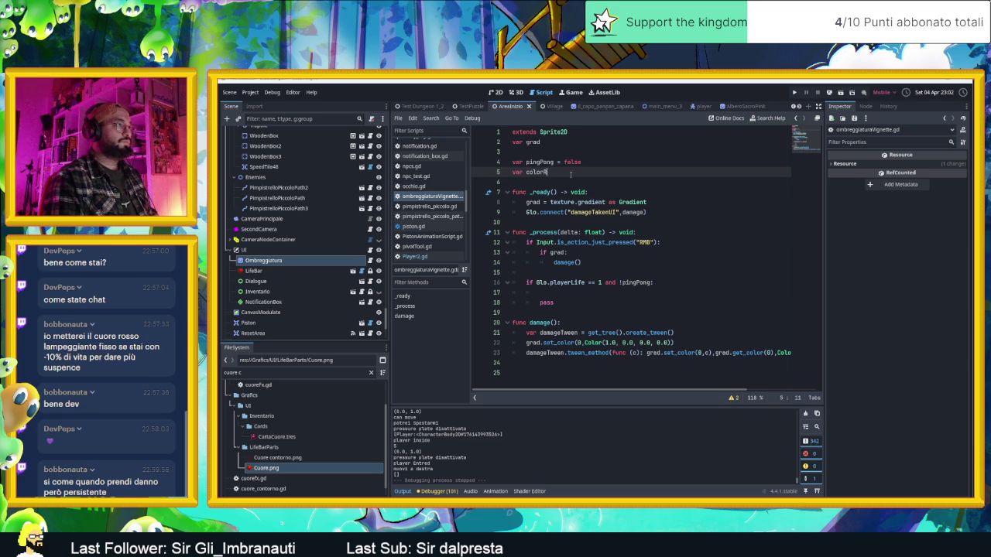
text(Tween)
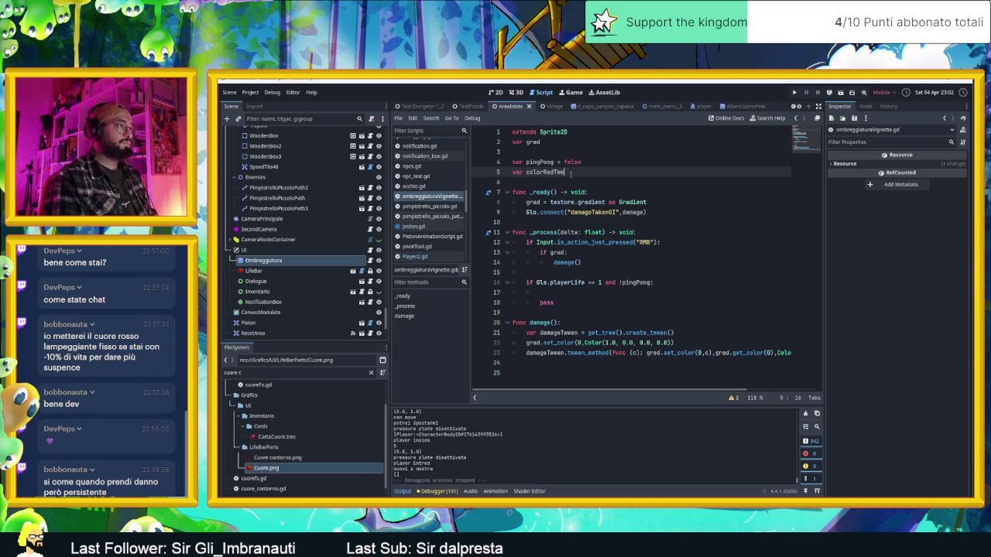
text( = )
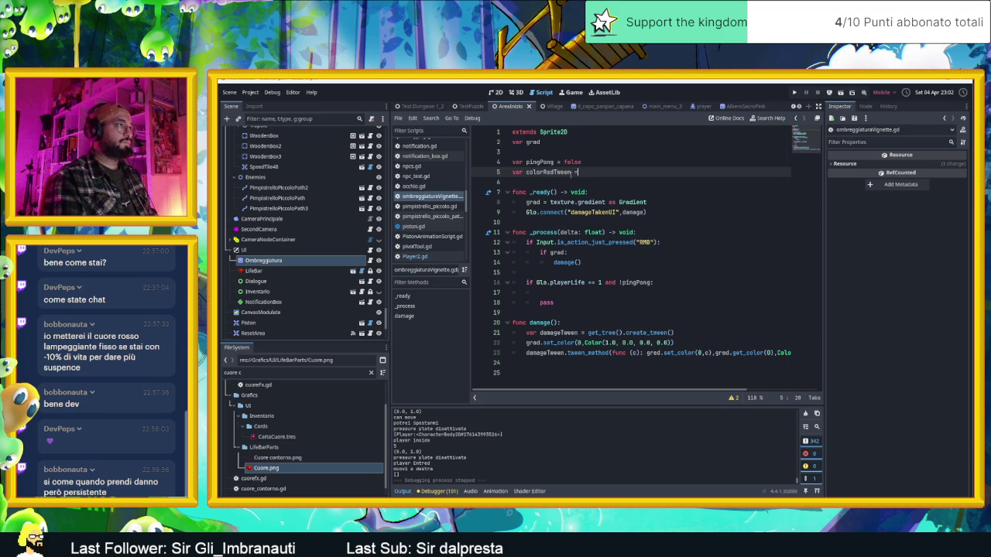
text(null)
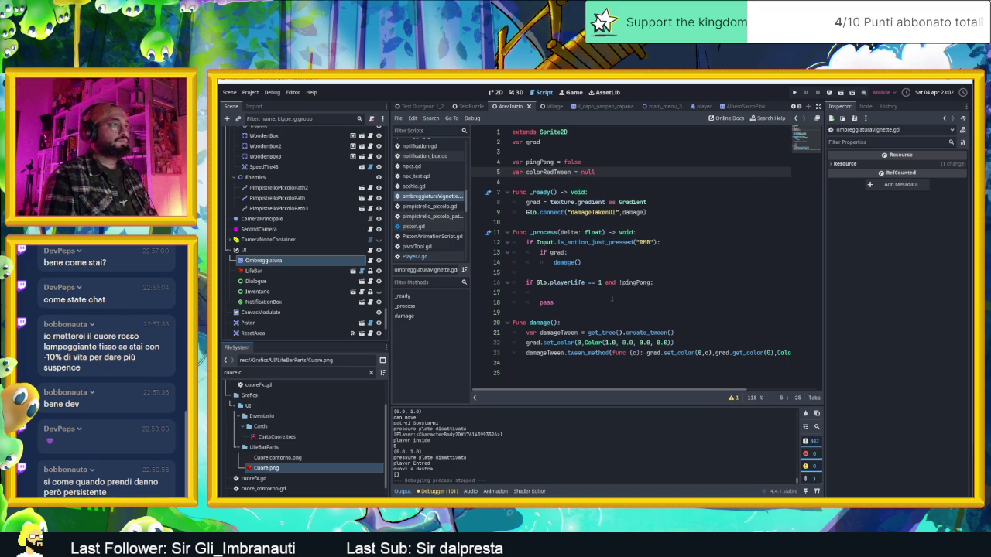
click(615, 302)
click(609, 293)
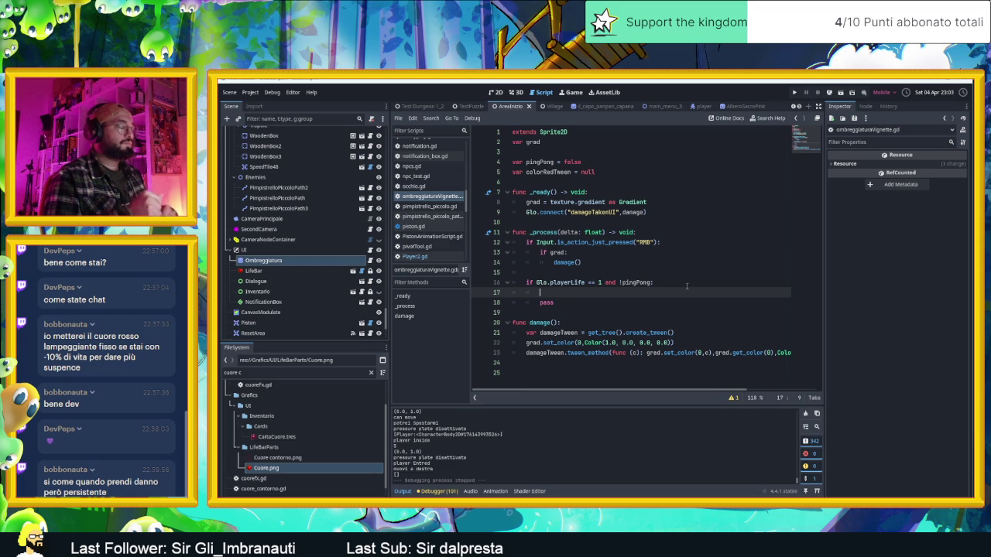
text(gra)
key(BackSpace)
key(BackSpace)
key(BackSpace)
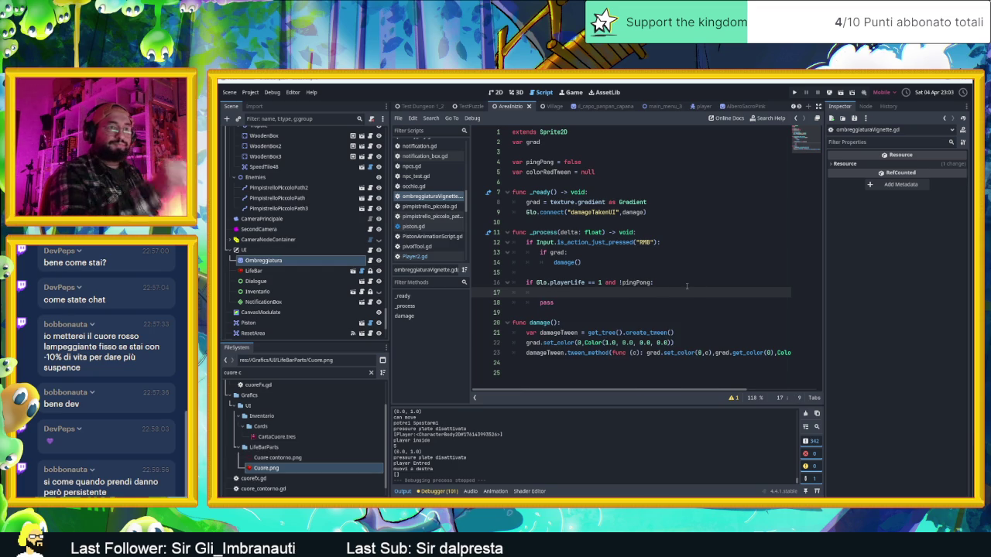
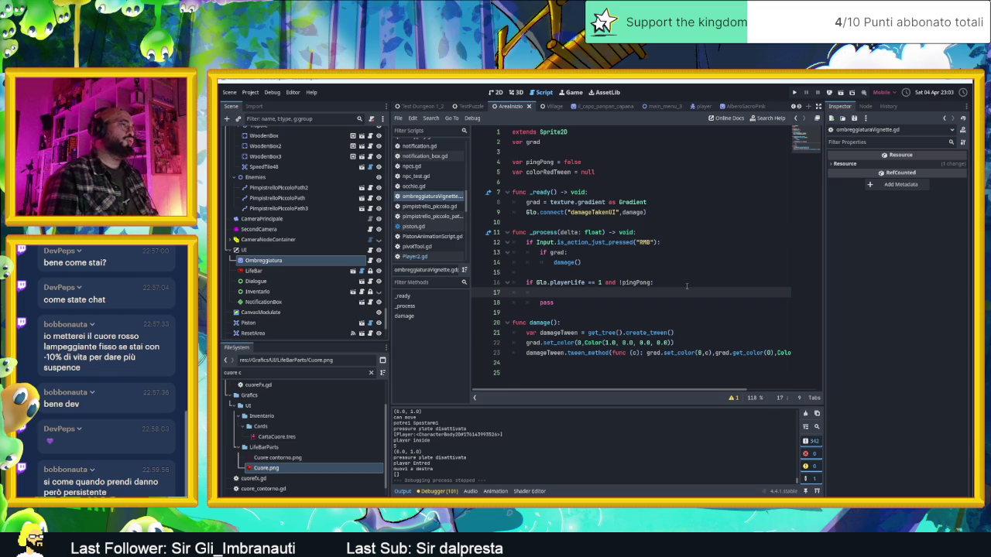
- Delete the low-life check from _process and add an AnimationPlayer child under Ombreggiatura
drag(587, 299, 512, 283)
key(Delete)
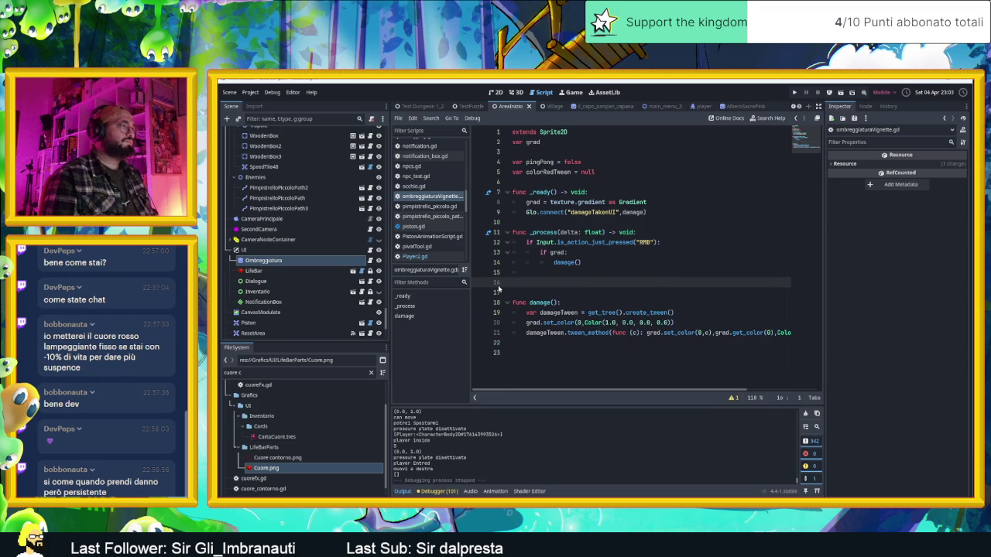
click(341, 260)
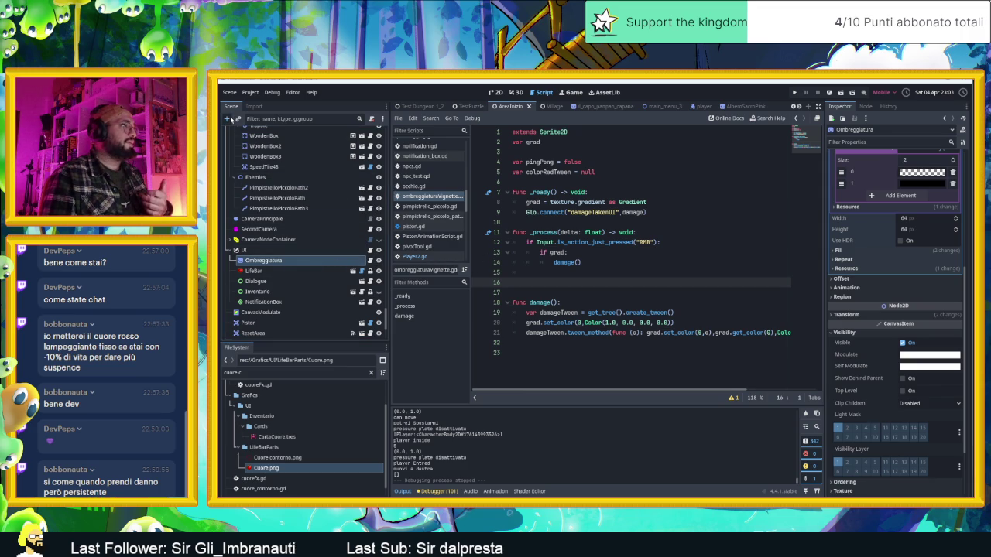
click(228, 118)
click(467, 232)
double_click(467, 232)
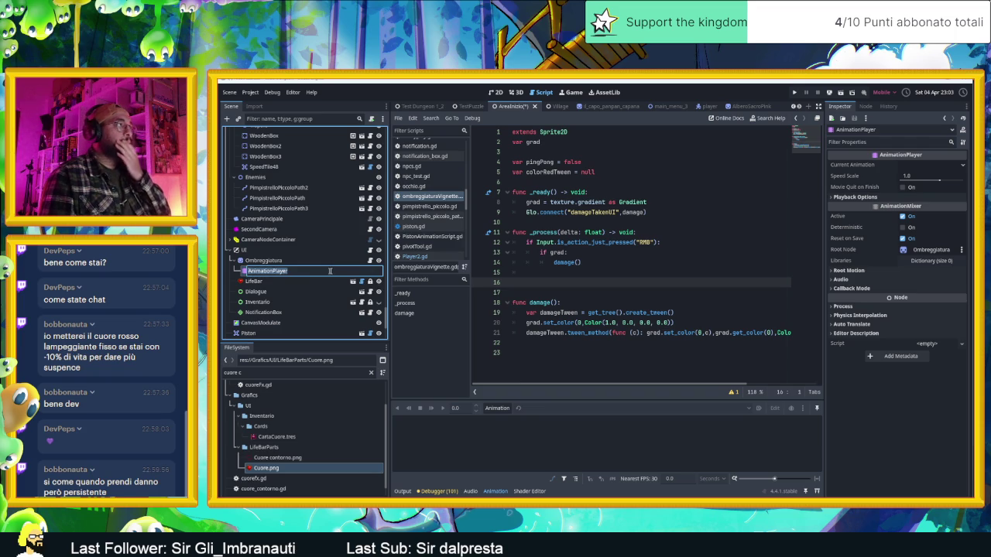
- Create a new animation named new_animation in the AnimationPlayer
click(497, 408)
click(511, 423)
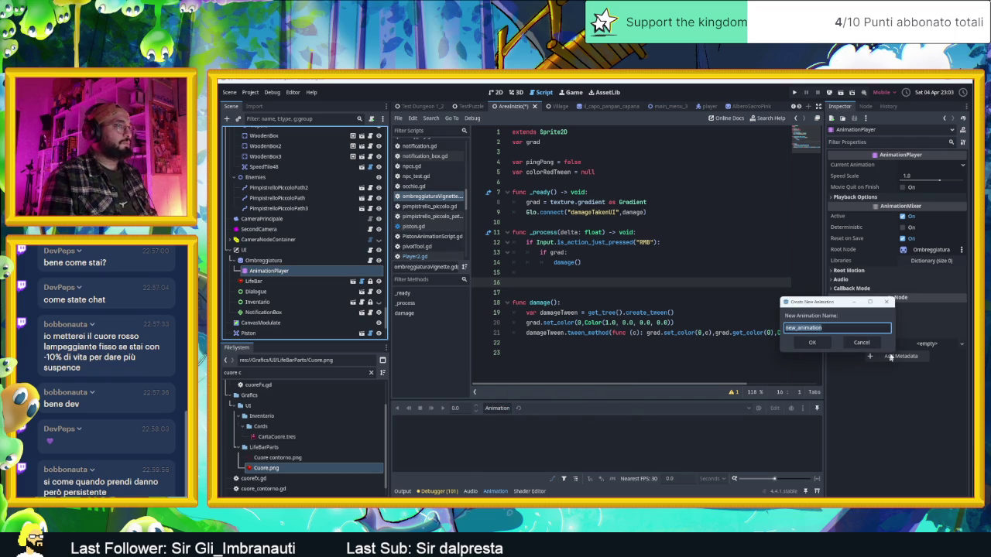
click(812, 342)
- Switch to the 2D view and select the Ombreggiatura vignette node
click(495, 92)
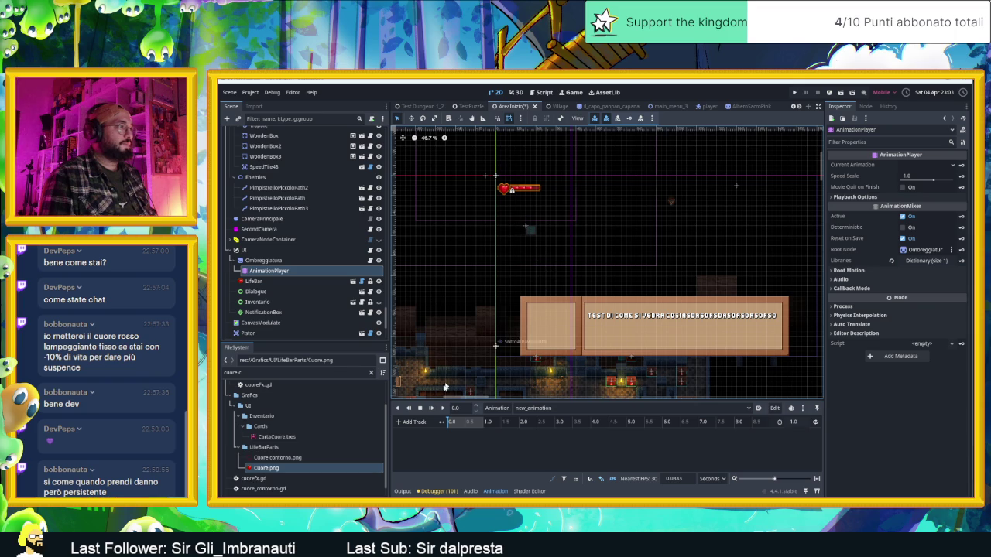
click(290, 274)
click(263, 260)
click(270, 271)
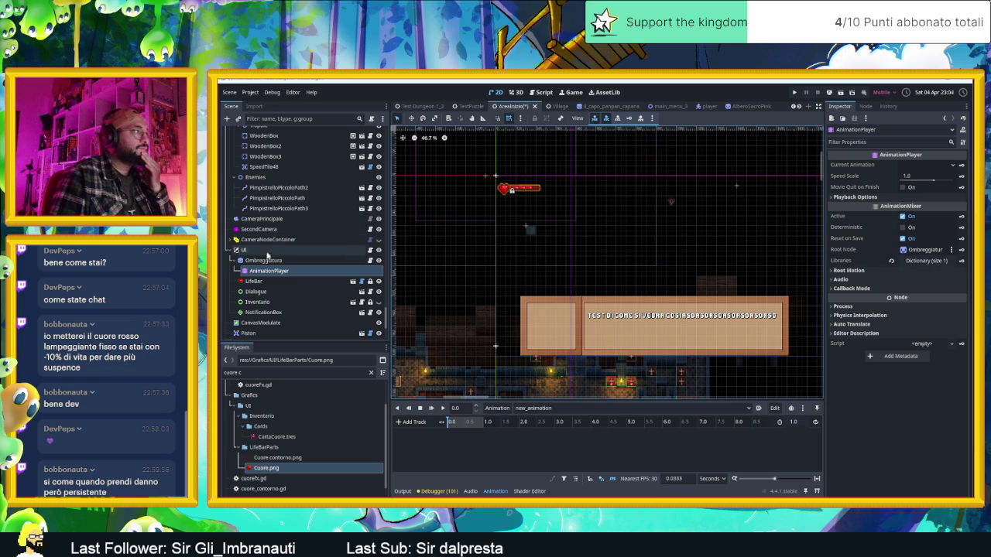
click(263, 260)
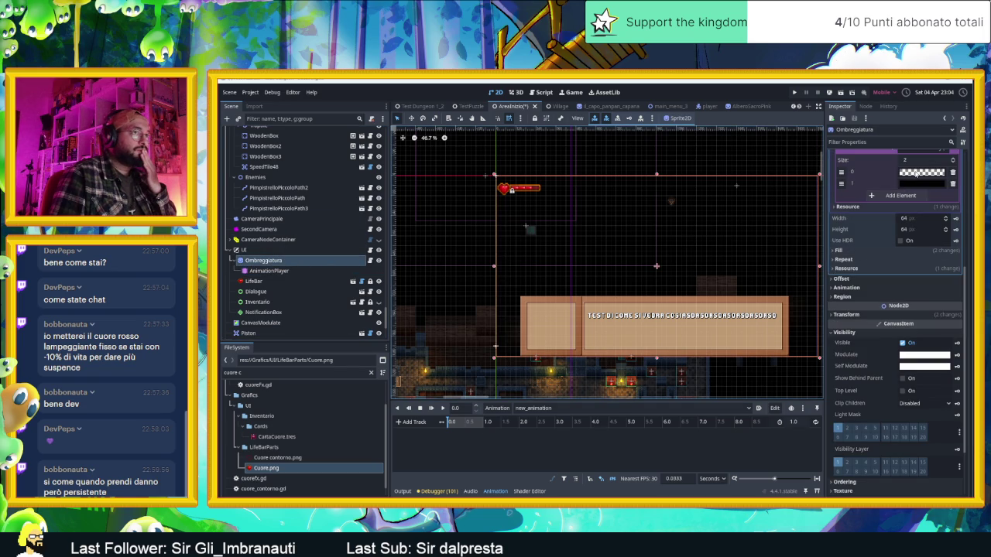
- Inspect the vignette gradient's colour data and key its colours in the animation
click(920, 172)
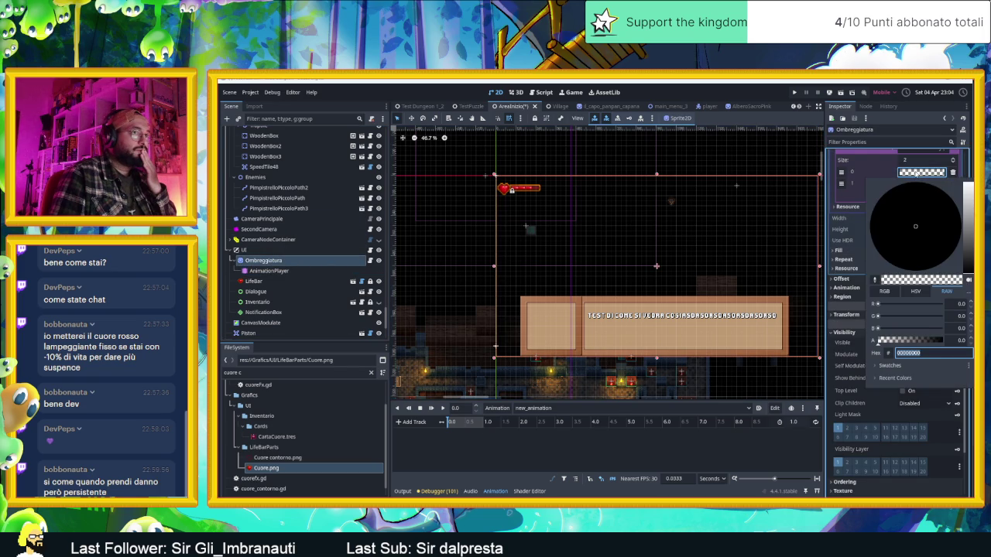
scroll(up, 3)
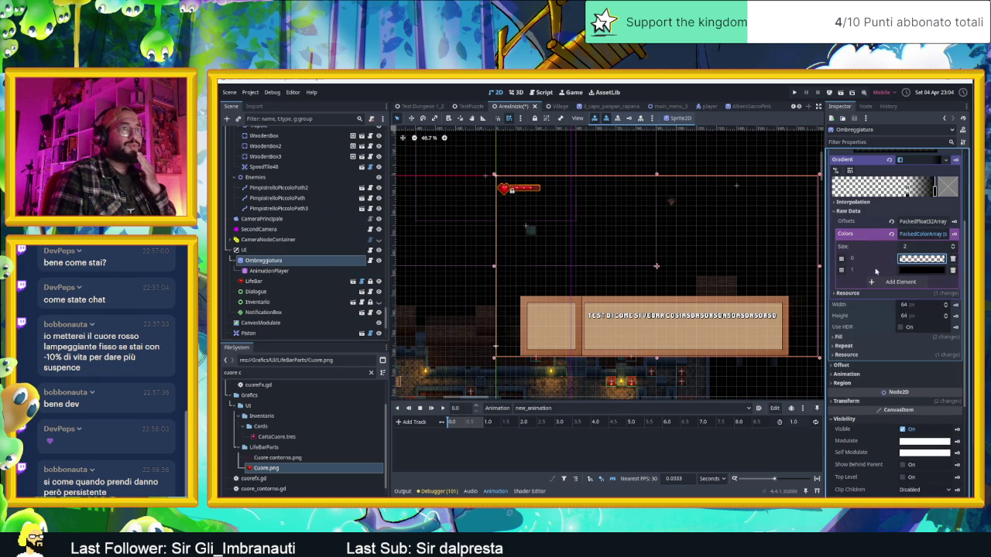
scroll(up, 3)
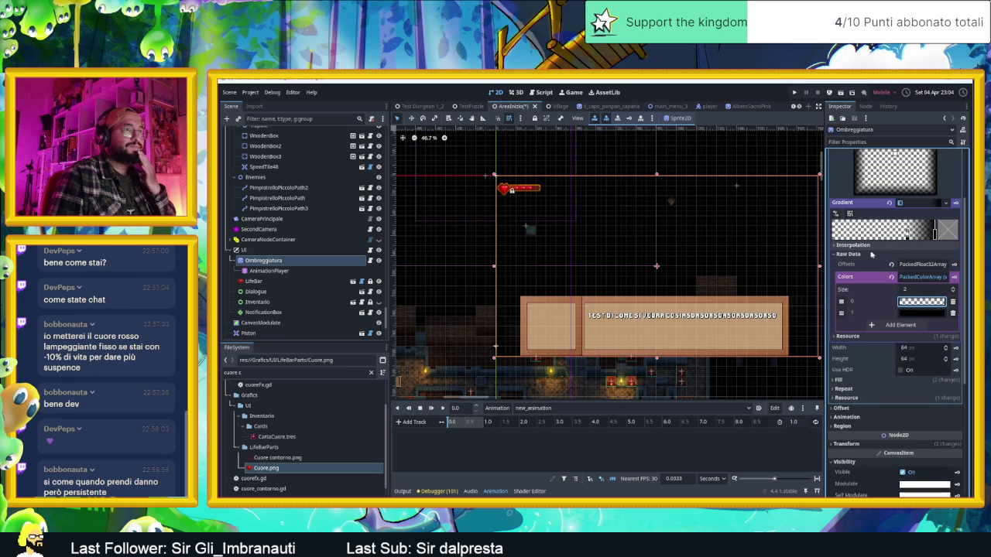
click(872, 246)
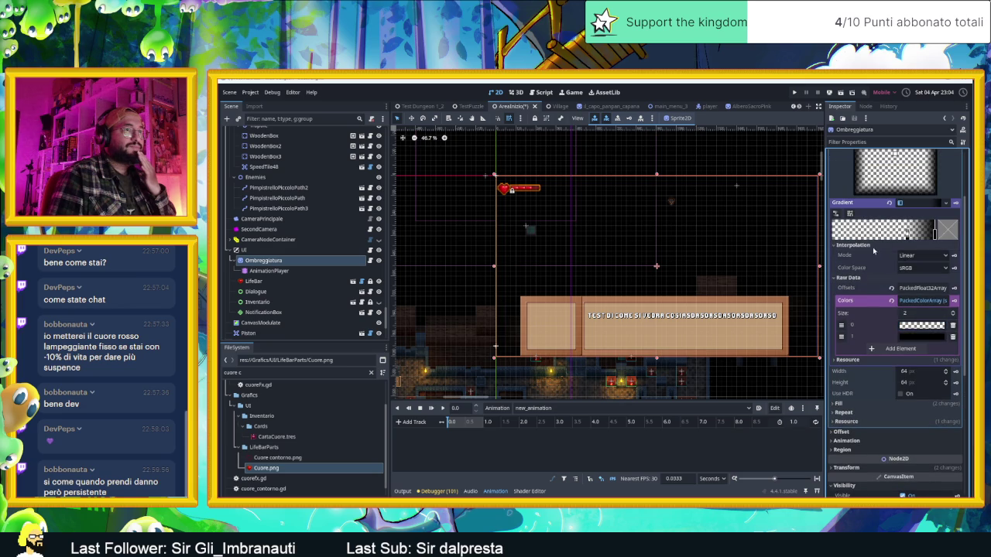
click(872, 247)
click(867, 255)
click(867, 255)
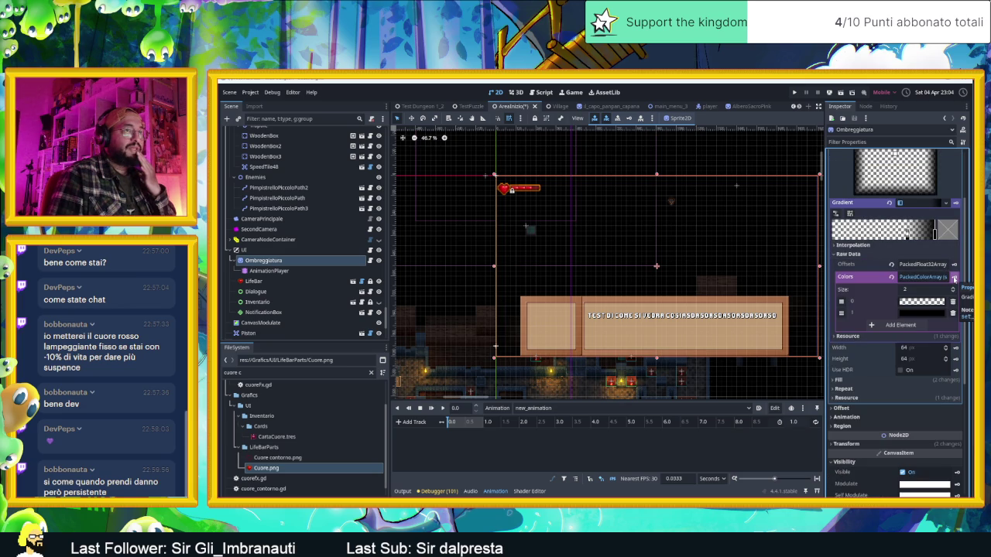
click(954, 277)
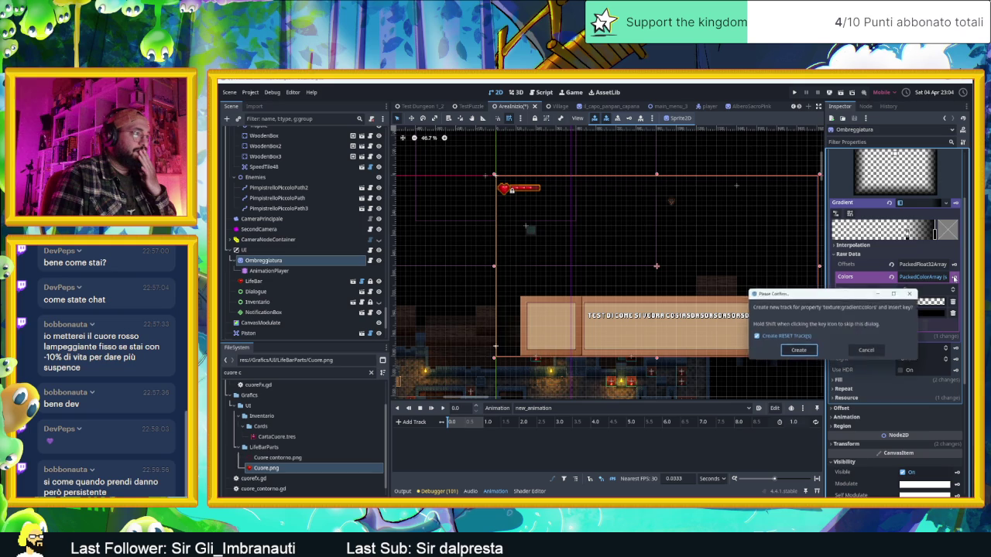
- Create the gradient colours track and tint the first gradient colour a darker red
click(801, 353)
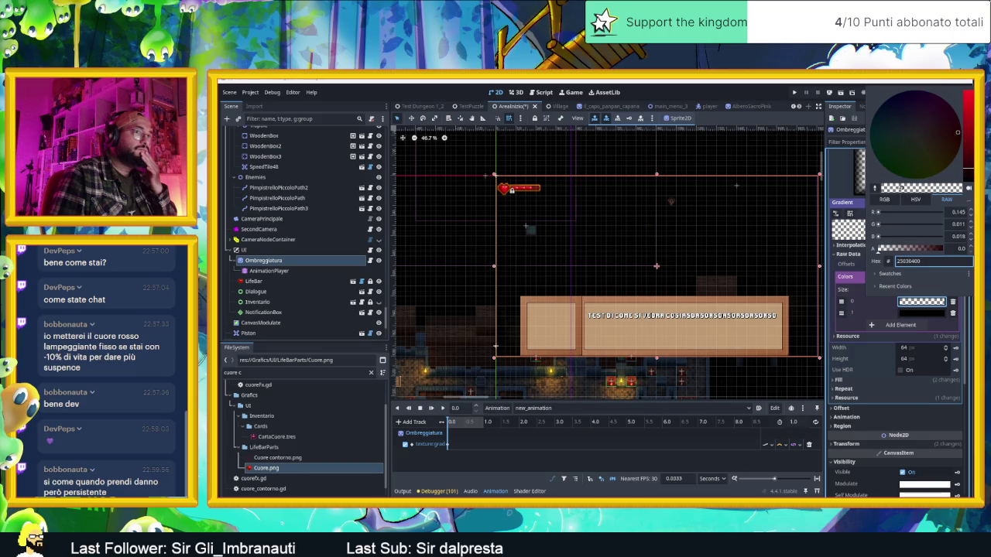
drag(970, 169, 972, 91)
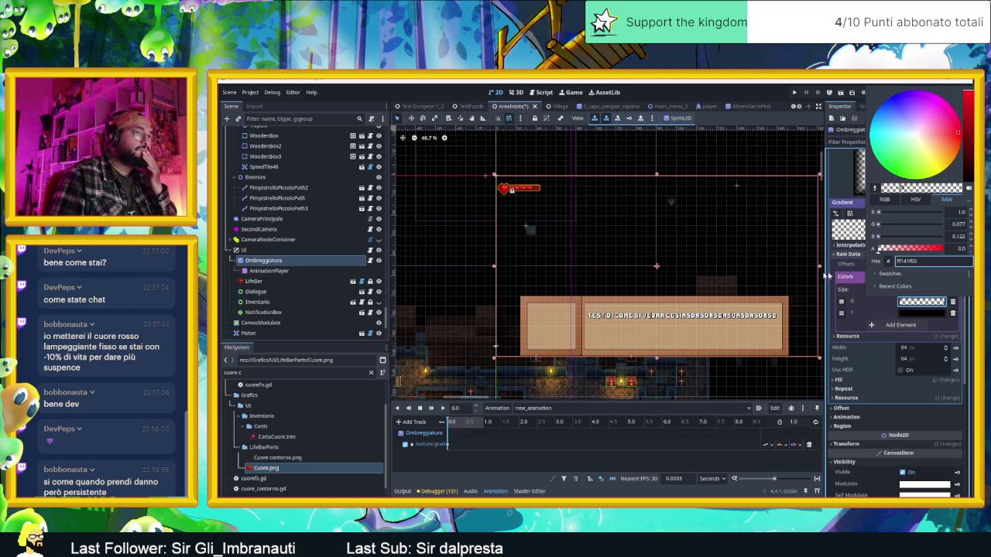
scroll(up, 3)
scroll(down, 3)
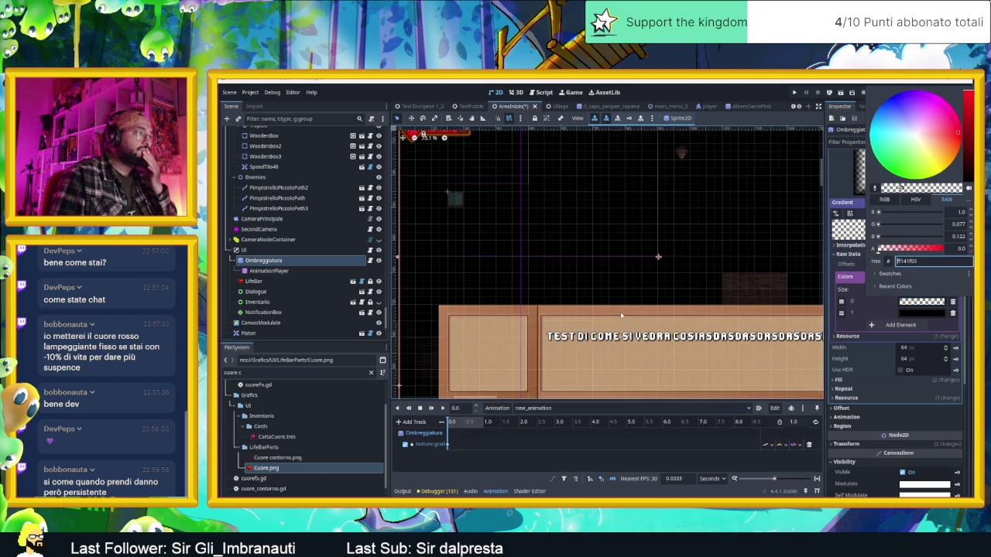
click(710, 303)
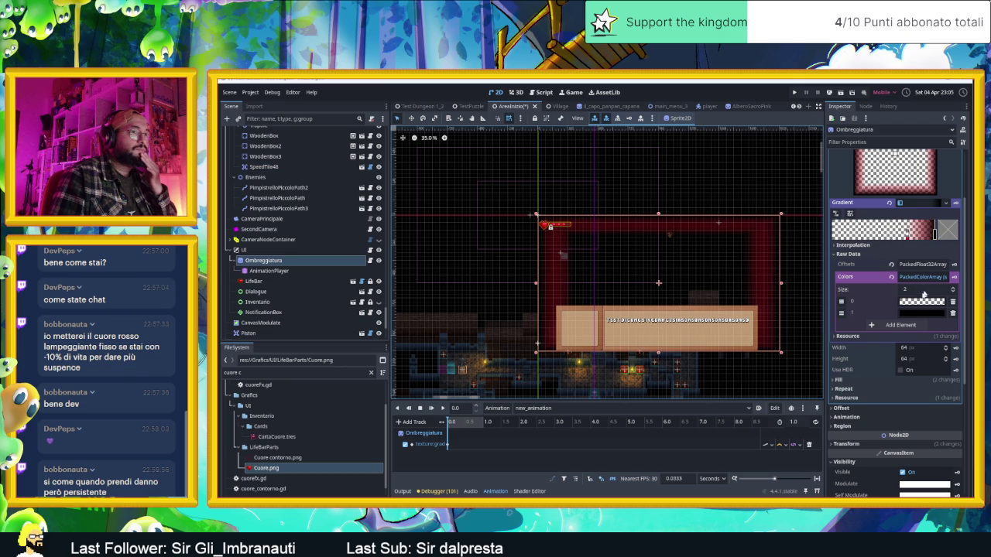
click(923, 302)
click(967, 138)
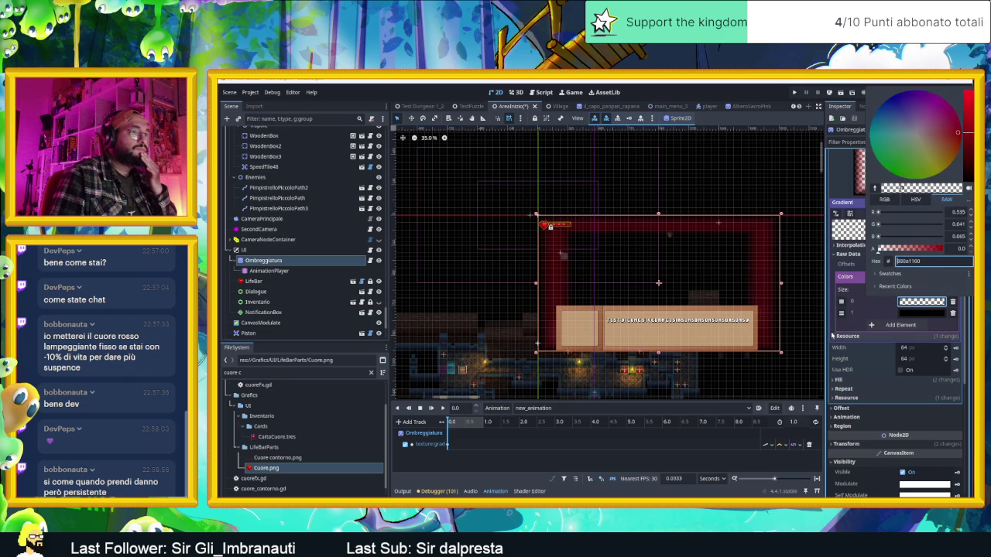
click(832, 328)
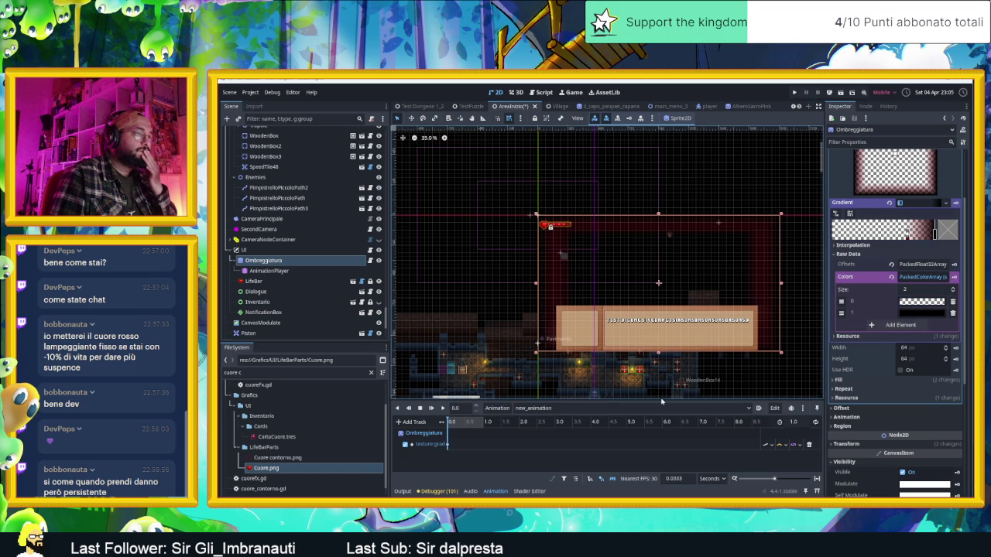
- Darken the vignette colour almost to black further along the timeline and key it
click(466, 423)
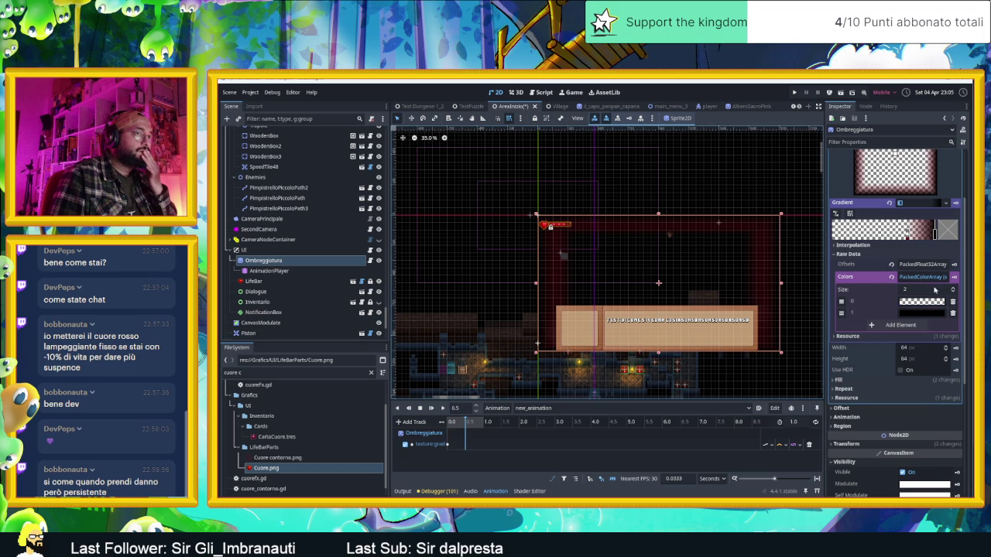
click(928, 302)
drag(969, 155, 969, 190)
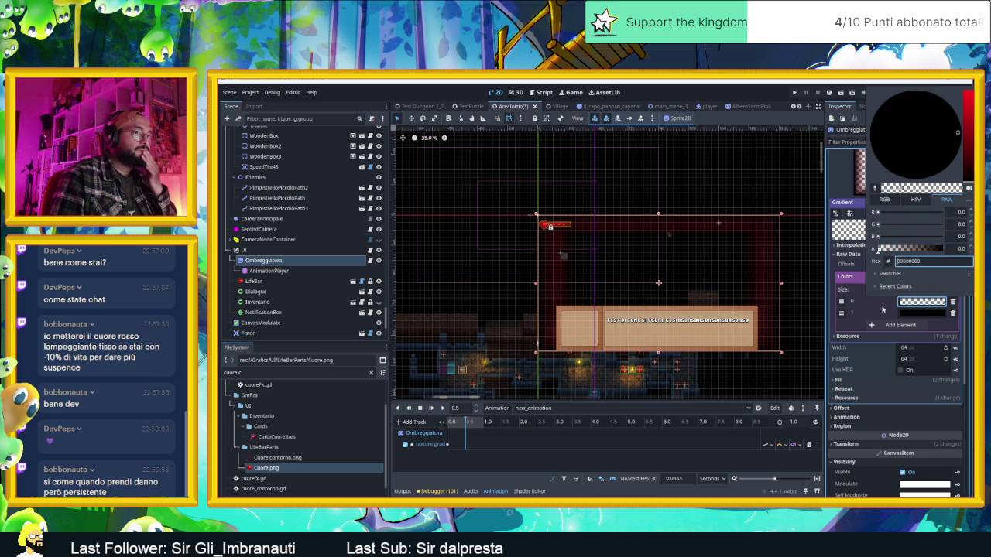
click(844, 278)
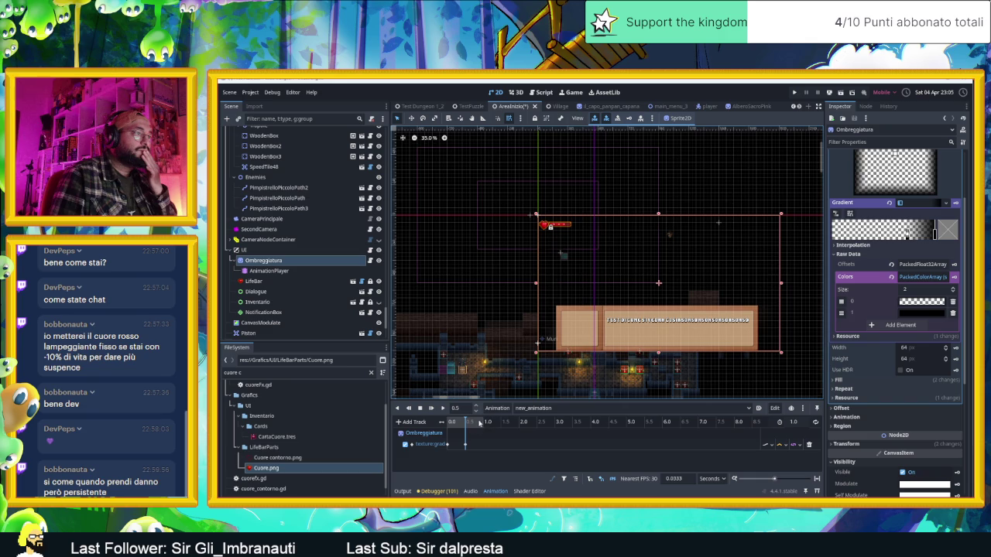
drag(472, 425, 488, 426)
click(955, 276)
click(447, 446)
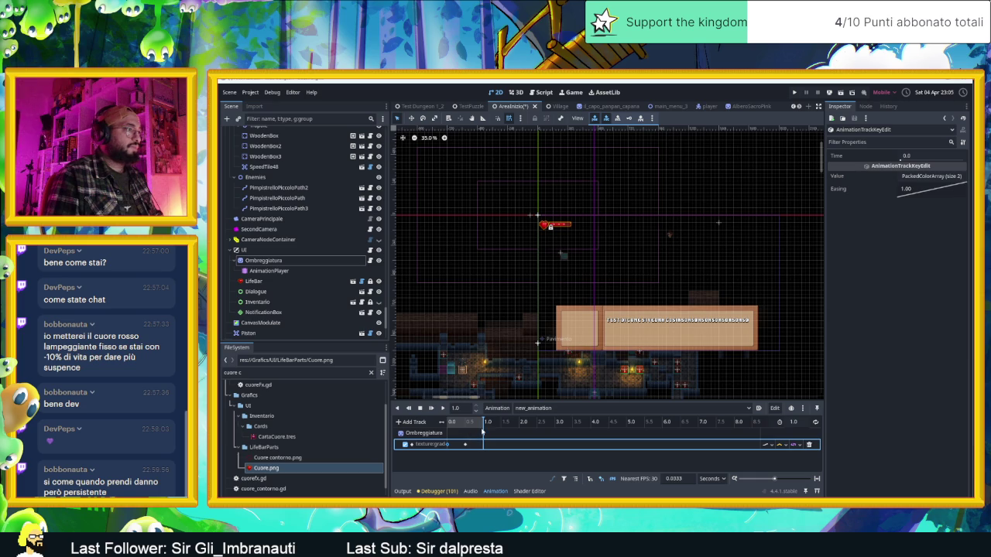
- Add a colour key at 1.0 s, make new_animation loop, and preview the pulse
click(484, 451)
right_click(484, 451)
click(500, 458)
click(441, 408)
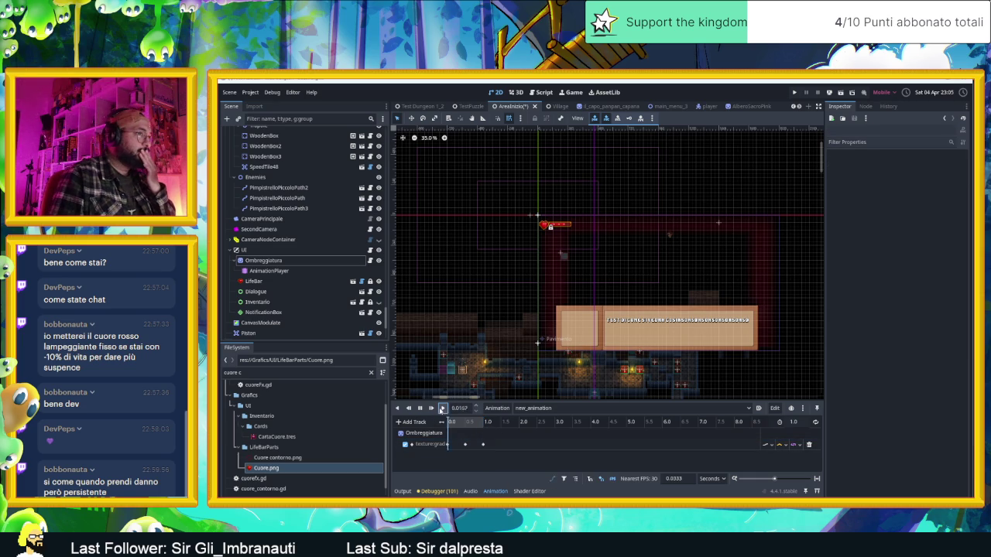
click(443, 408)
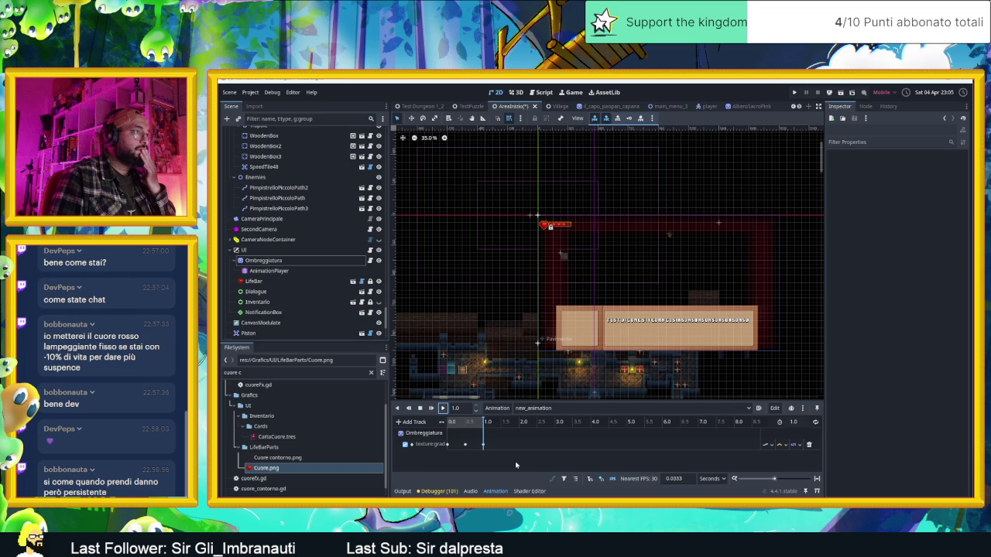
click(443, 408)
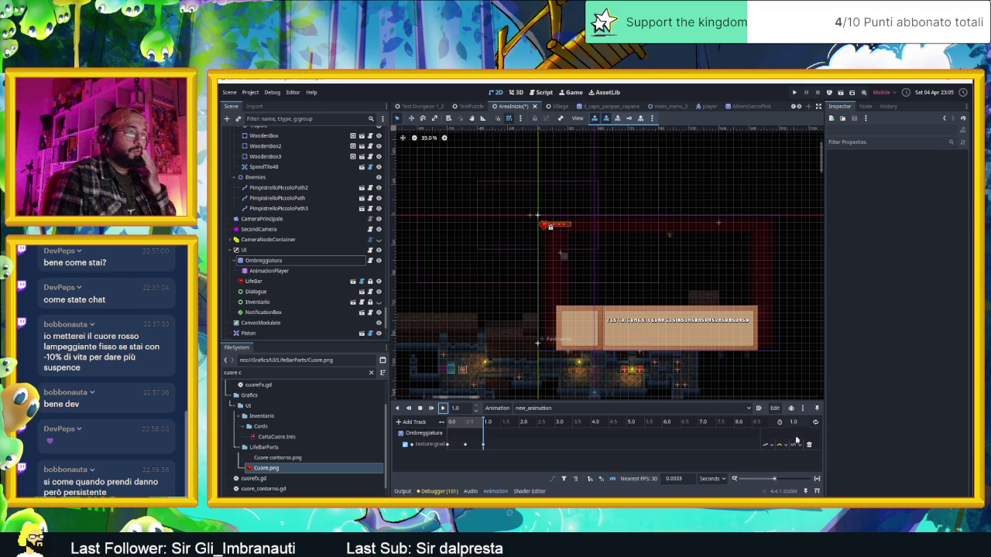
click(815, 422)
click(444, 408)
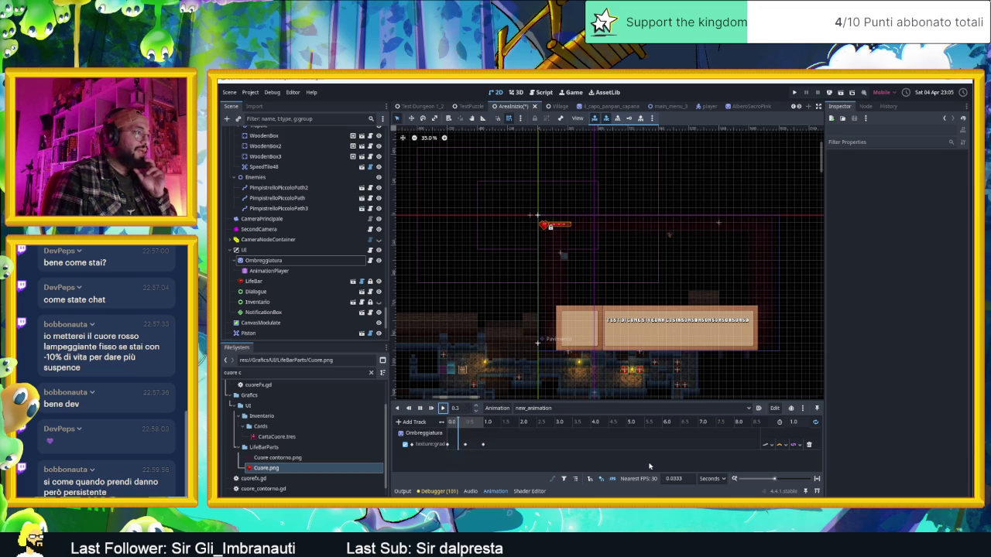
click(419, 408)
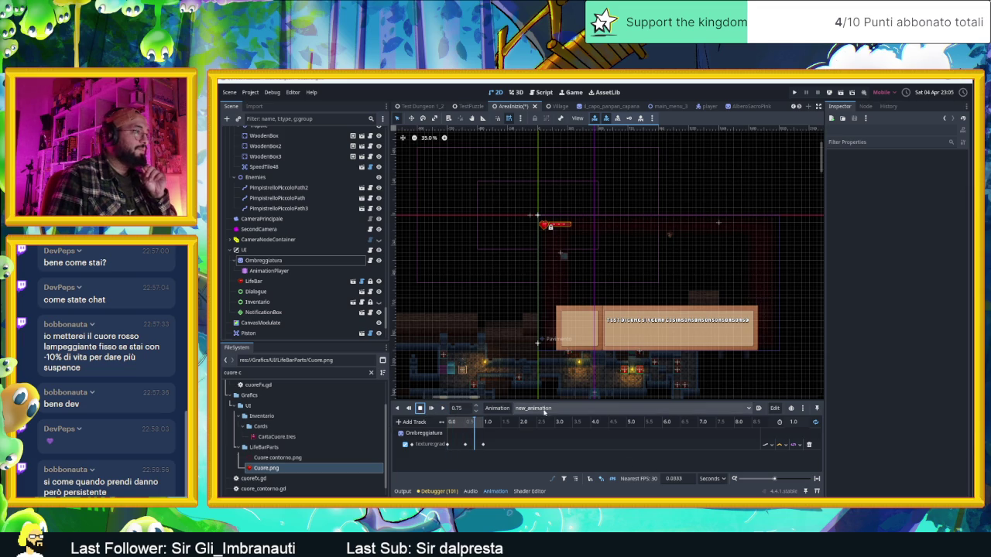
- Switch the player to the RESET animation and open Ombreggiatura's vignette script
click(544, 413)
click(542, 421)
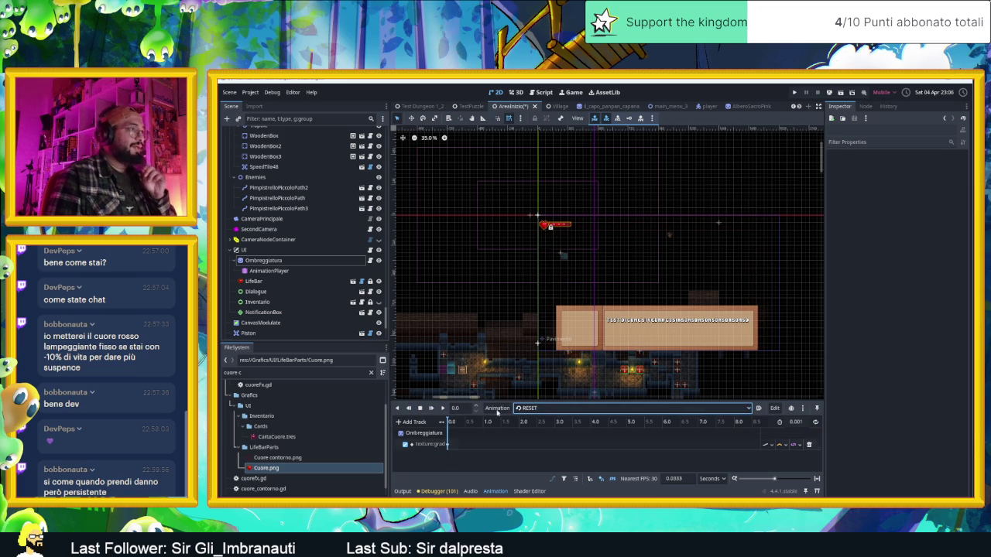
click(347, 261)
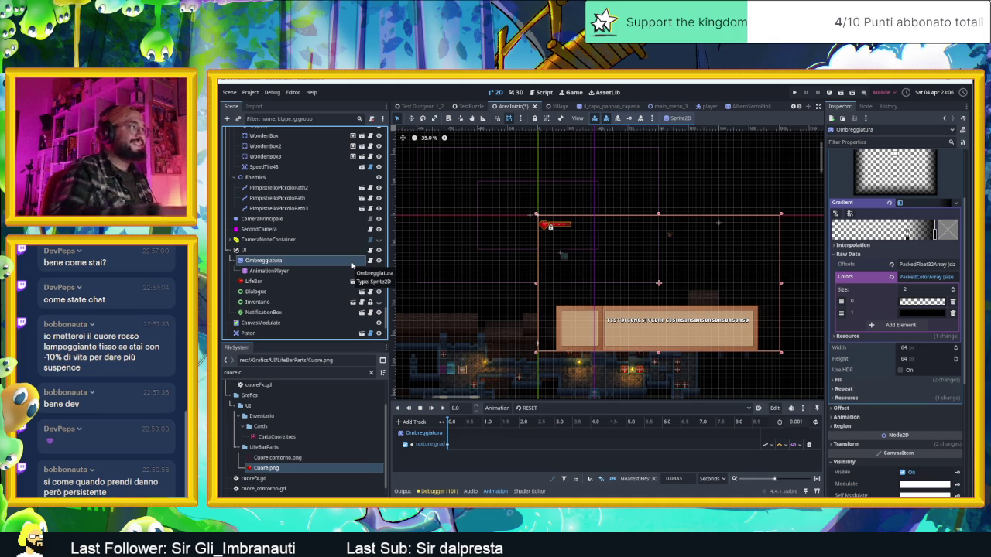
click(372, 261)
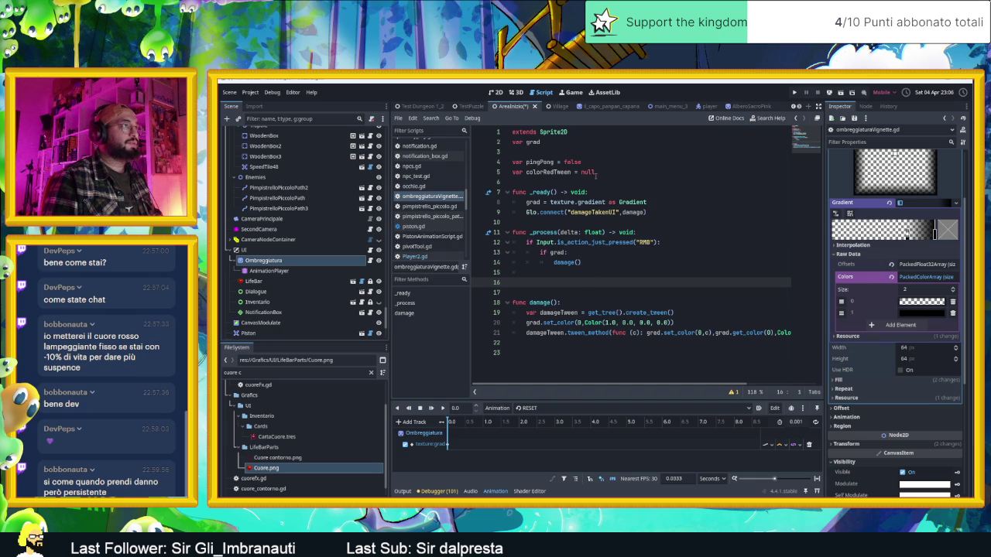
- Add the condition 'if Glo.playerLife == 1 and !pingPong:' to _process
click(555, 273)
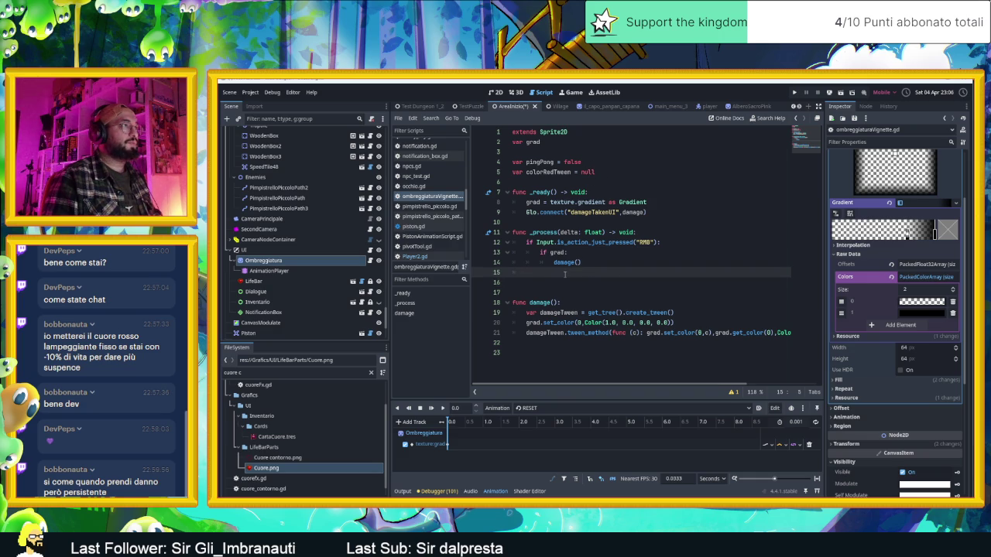
text(if )
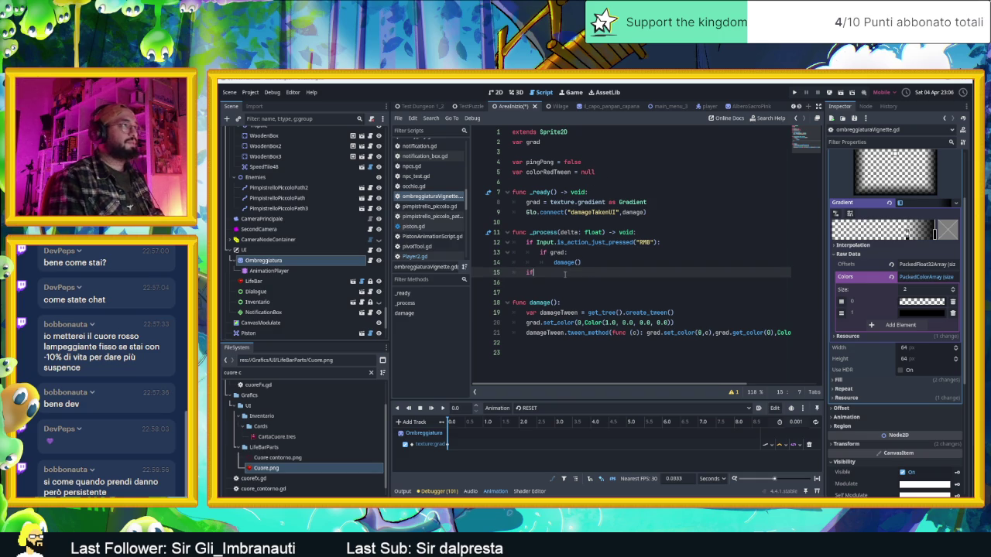
text(Glo.li)
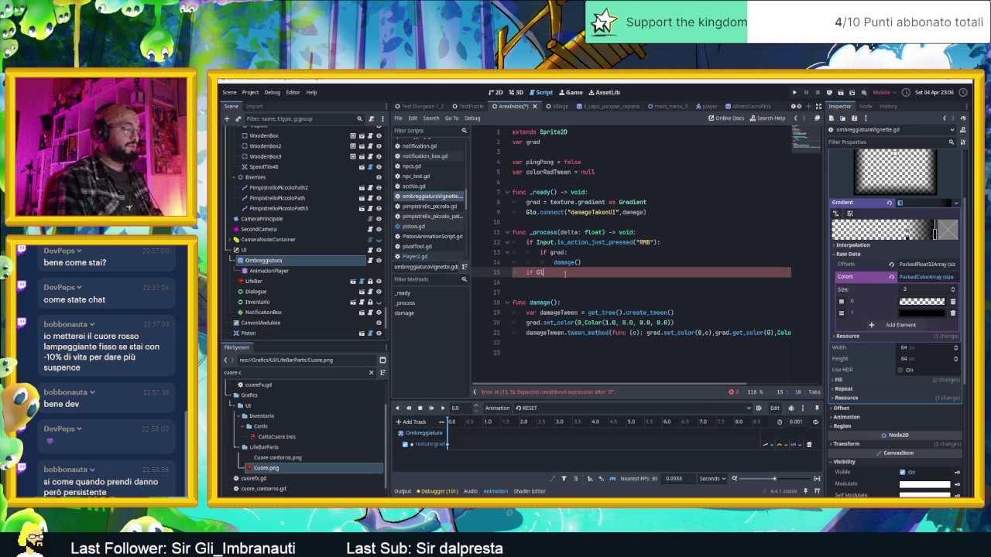
text(fe)
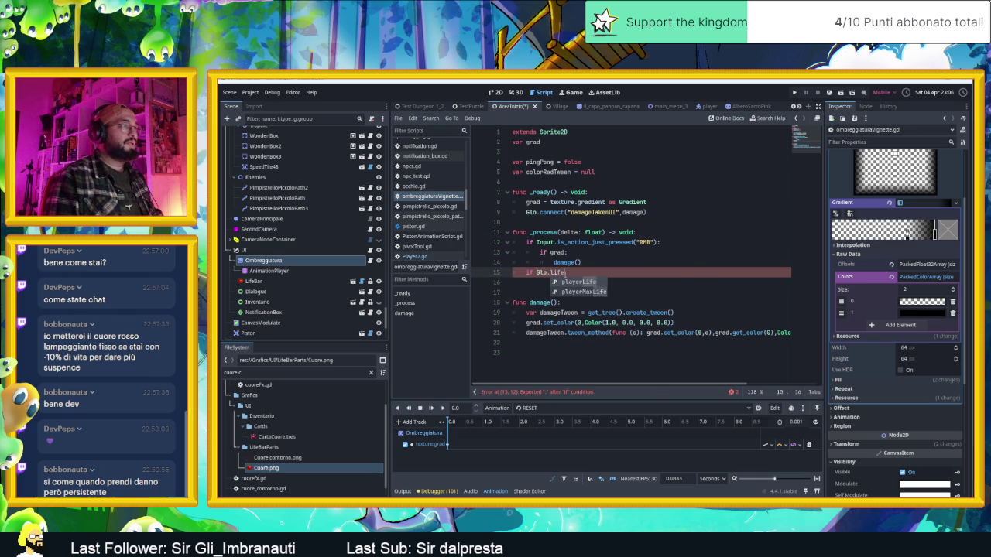
key(Return)
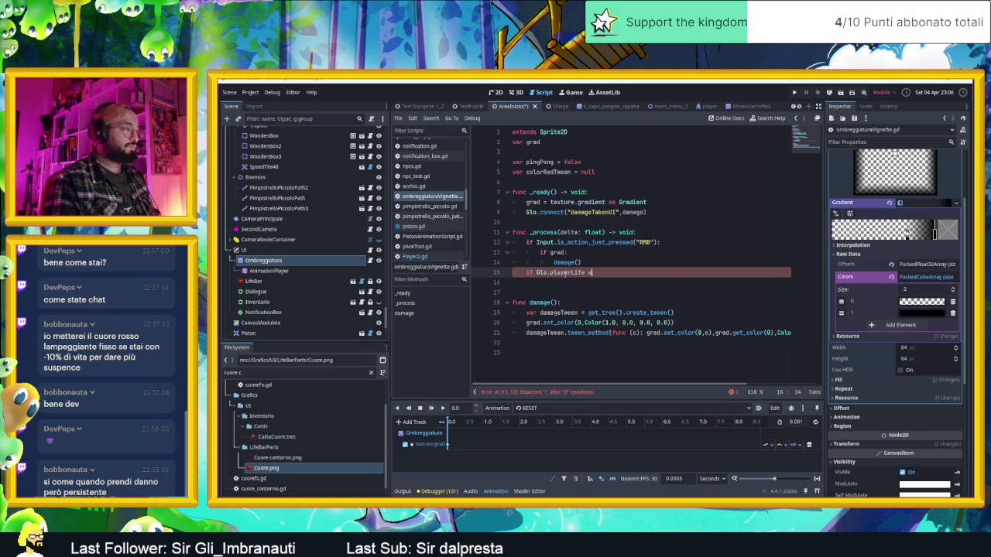
text(== 1 )
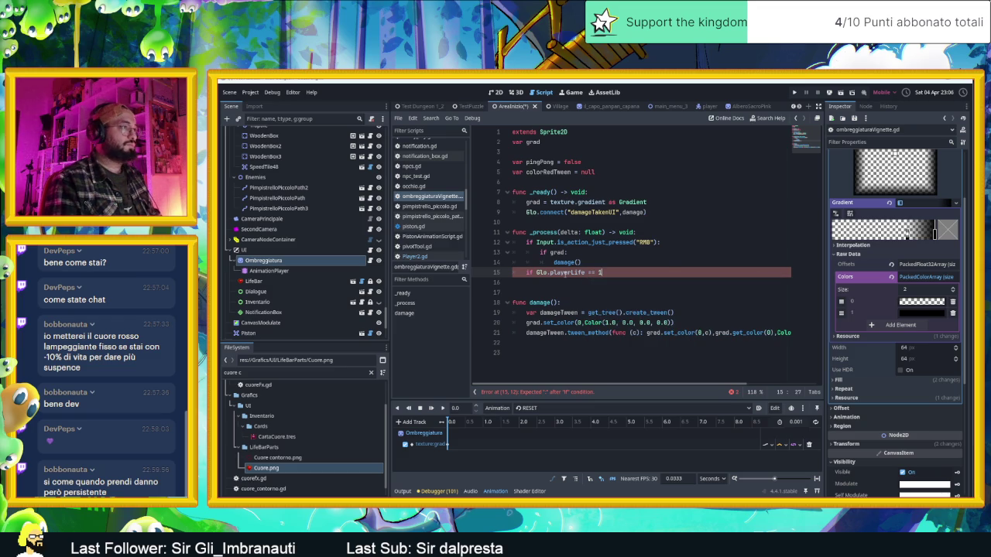
text(and)
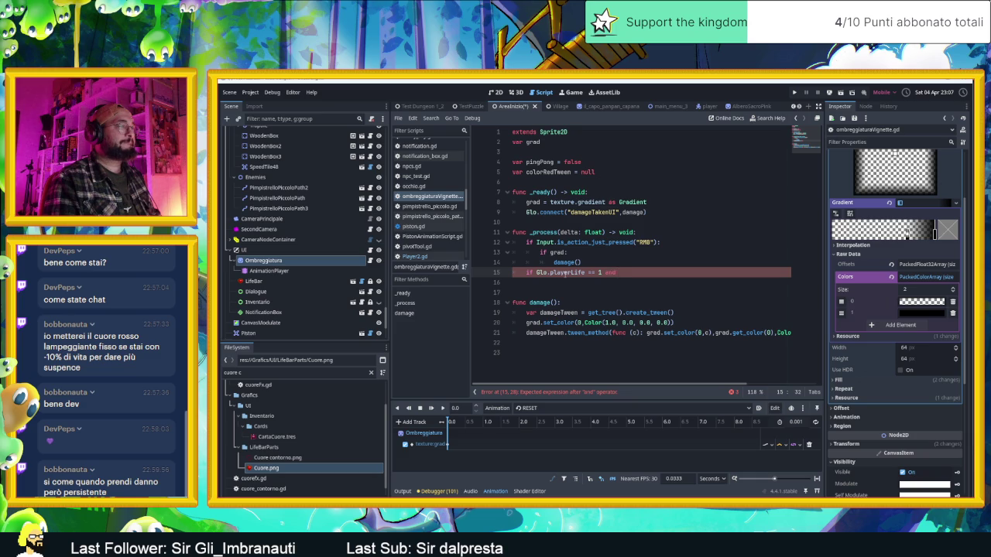
text(o)
key(Return)
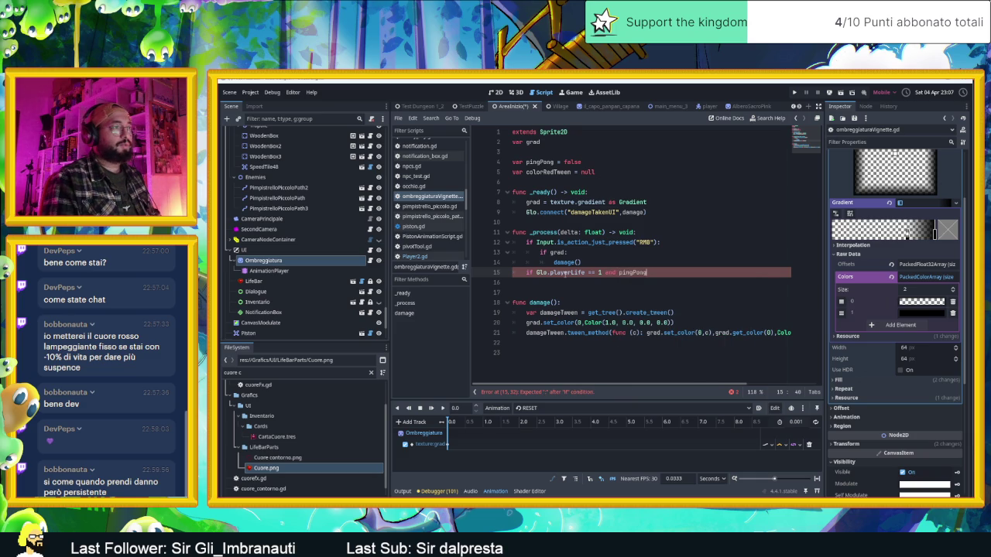
key(Left)
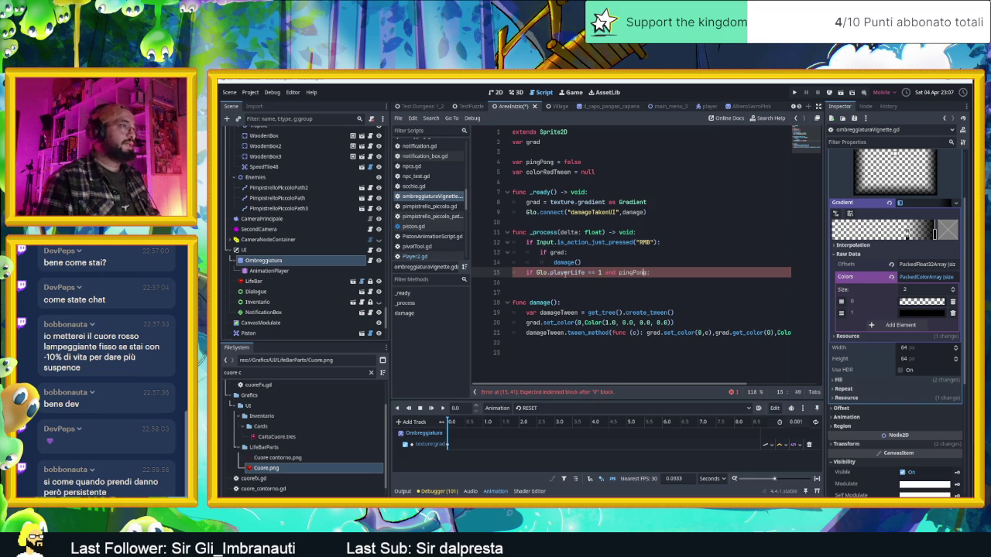
text(!)
key(Down)
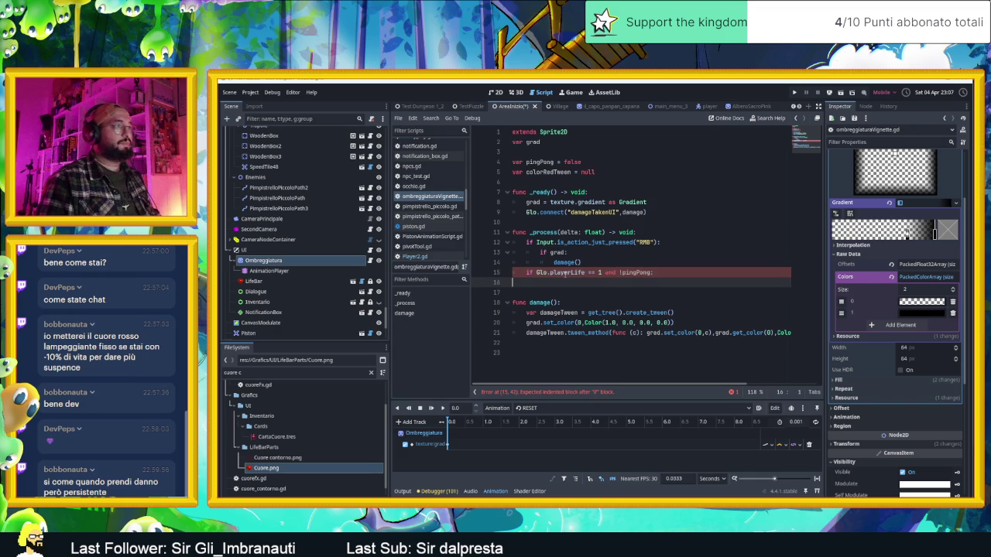
- Inside the condition, set pingPong = true and call $AnimationPlayer.play("new_animation")
key(Tab)
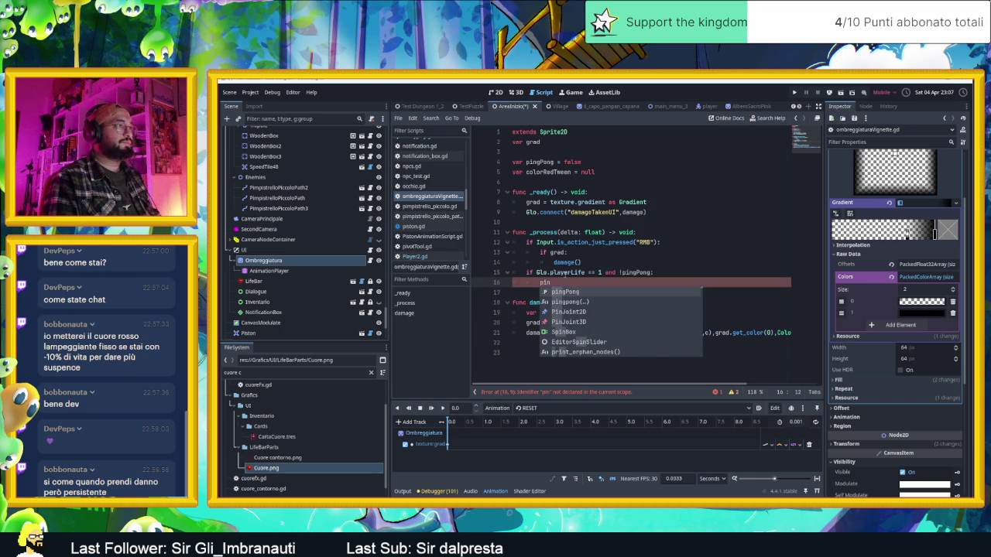
key(Return)
text(= t)
text(rue)
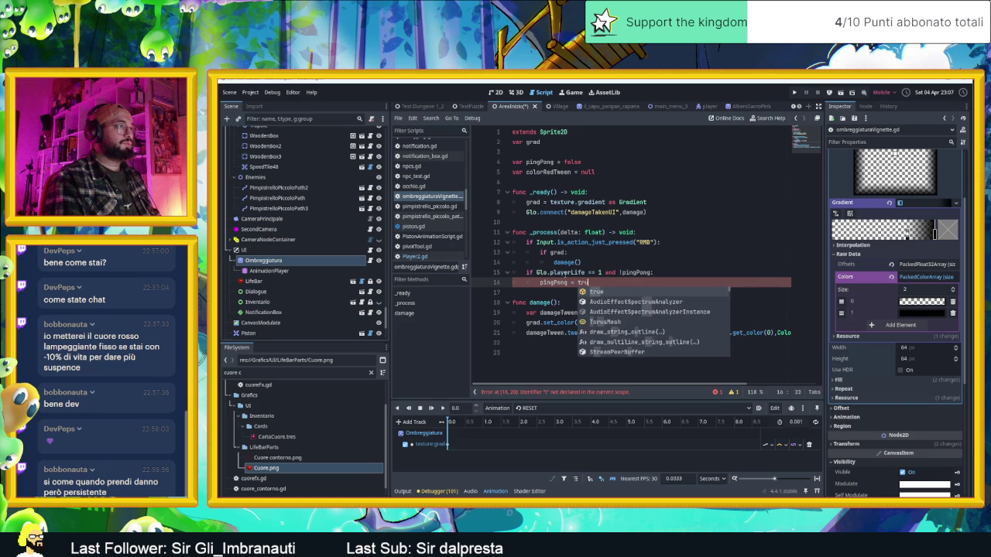
key(Return)
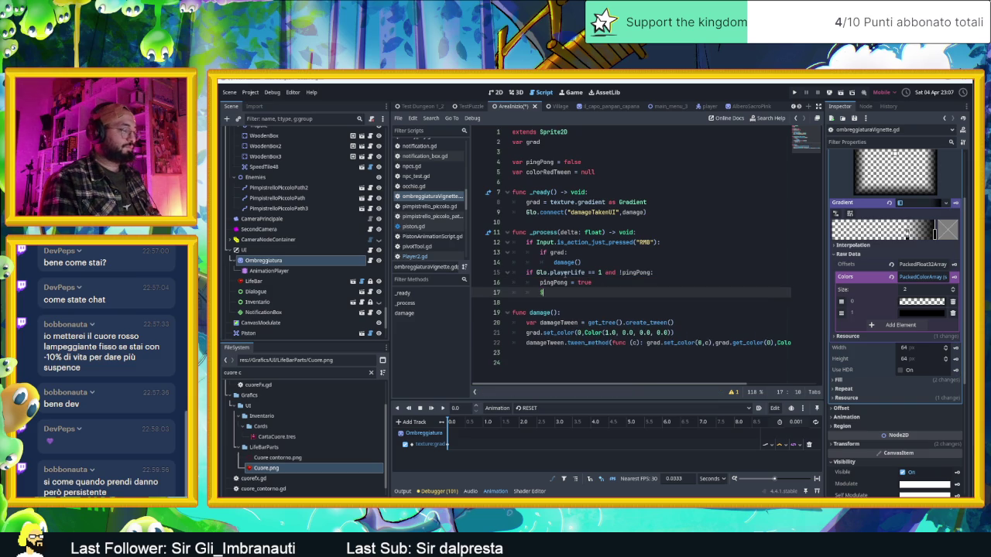
text(Anim)
key(Return)
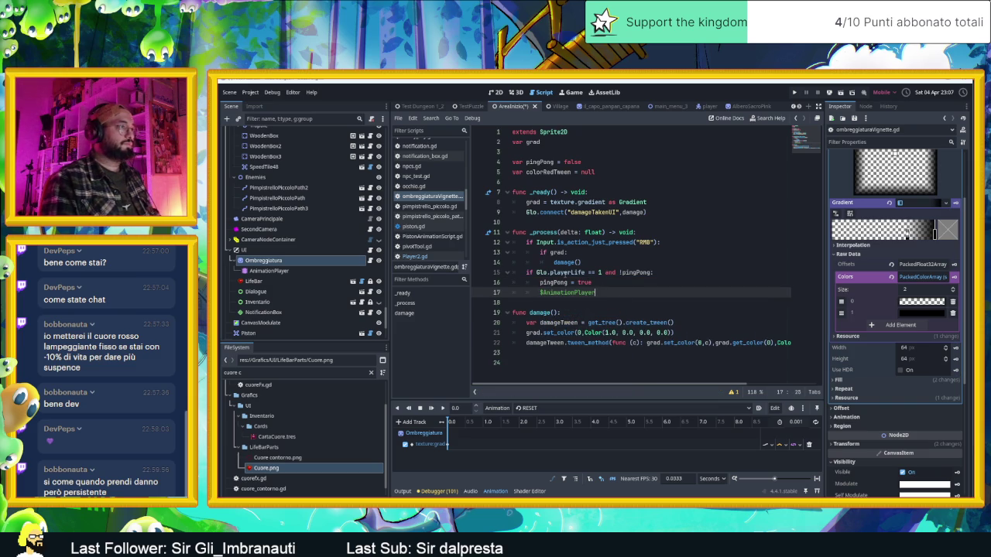
text(.pla)
key(Return)
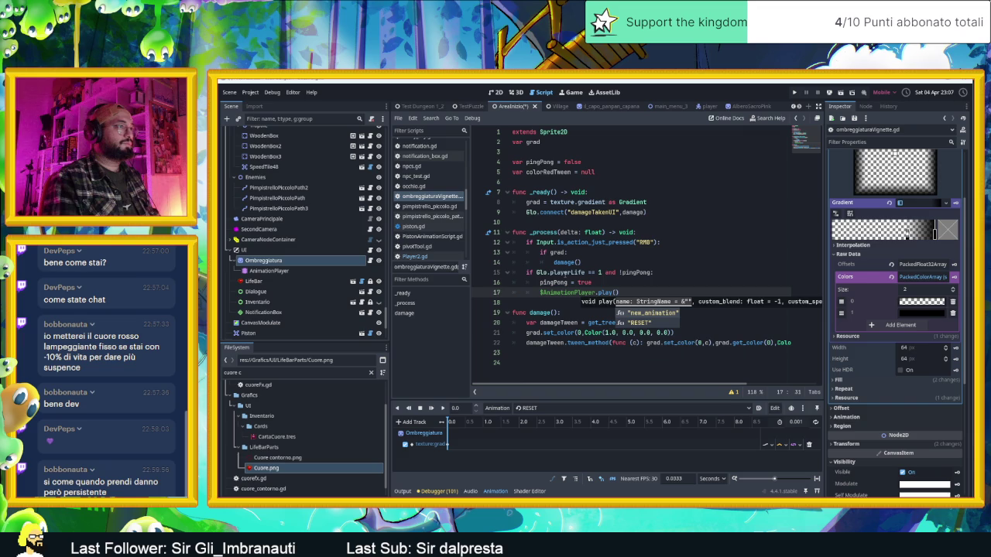
key(Return)
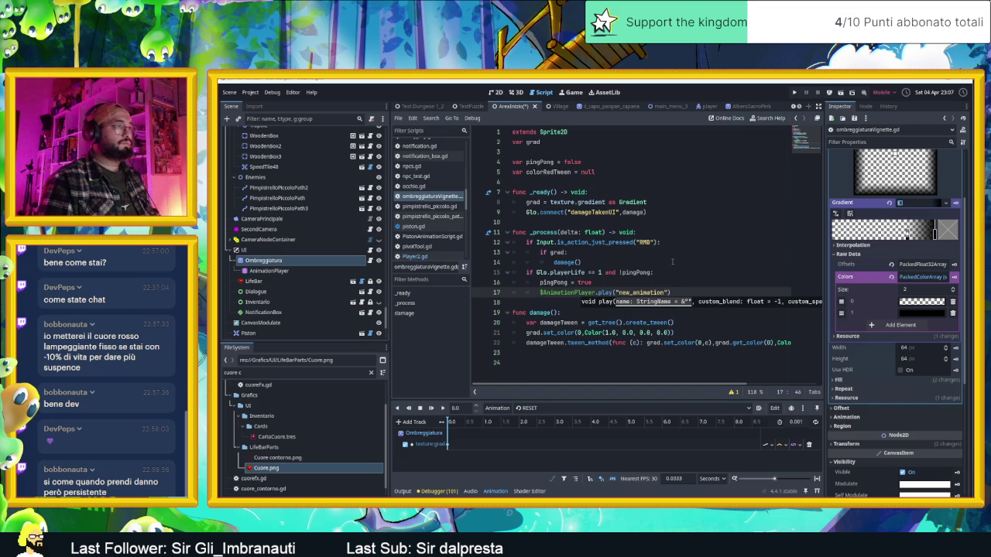
click(683, 294)
- Save, then add 'if Glo.playerLife > 1 and pingPong:' below the play call
key(ctrl+s)
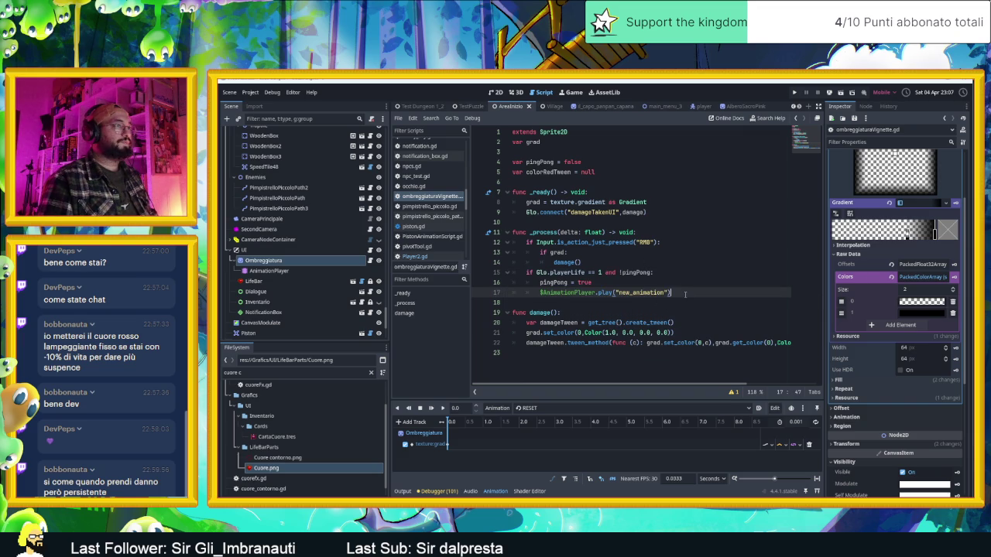
key(Return)
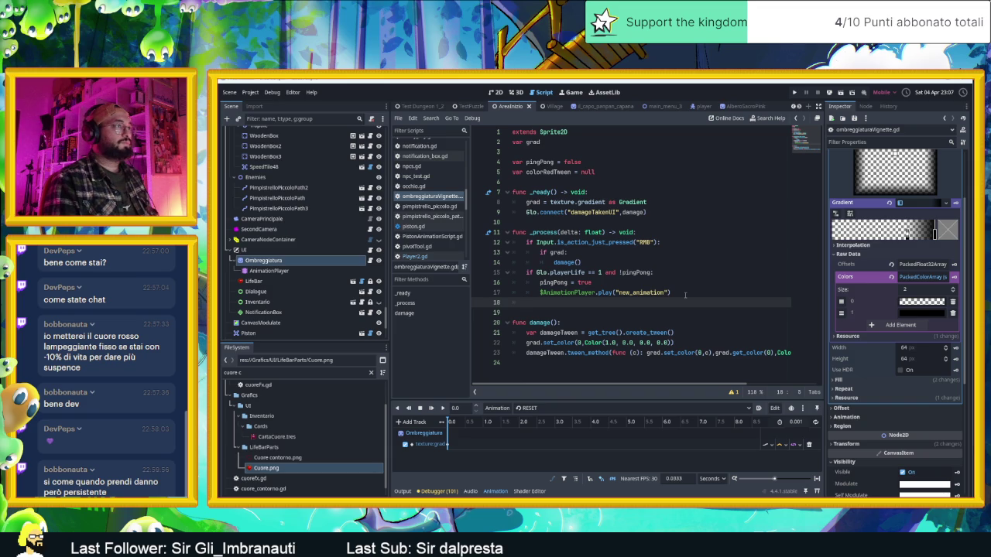
text(if )
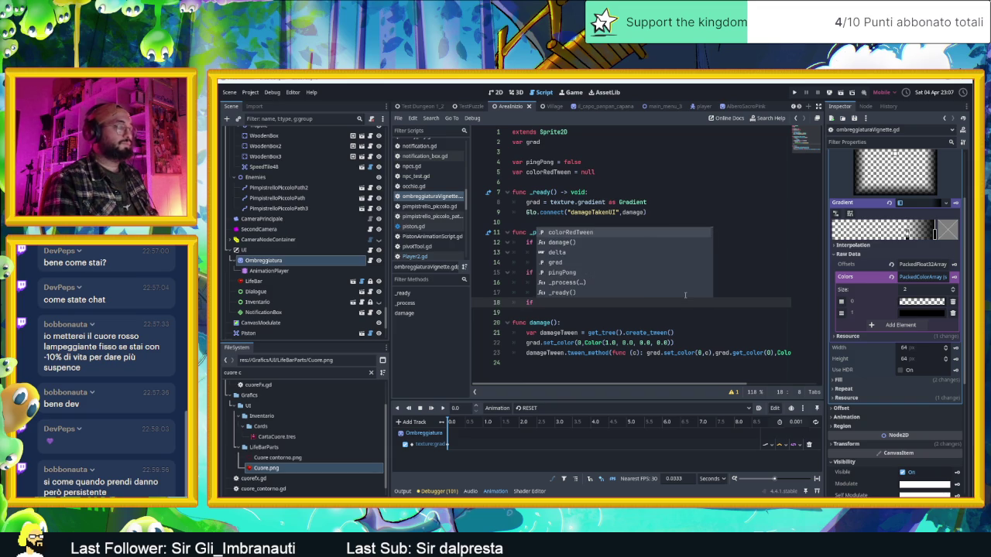
text(Gl)
text(o)
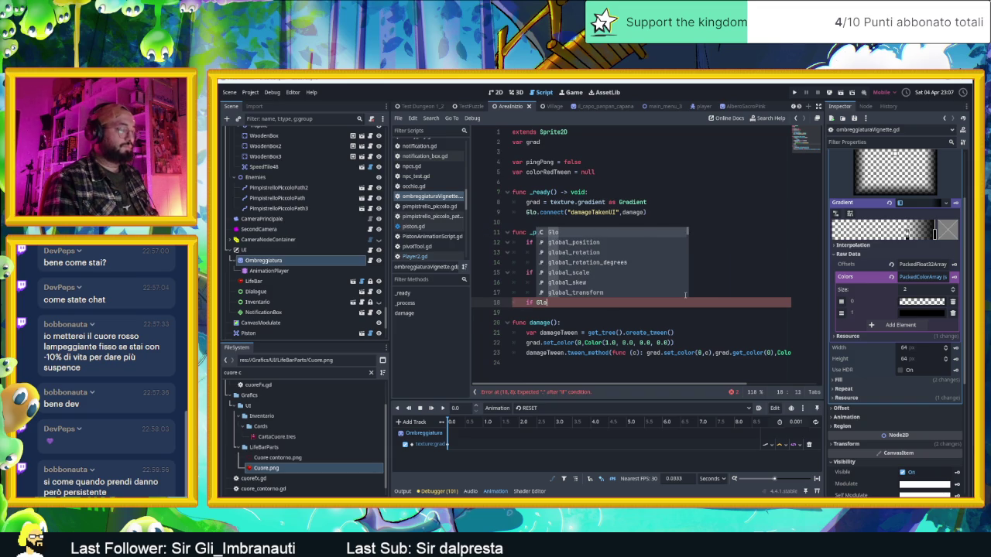
text(.an)
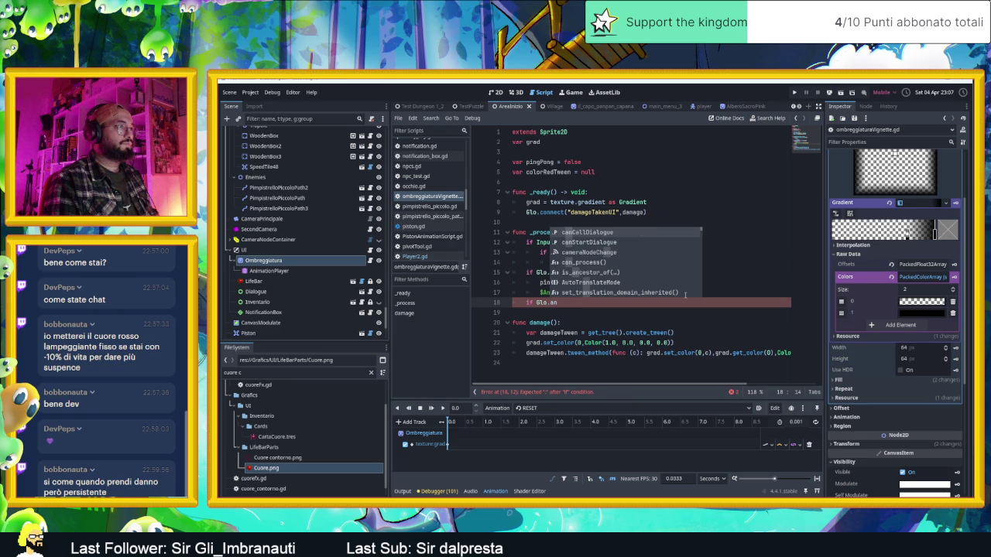
key(BackSpace)
key(BackSpace)
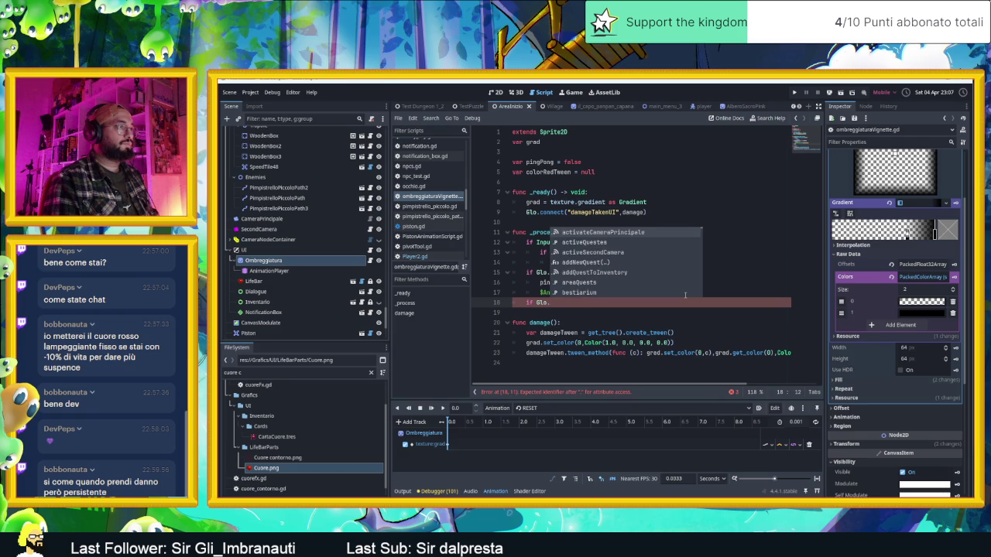
text(life)
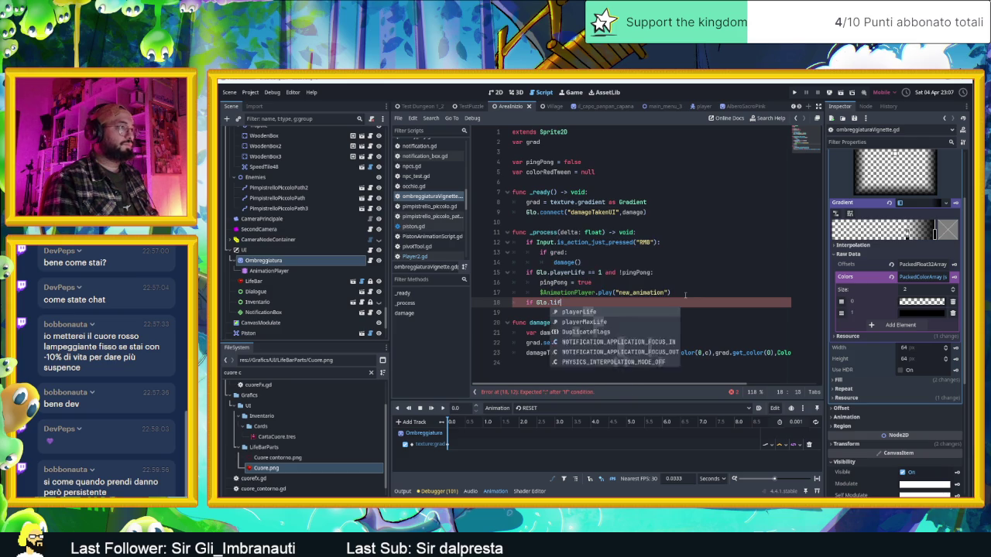
key(Return)
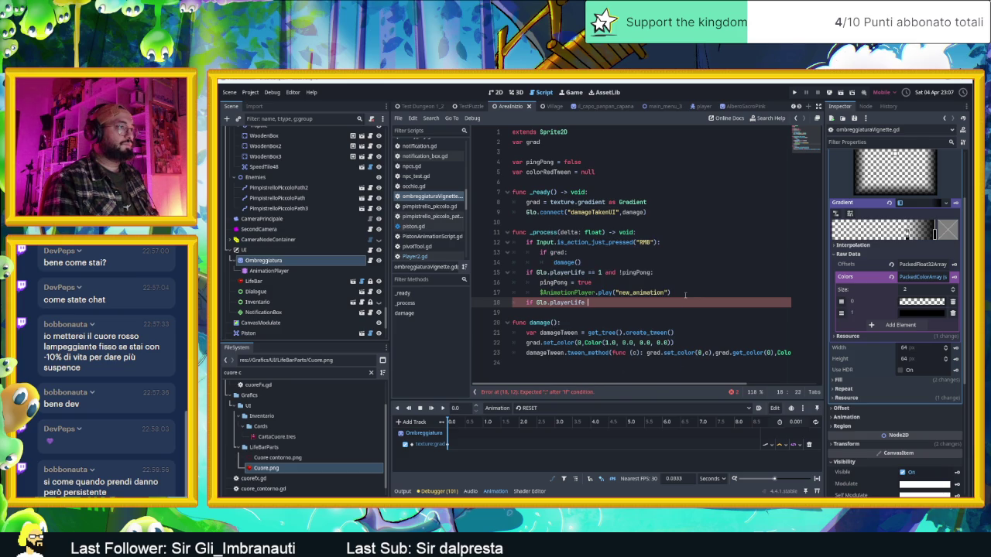
text(>1)
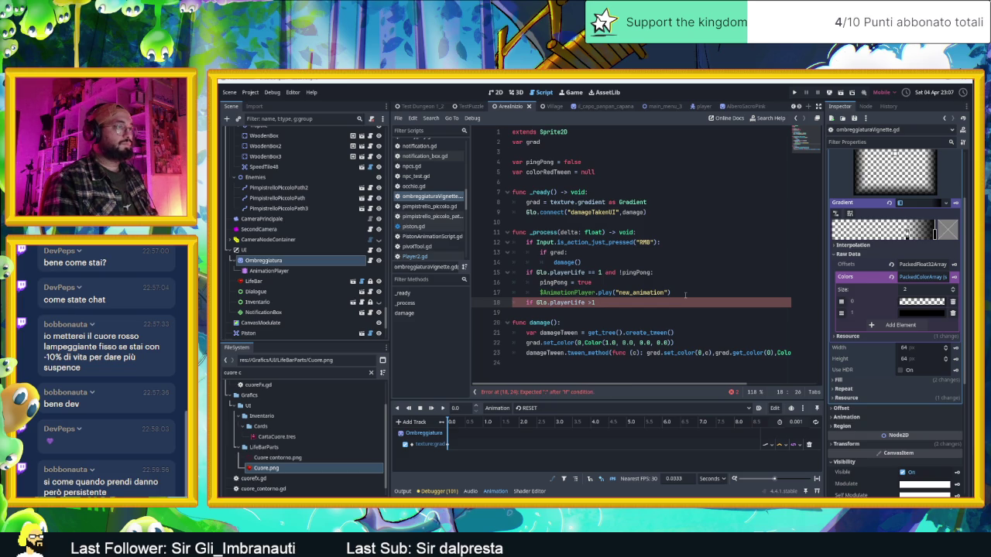
text(1)
text( and )
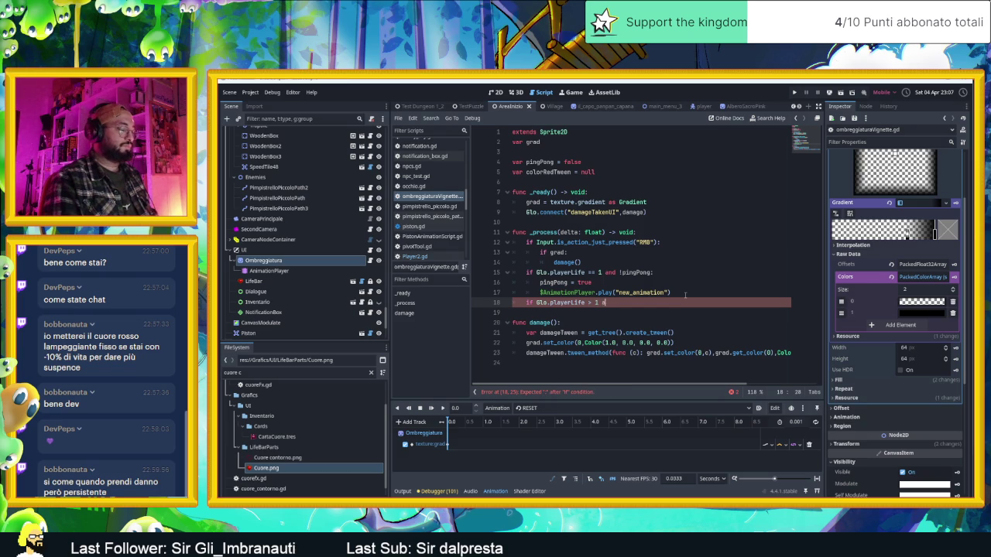
text(!)
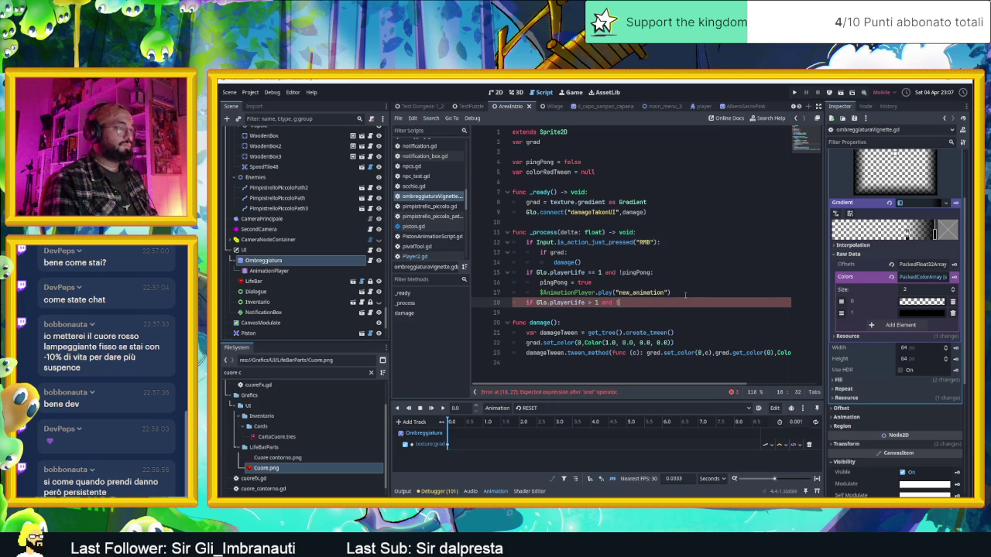
text(in)
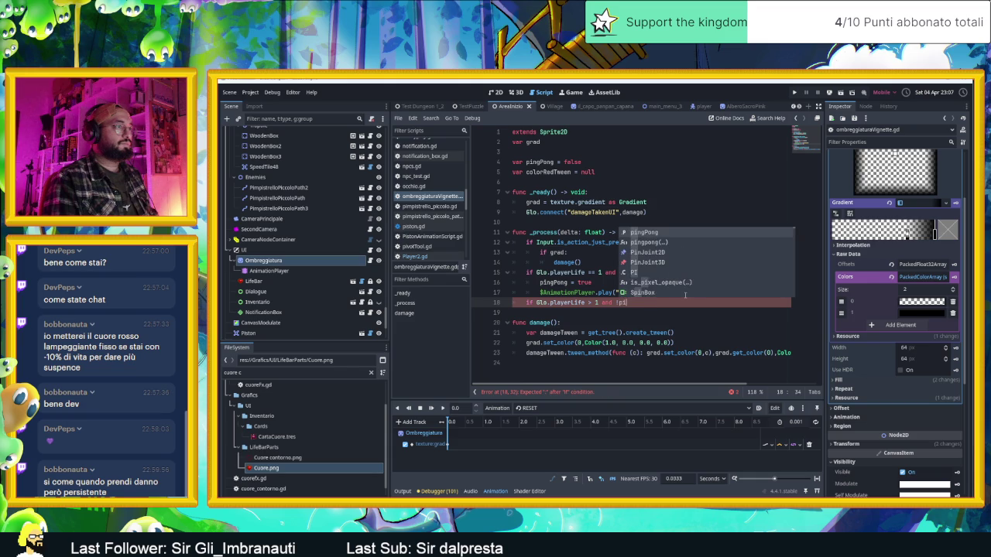
key(BackSpace)
key(BackSpace)
key(BackSpace)
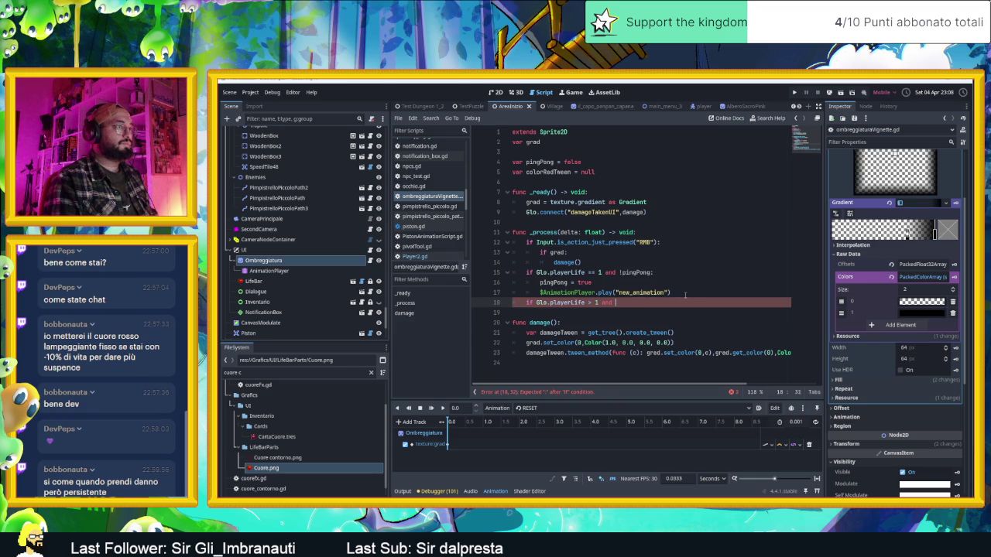
text(pingPo)
key(Return)
text(:)
key(Return)
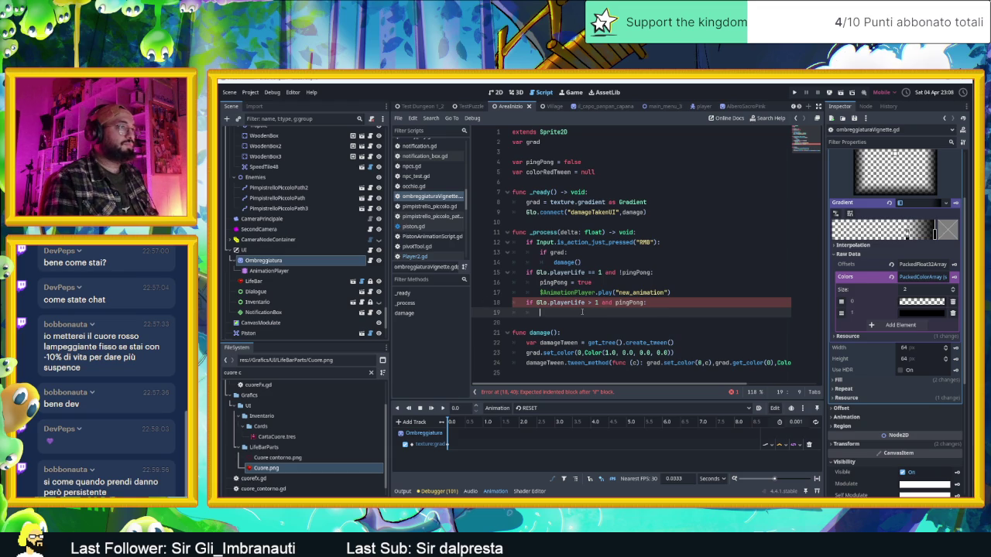
- Set pingPong = false inside the new block
text(ping)
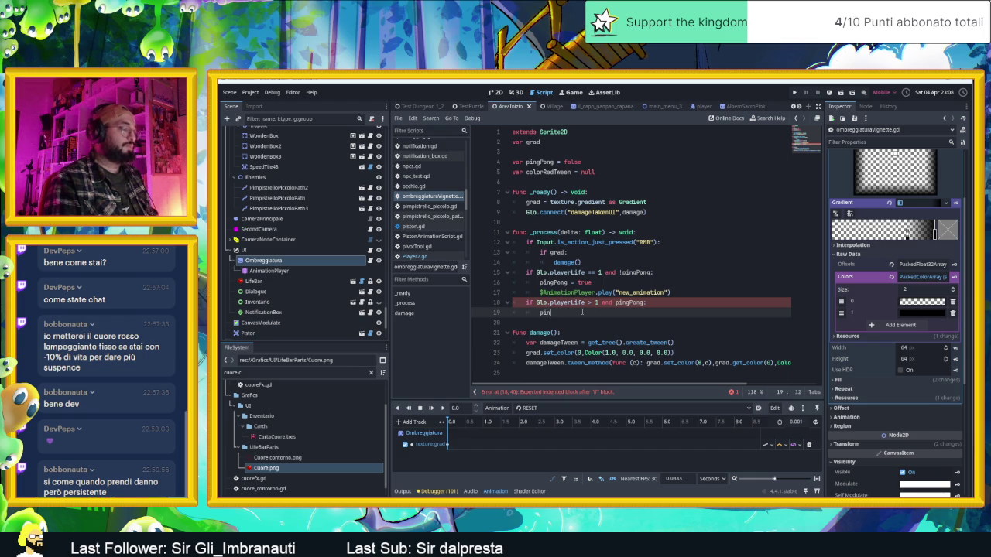
key(Return)
text(= false)
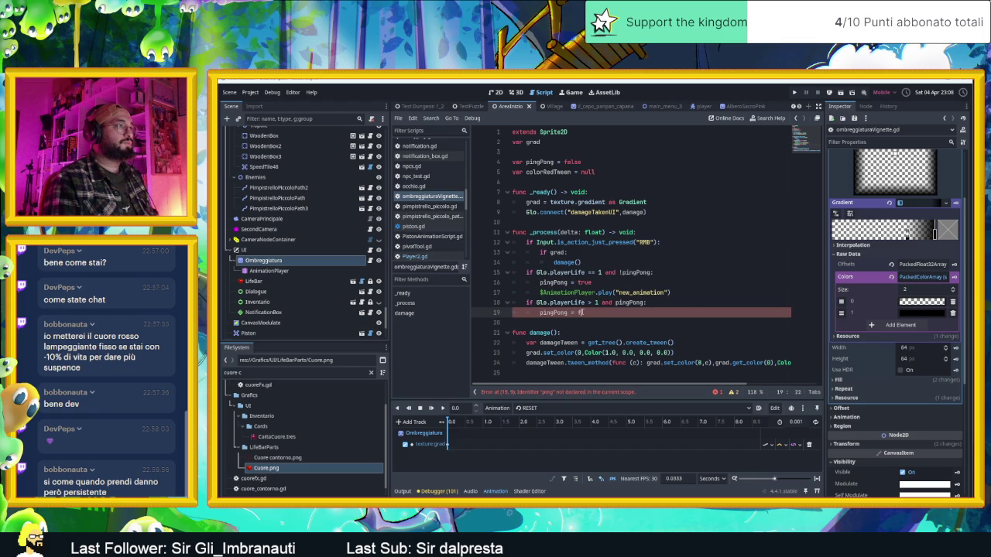
key(Return)
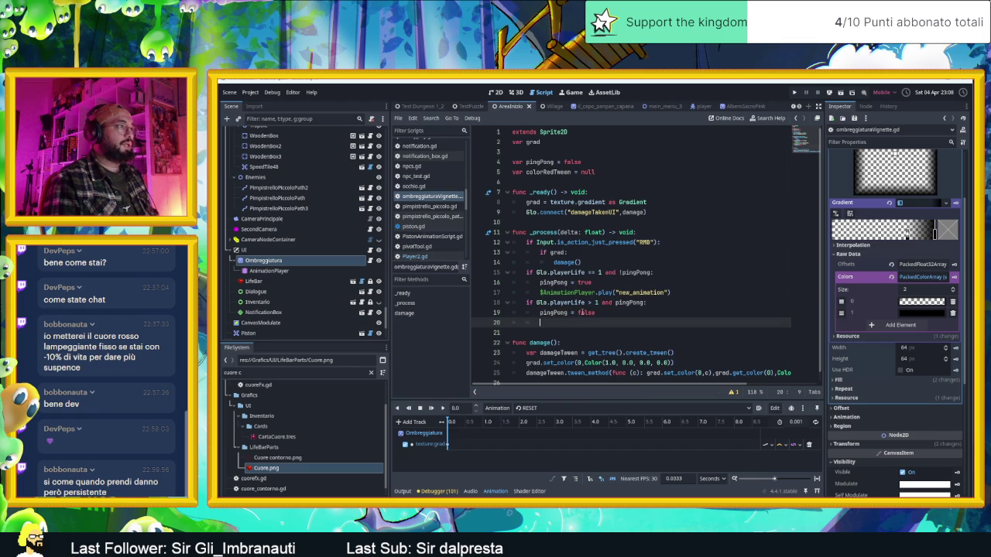
- Add $AnimationPlayer.play("RESET") to the block, save, and launch the game
text($Anim)
key(Return)
text(.)
text(pa)
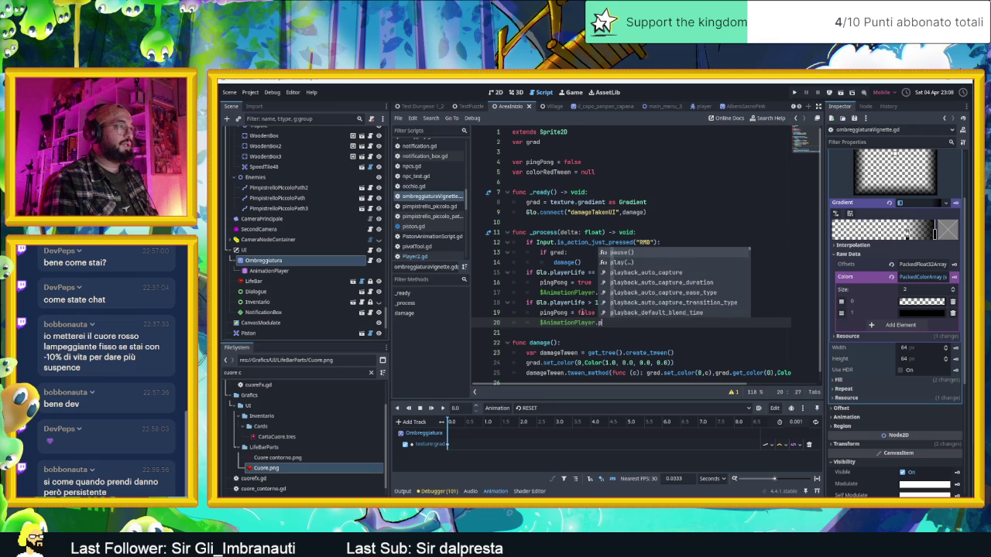
key(Return)
key(BackSpace)
key(BackSpace)
key(BackSpace)
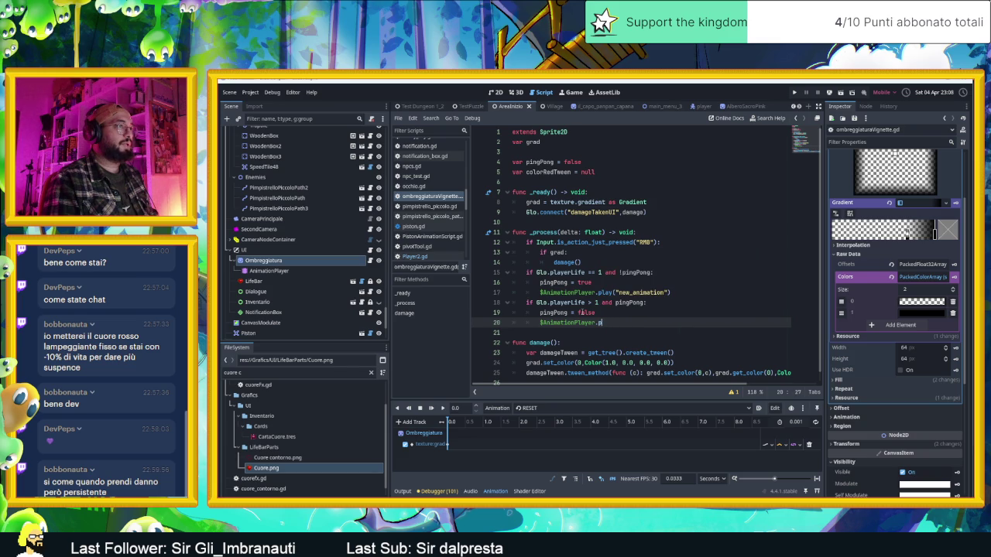
text(la)
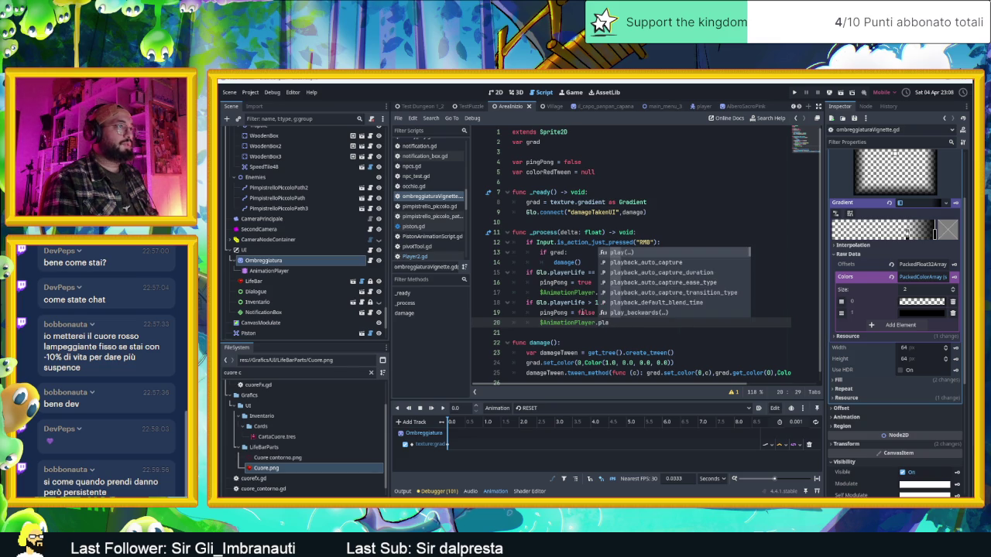
key(Return)
key(Down)
key(Return)
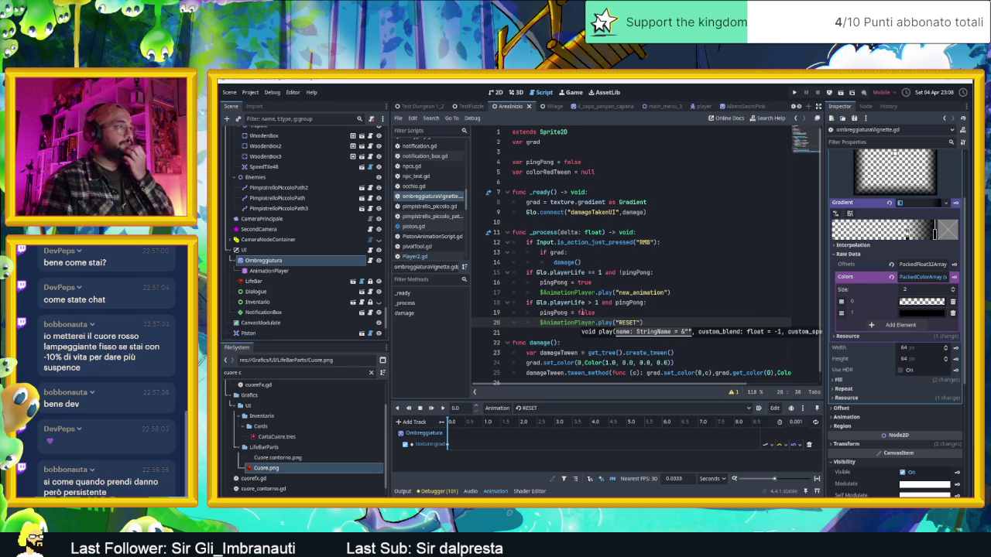
click(718, 272)
key(ctrl+s)
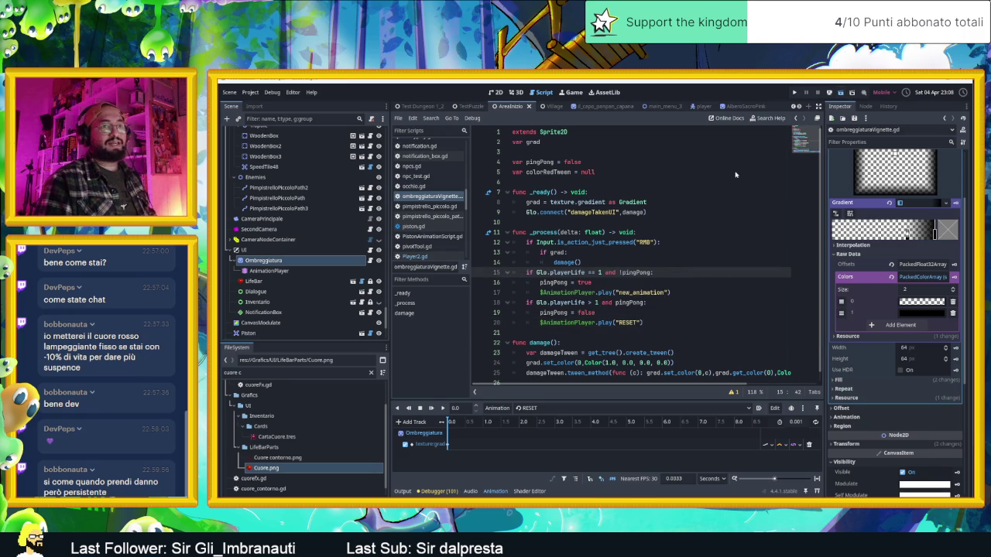
key(ctrl+s)
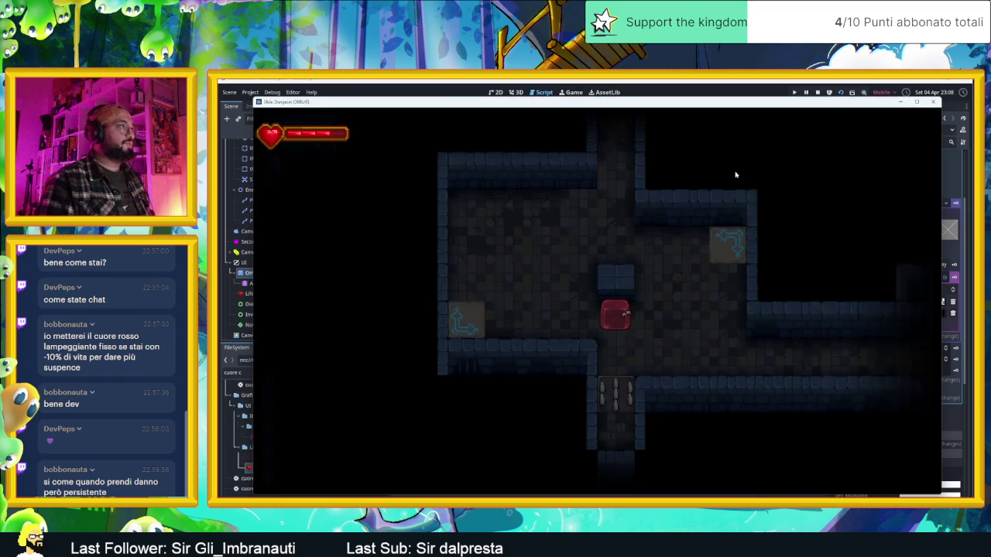
- Steer the slime across spike tiles and through dungeon rooms until life runs low
key(Down)
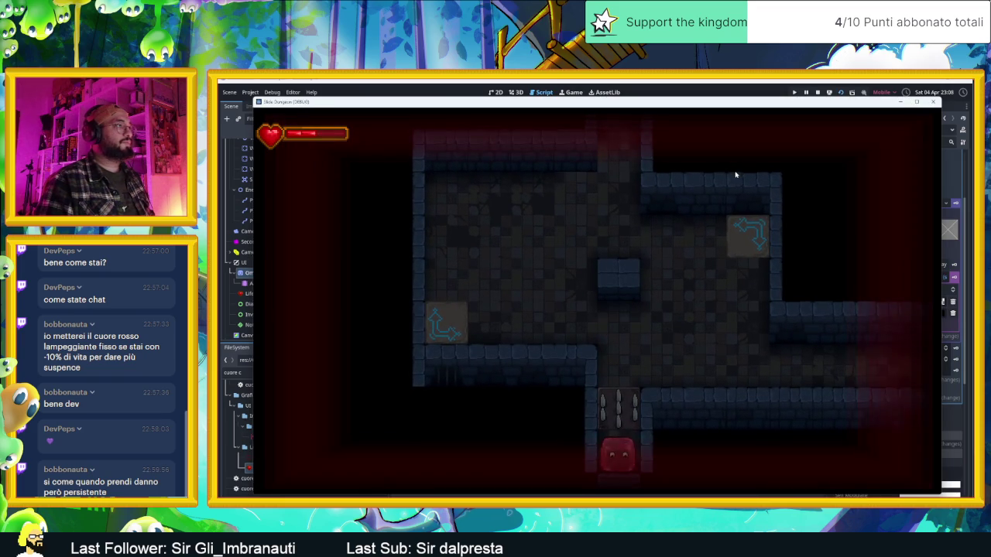
key(Up)
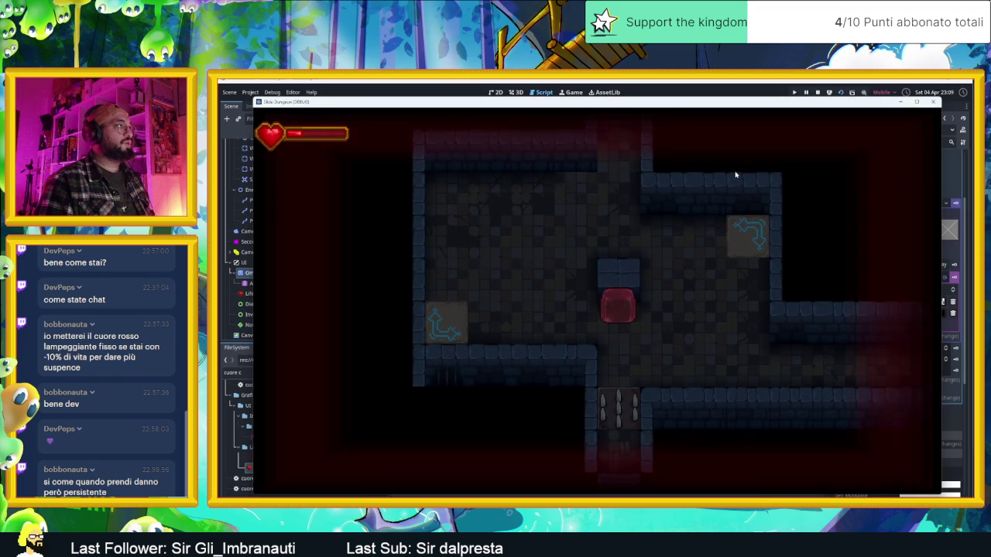
key(Right)
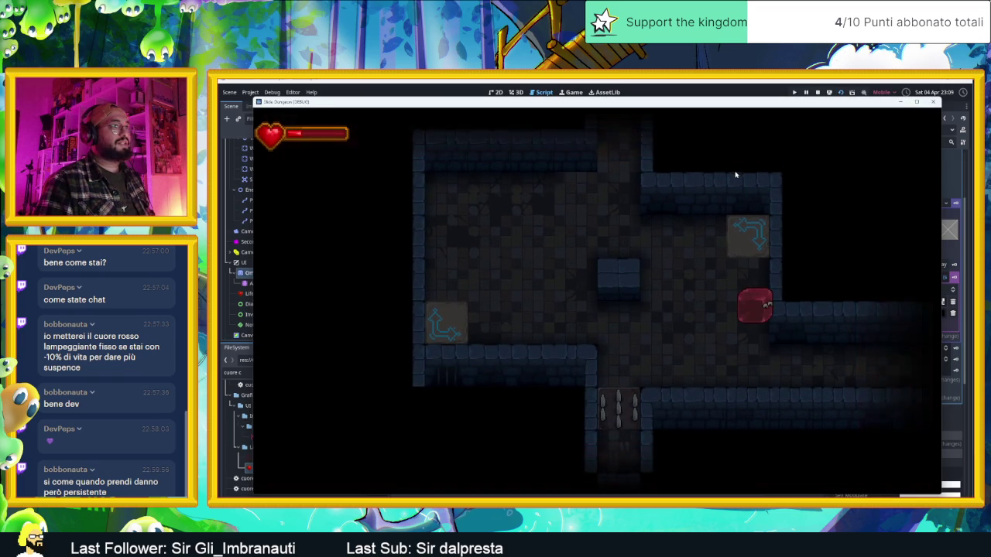
key(Down)
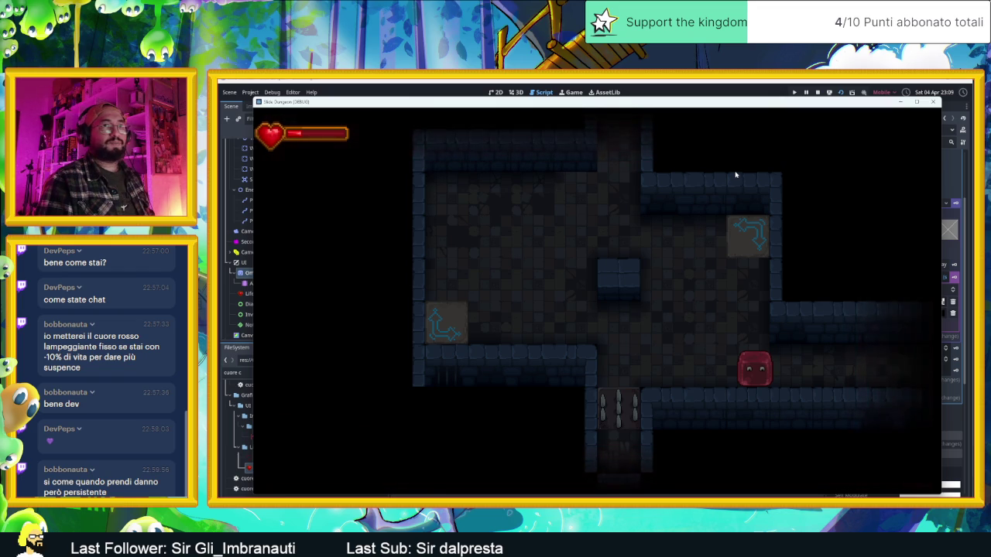
key(Right)
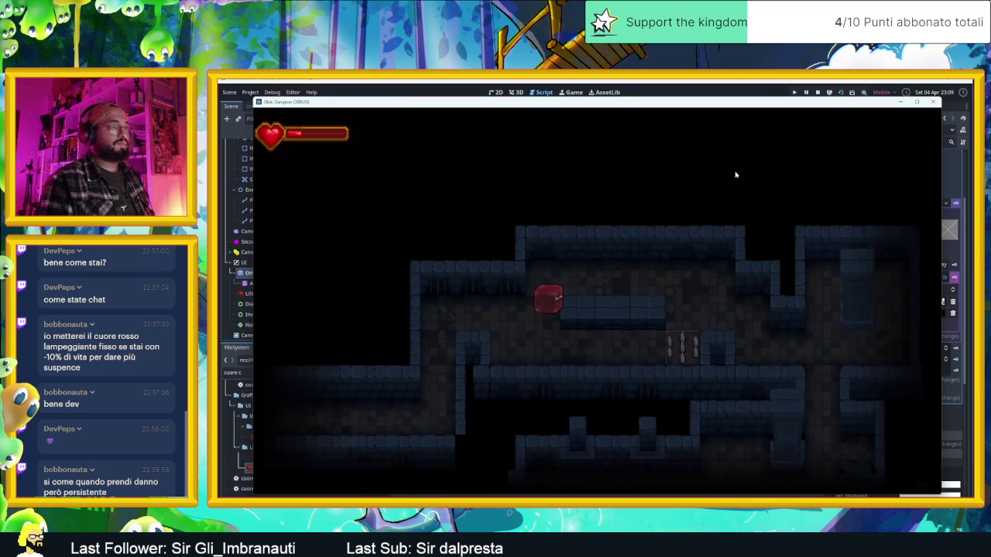
key(Right)
key(Down)
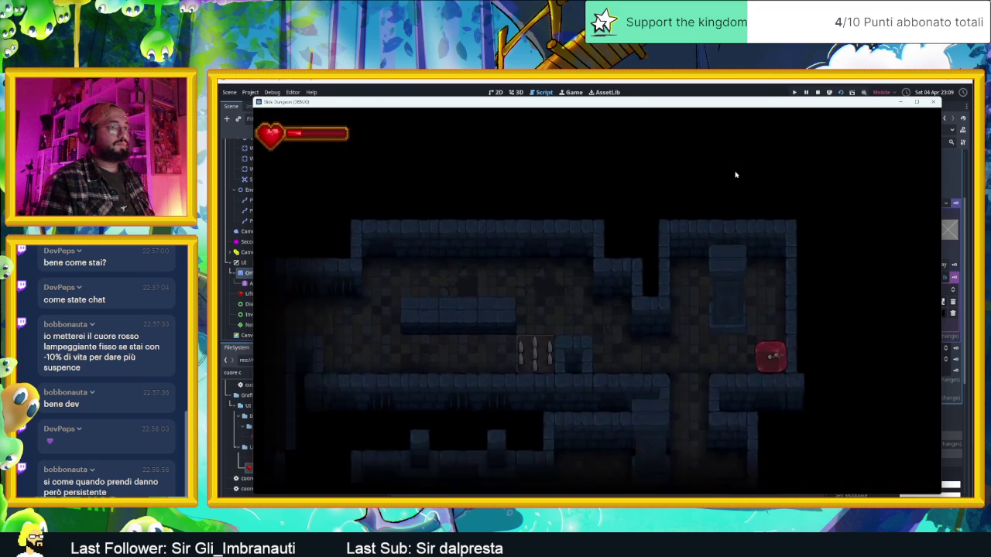
key(Up)
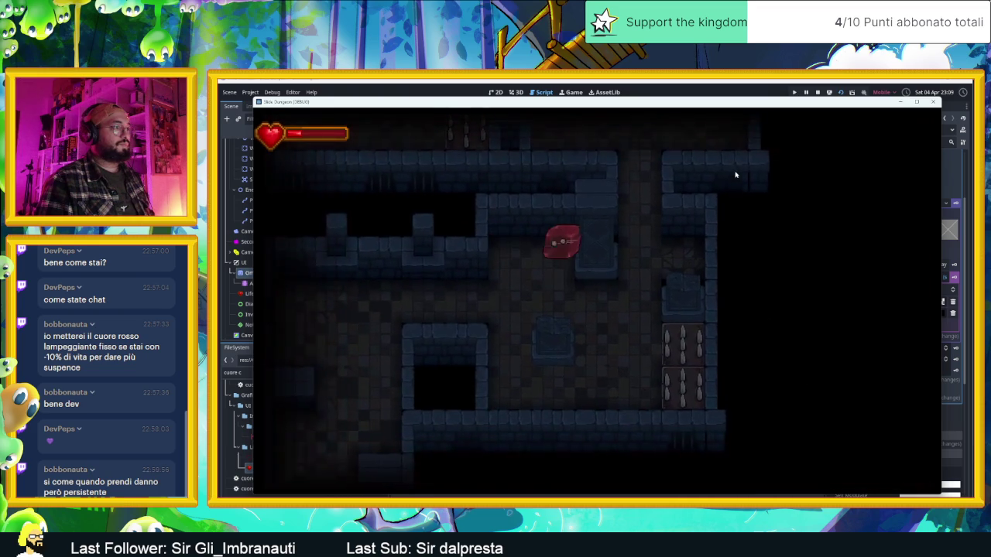
key(Down)
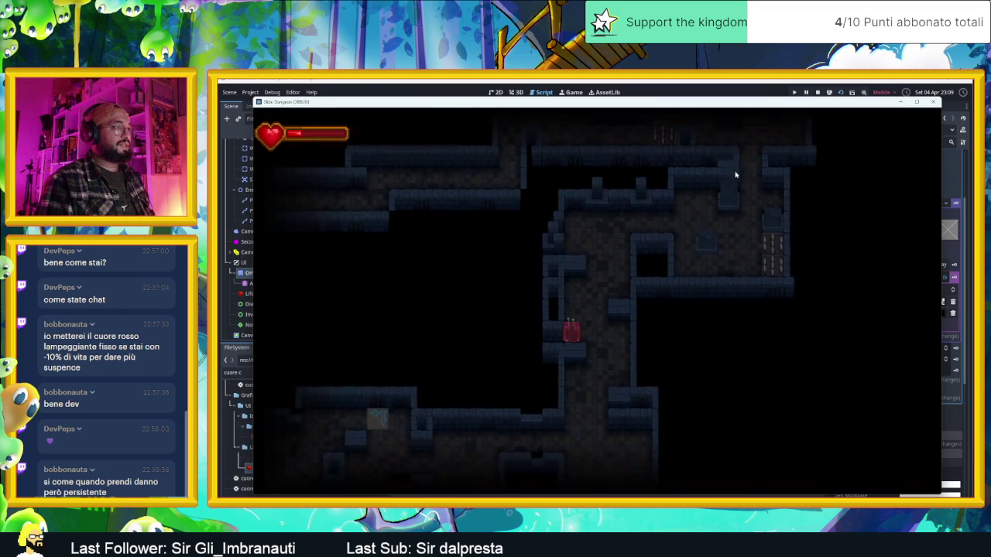
key(Up)
key(Up)
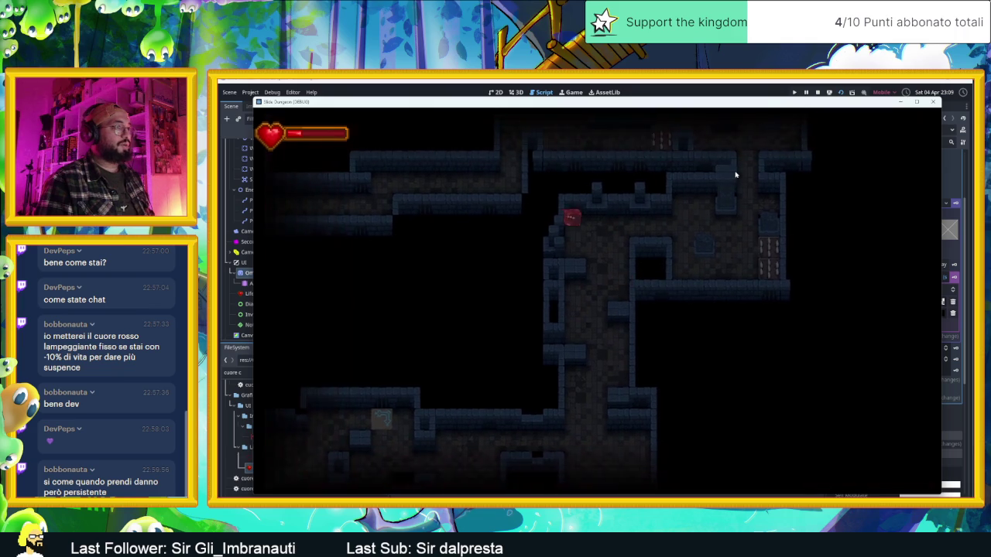
key(Down)
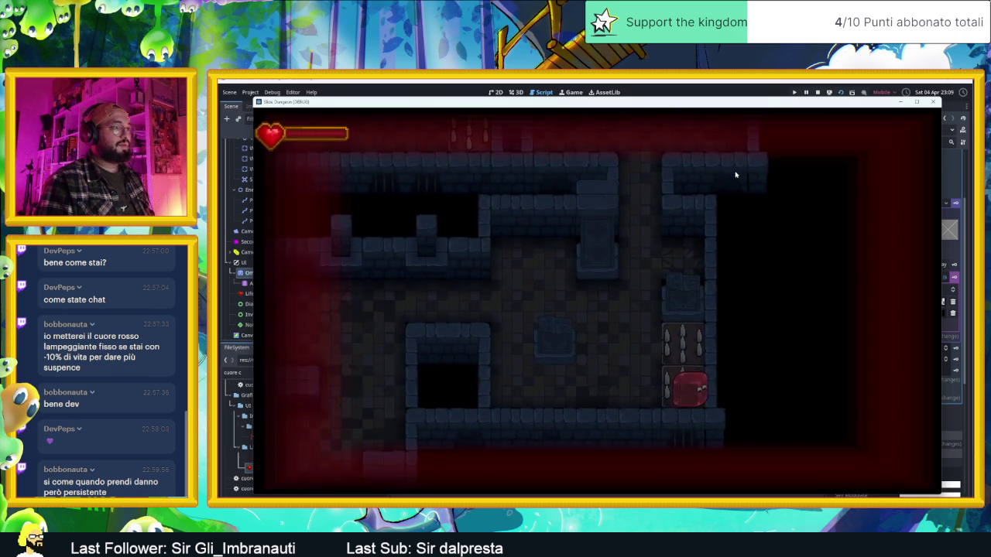
key(Left)
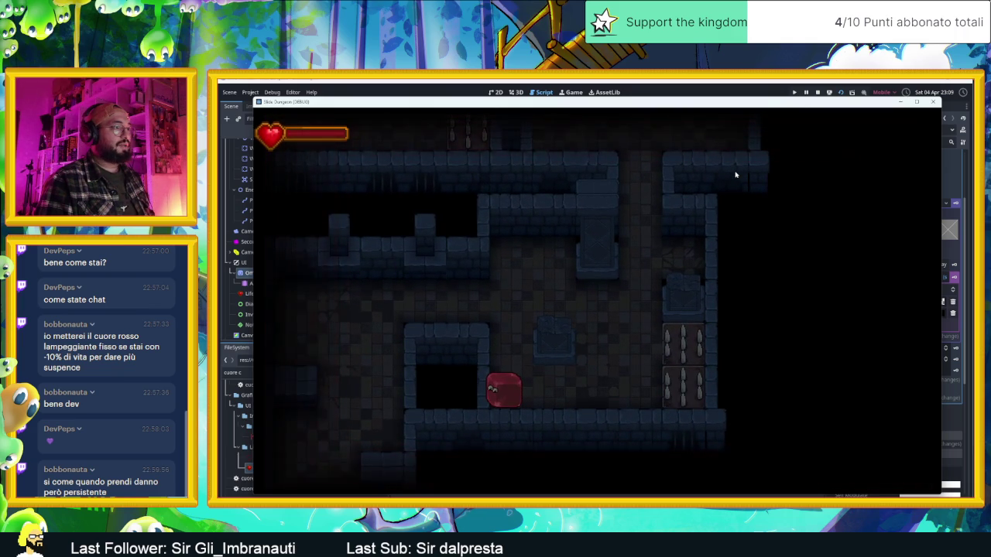
key(Right)
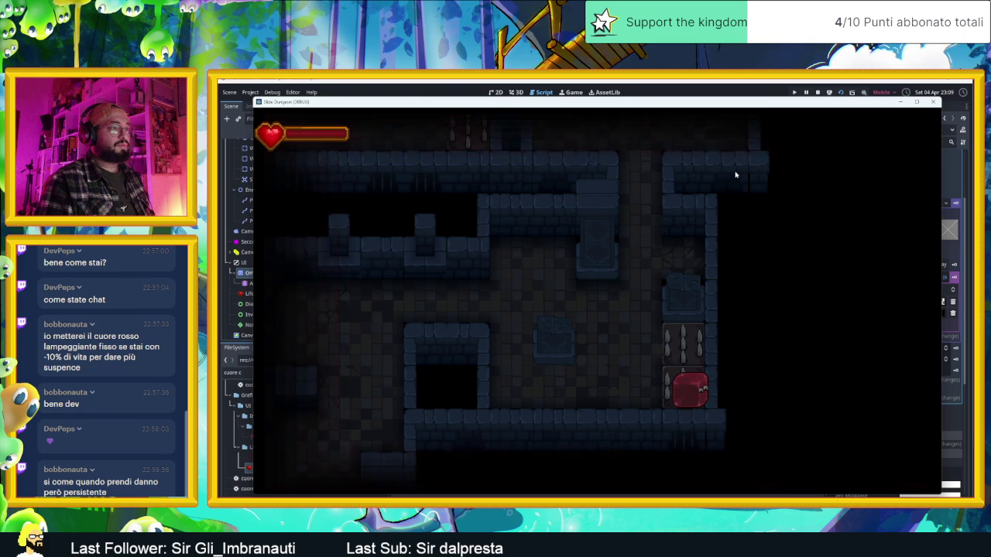
- Bounce the slime back and forth onto the spikes to trigger the red vignette flash
key(Left)
key(Right)
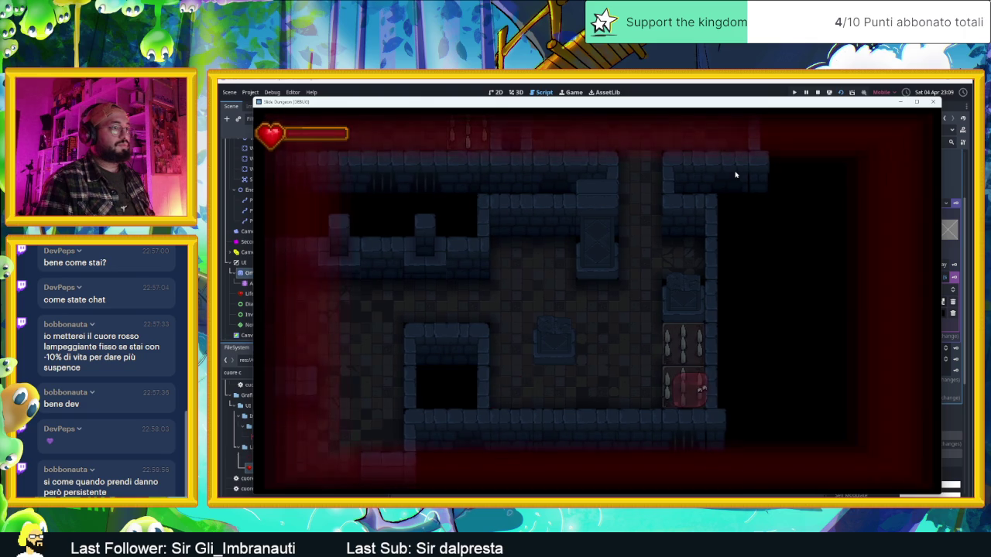
key(Left)
key(Right)
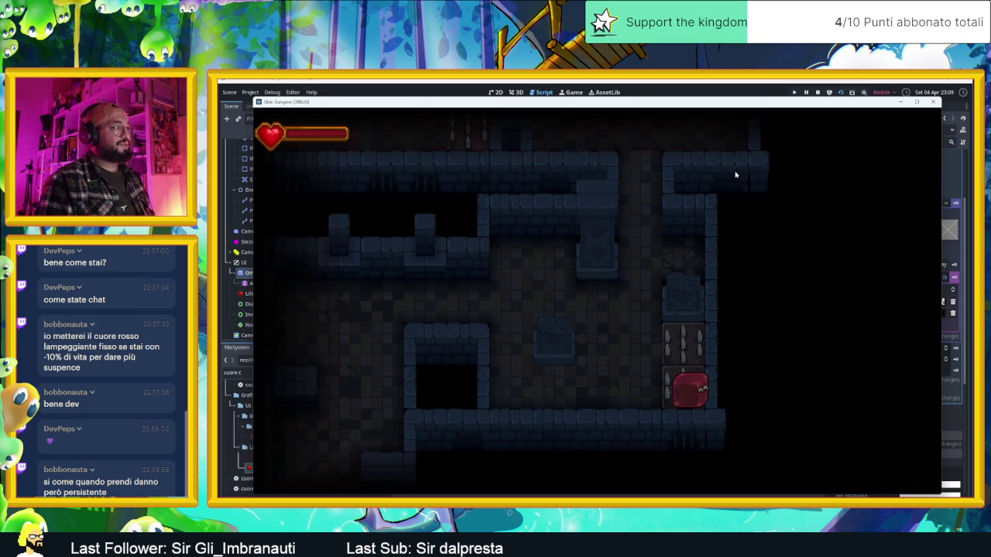
key(Left)
key(Right)
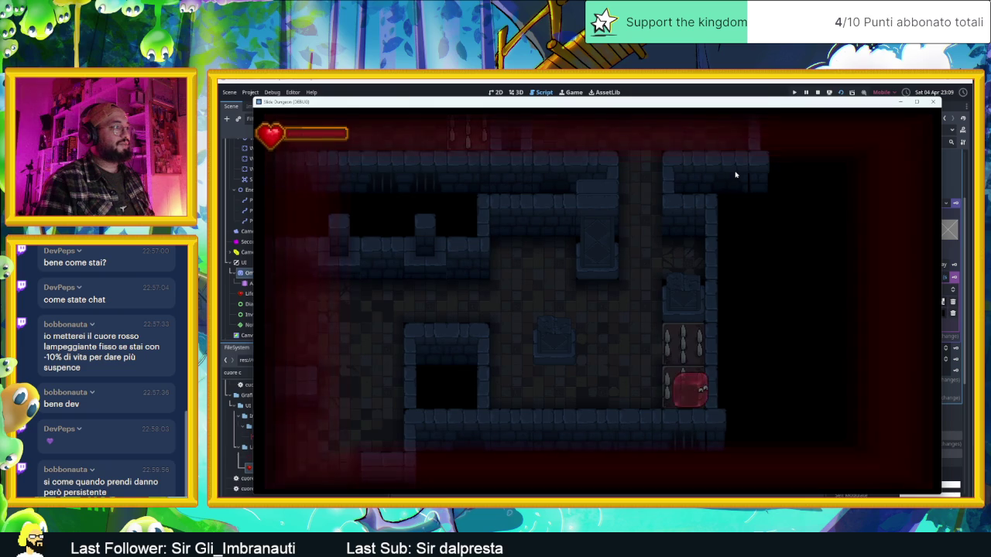
key(Left)
key(Up)
key(Right)
key(Down)
key(Right)
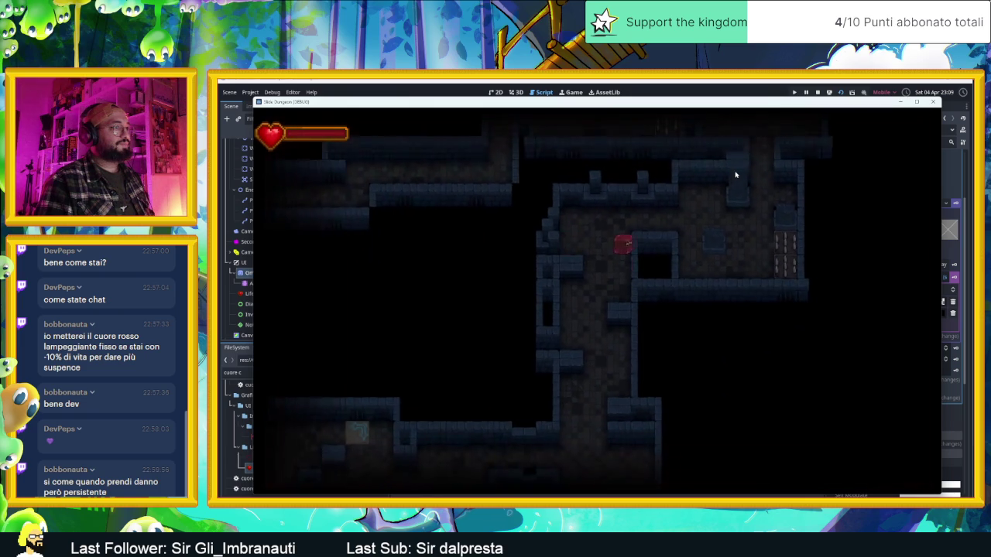
key(Down)
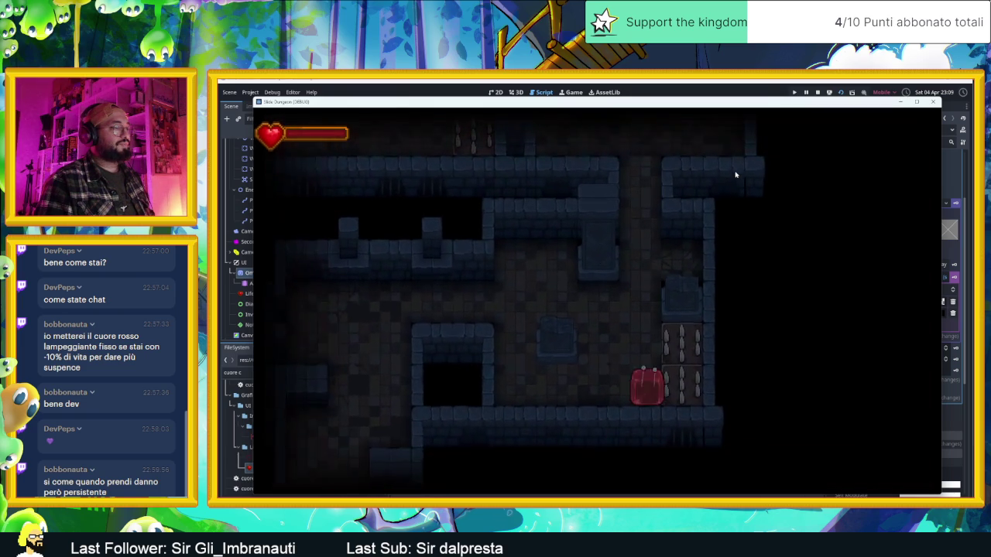
key(Left)
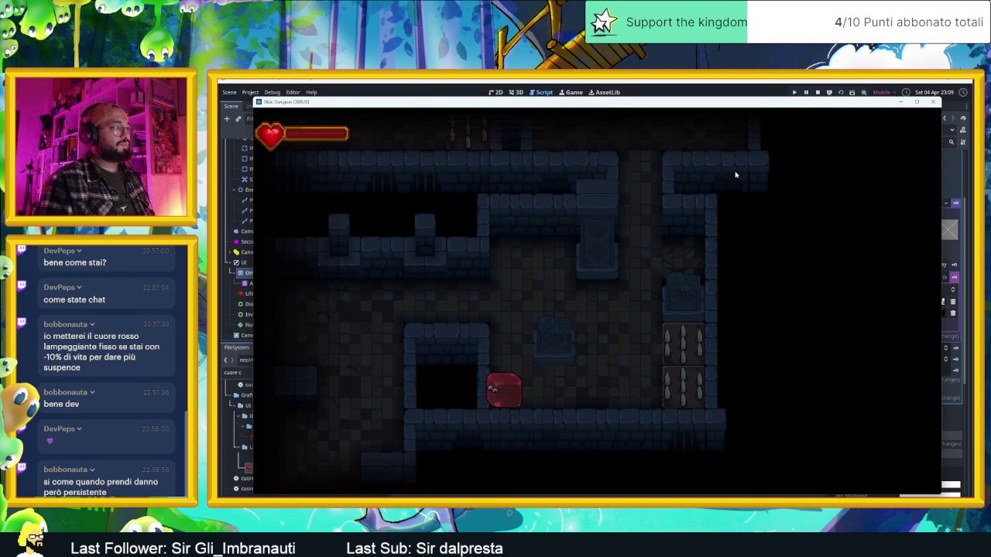
key(Right)
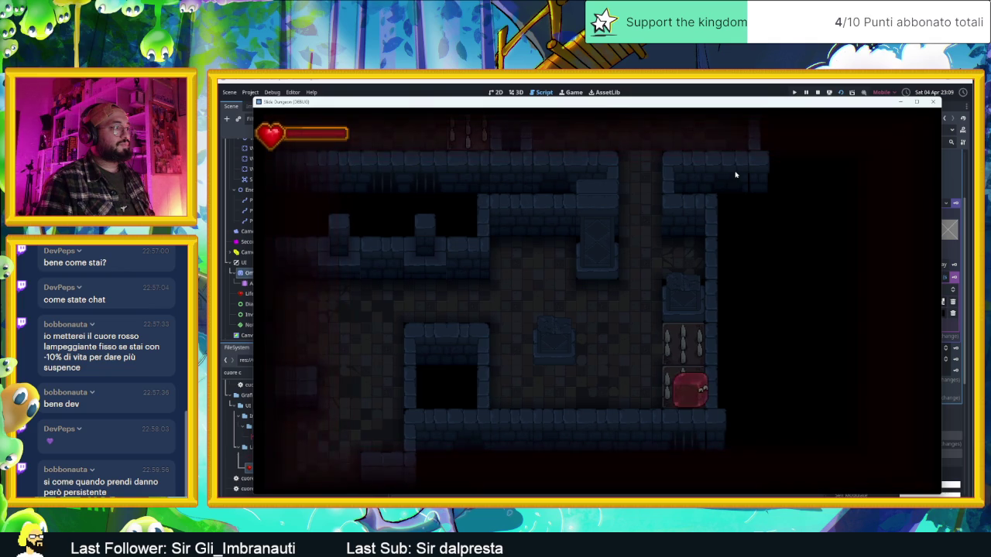
key(Left)
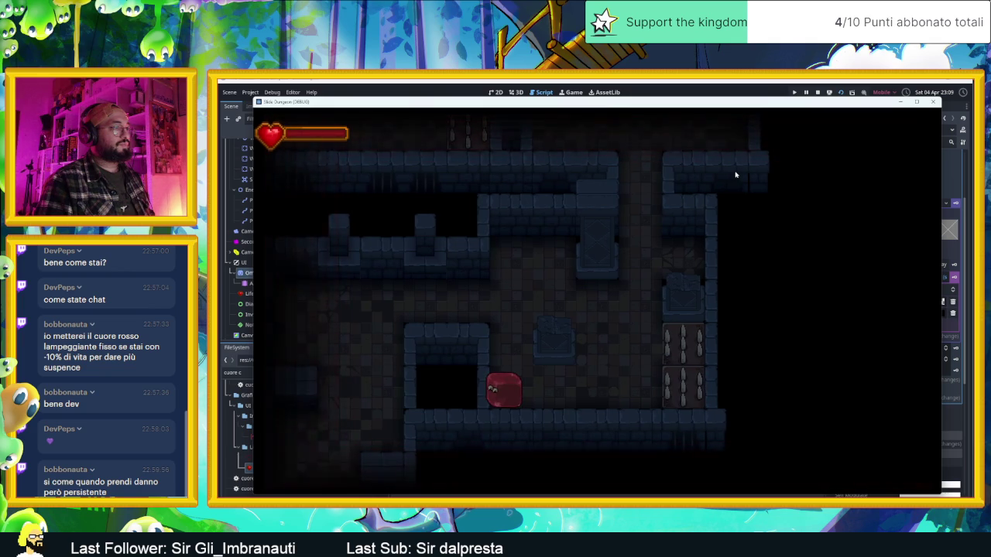
key(Right)
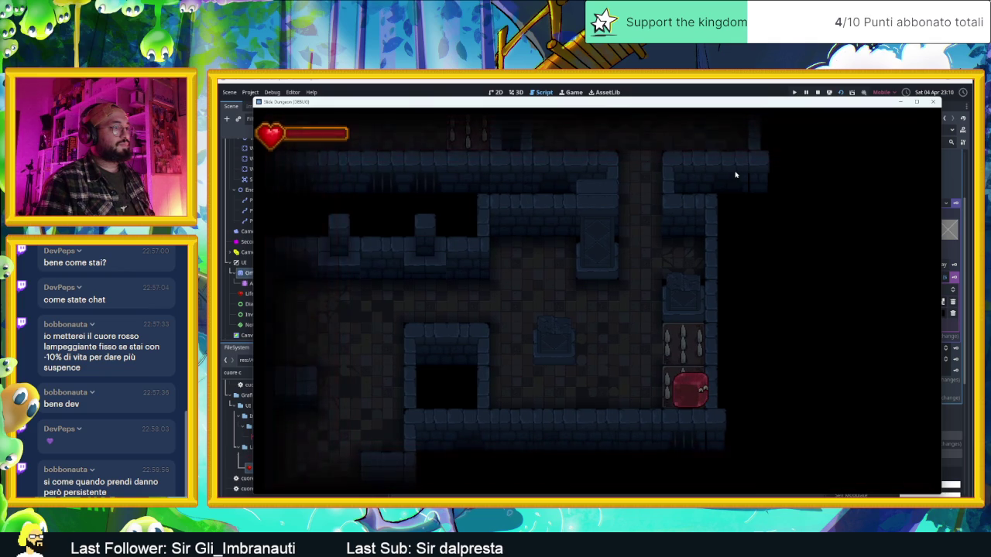
key(Left)
key(Right)
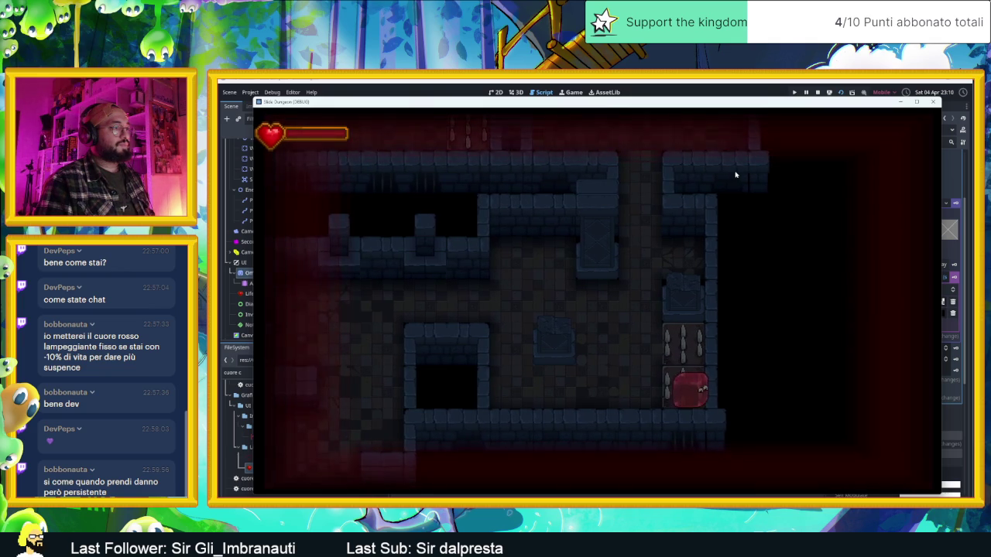
- Roam the slime through the dungeon rooms and teleporters, then stop the game at line 14
key(Left)
key(Up)
key(Right)
key(Down)
key(Left)
key(Down)
key(Right)
key(Left)
key(Down)
key(Up)
key(Down)
key(Up)
key(Right)
key(Left)
key(Down)
key(Left)
key(Down)
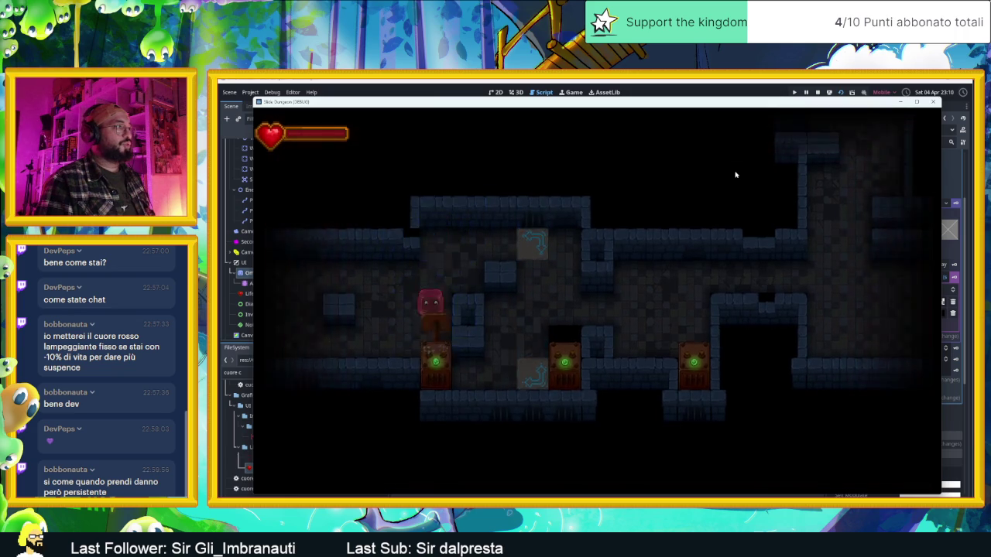
key(Right)
key(Up)
key(Left)
key(Down)
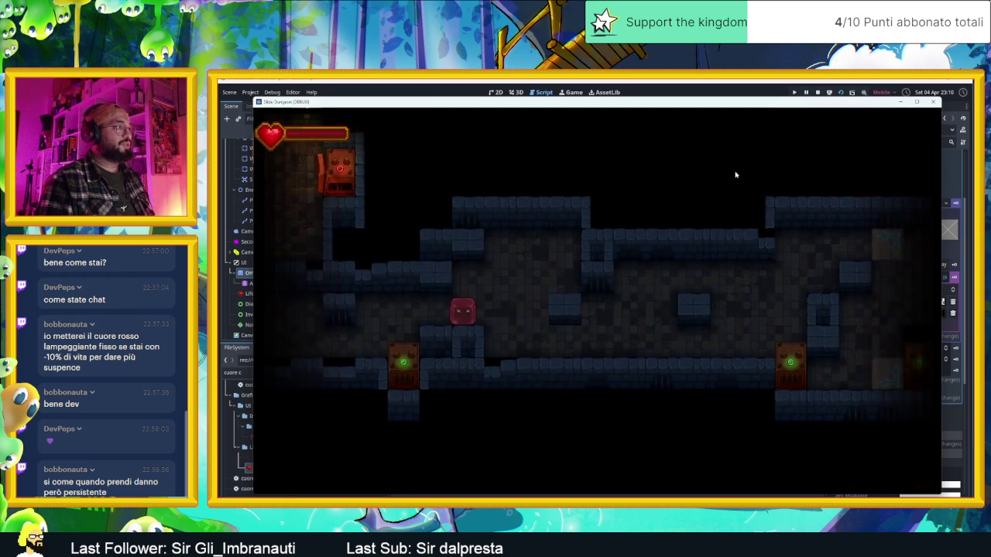
key(Left)
key(Down)
key(Left)
key(Right)
key(Down)
key(Left)
key(Up)
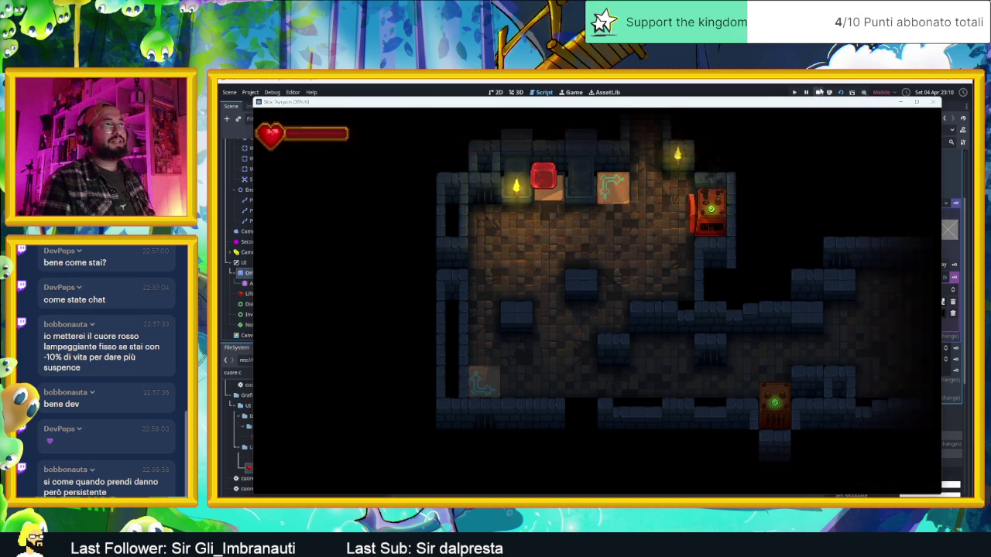
click(818, 92)
click(613, 264)
- Comment out the grad check and damage() lines 13–14 and start a new line
drag(582, 262, 512, 254)
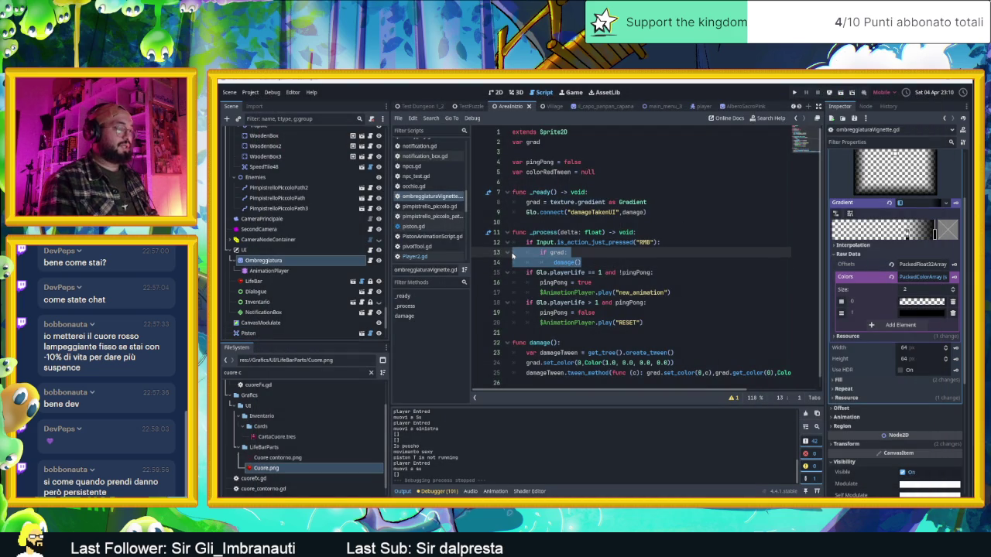
key(ctrl+k)
click(606, 262)
key(Return)
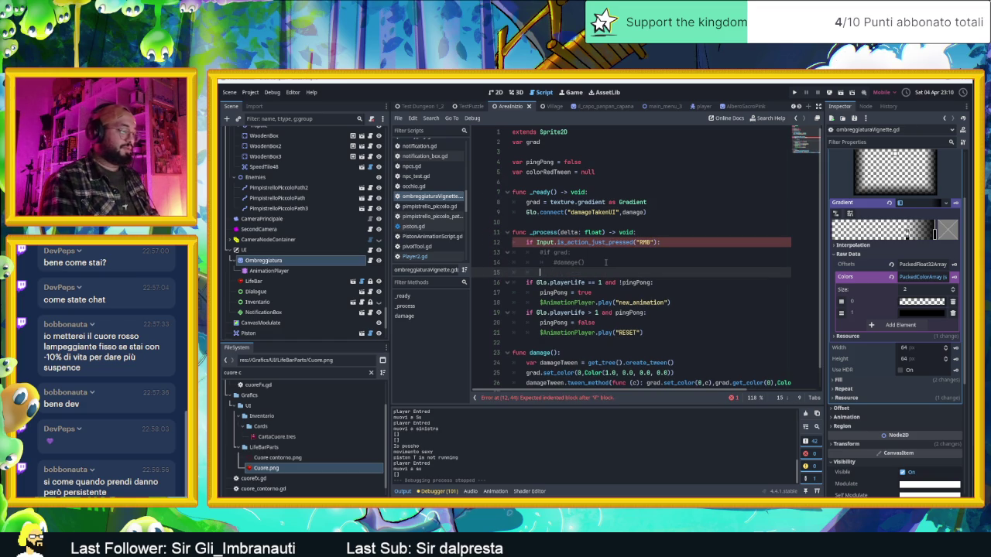
- Add the line Glo.playerLife += 1, then minimize the VLC music player window
text(glo.l)
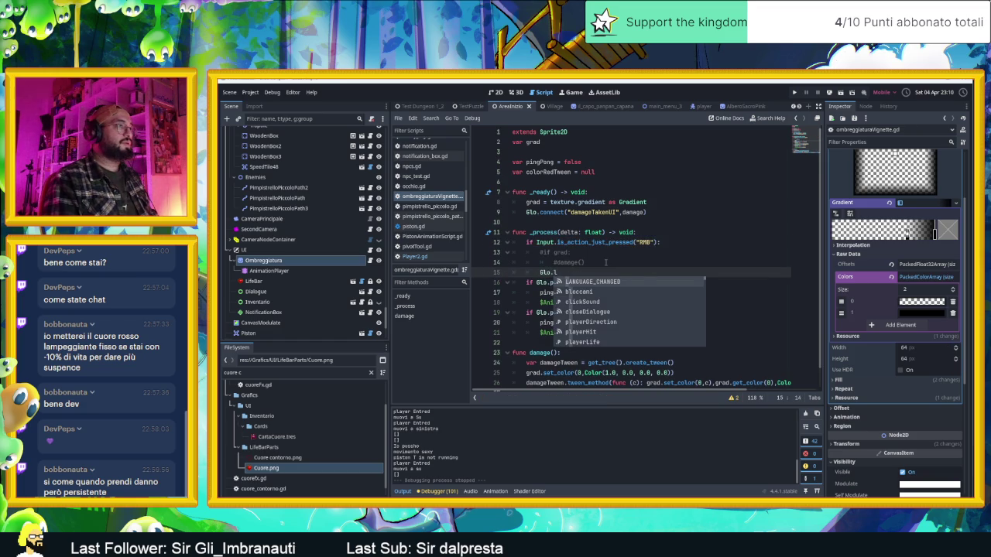
text(pl)
key(Down)
key(Down)
key(Return)
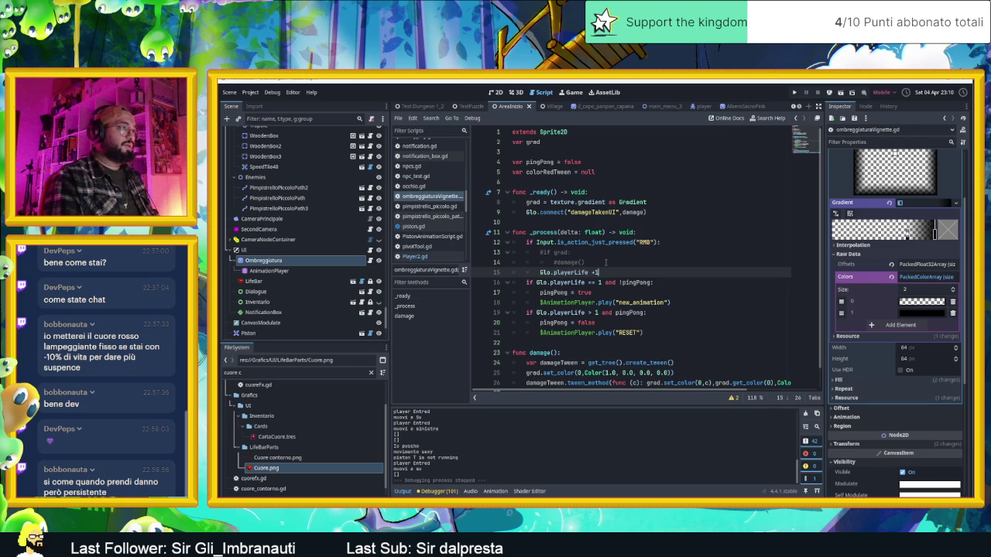
text(1)
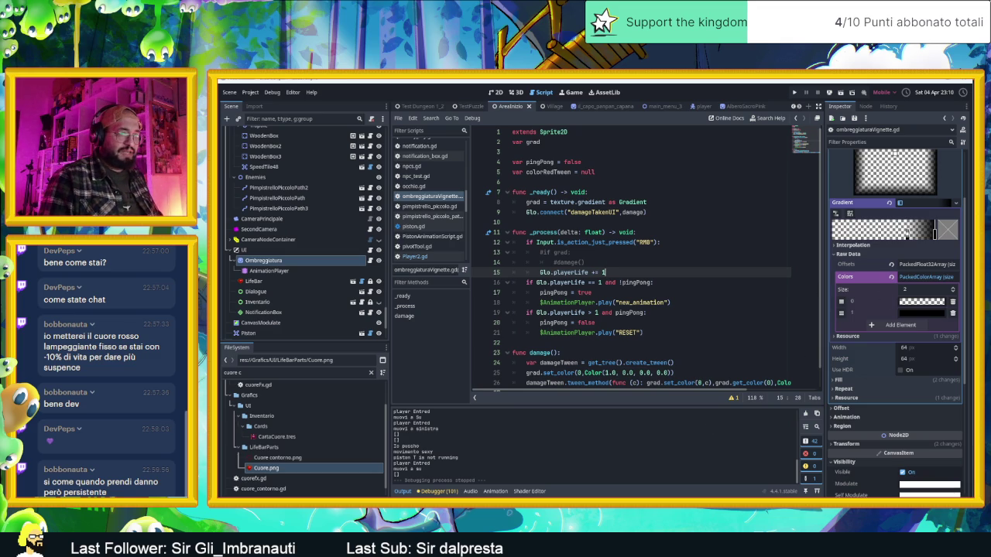
key(alt+Tab)
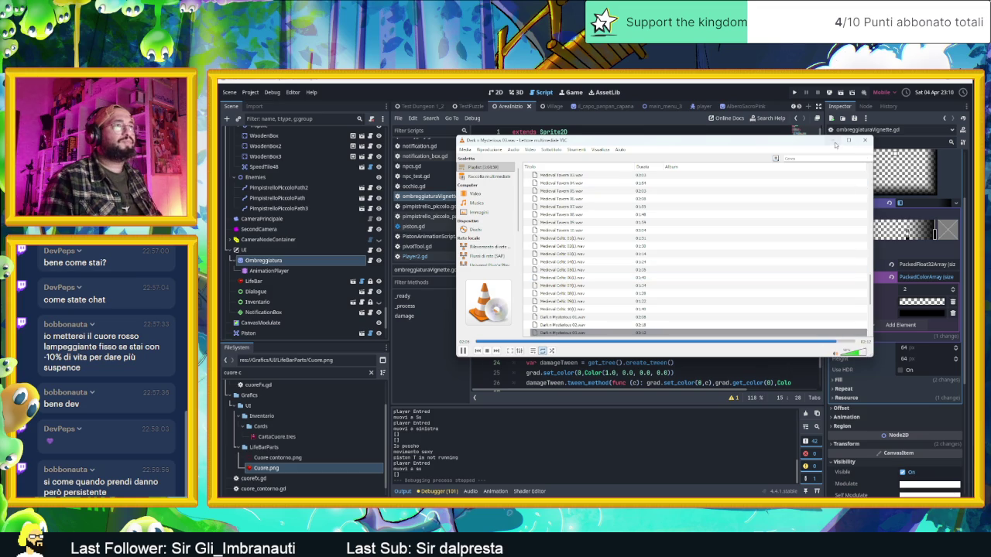
click(834, 143)
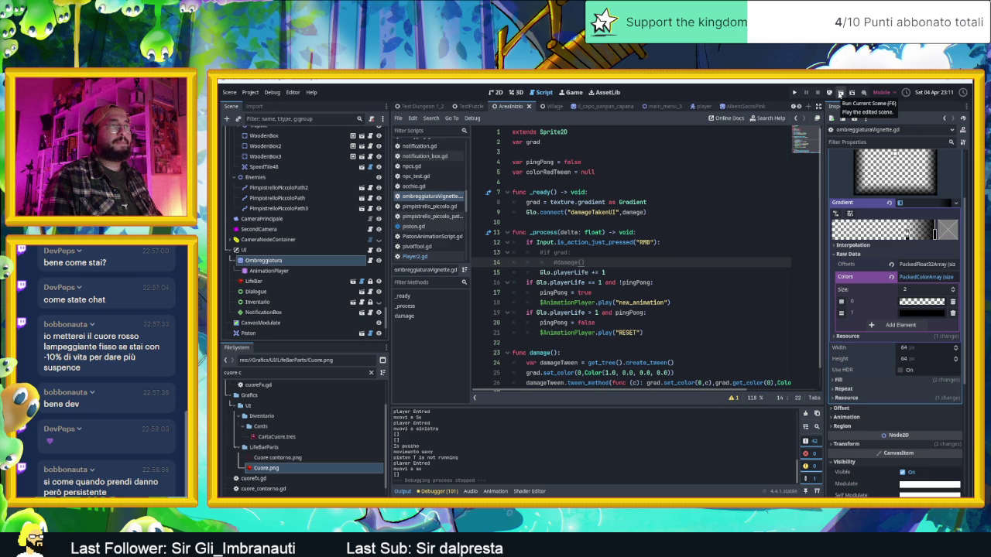
- Run the current scene and slide the slime through the spike corridor to take damage
click(841, 94)
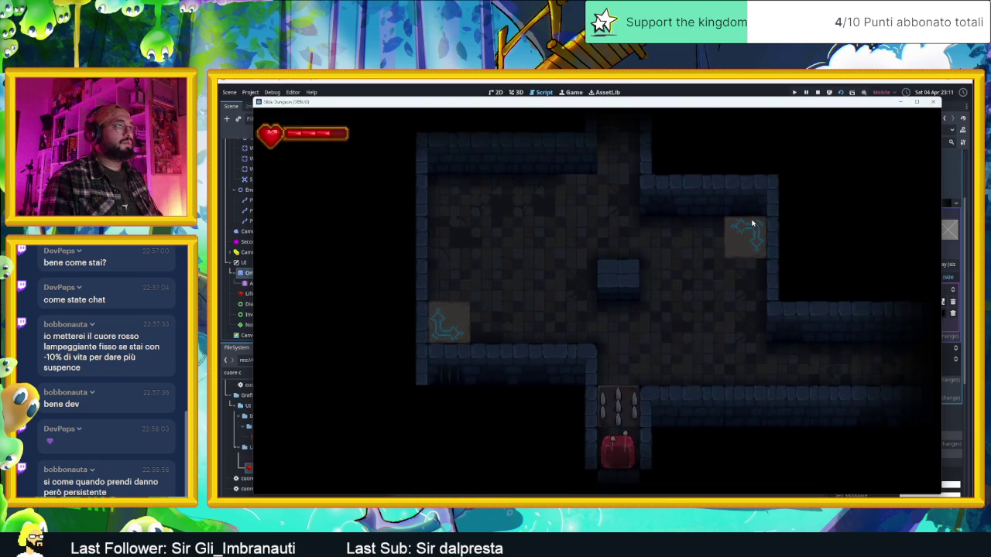
key(Up)
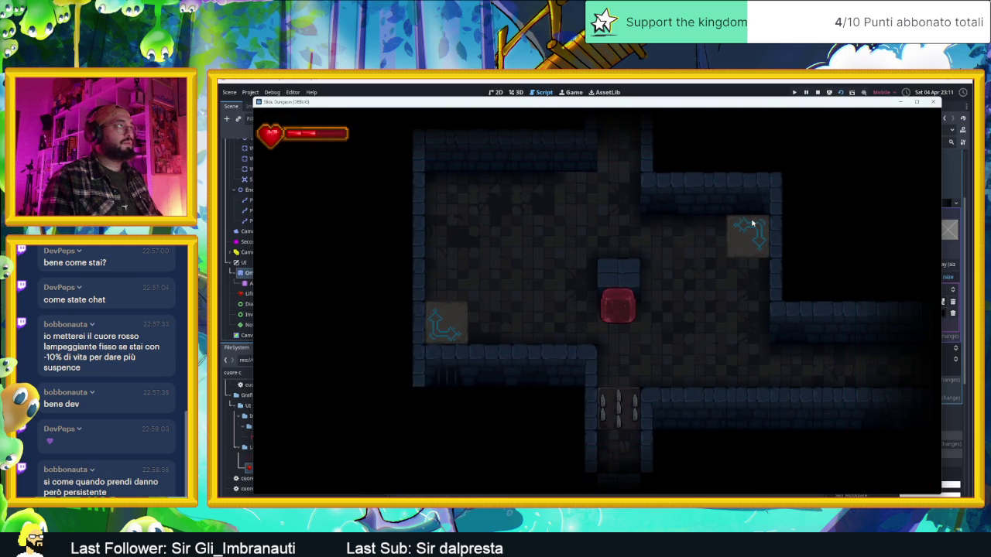
key(Down)
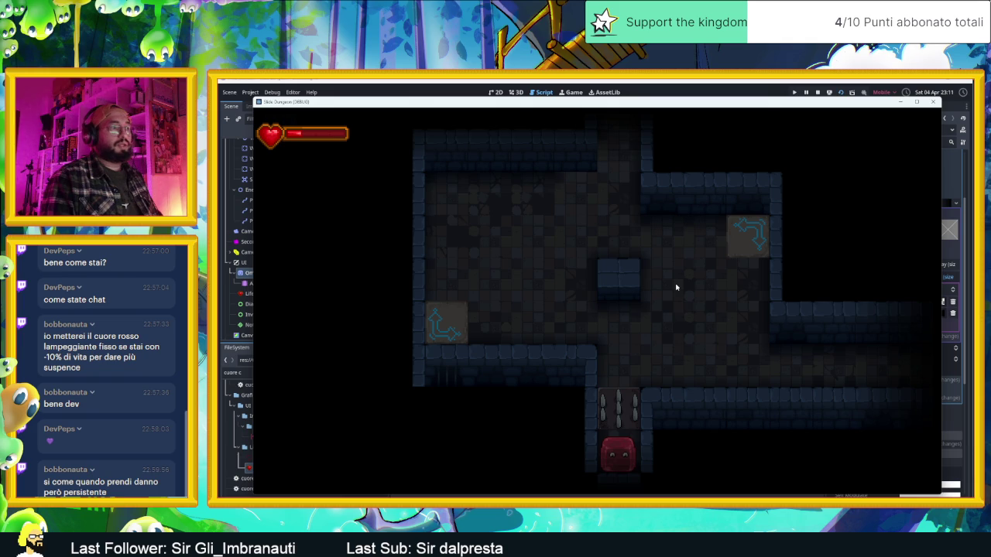
key(Up)
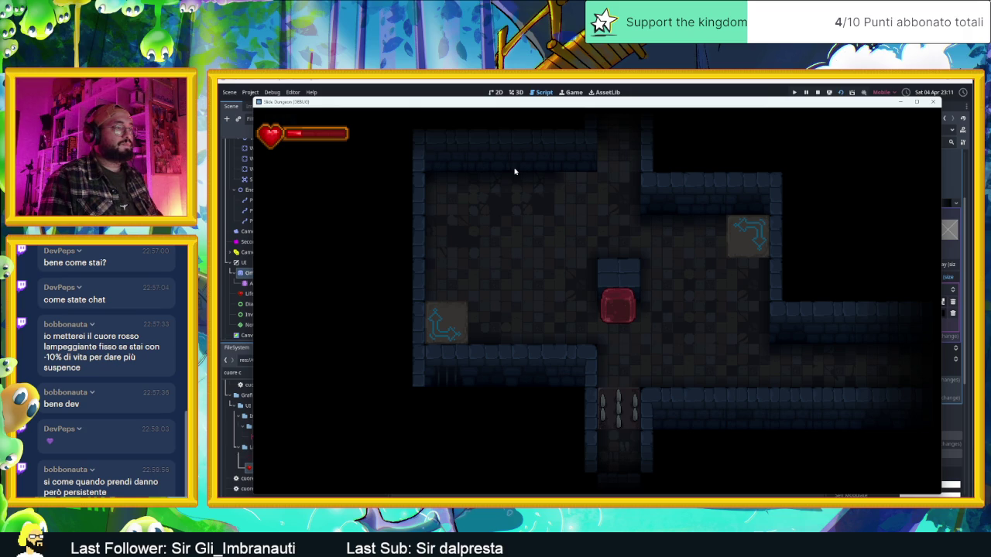
key(Down)
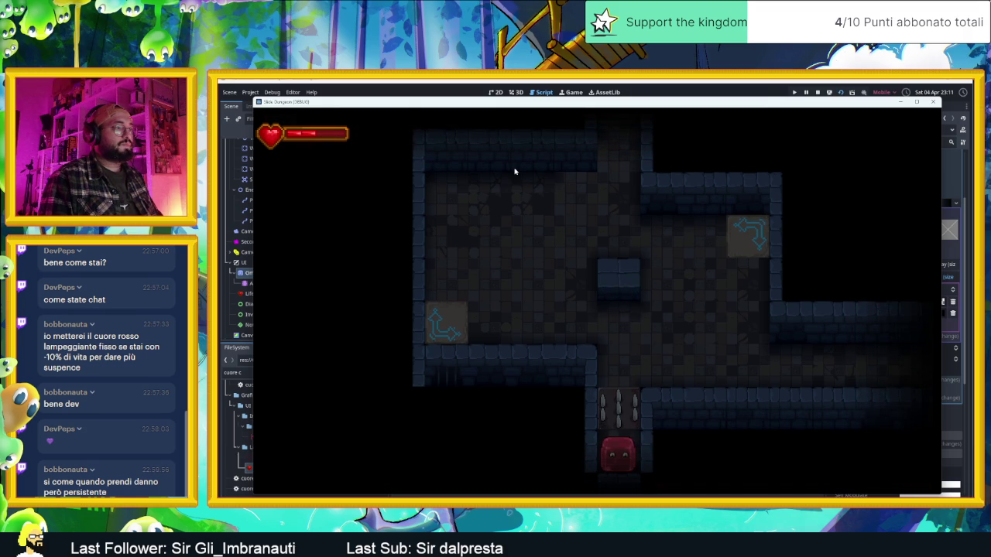
- Guide the slime through several dungeon rooms, past the teleporter and enemy box
key(Up)
key(Right)
key(Right)
key(Up)
key(Right)
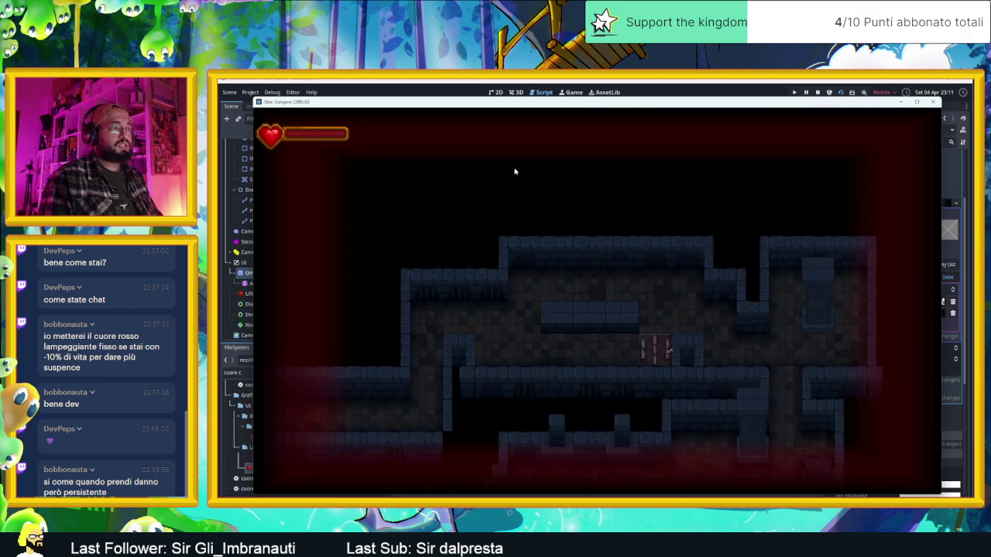
key(Up)
key(Down)
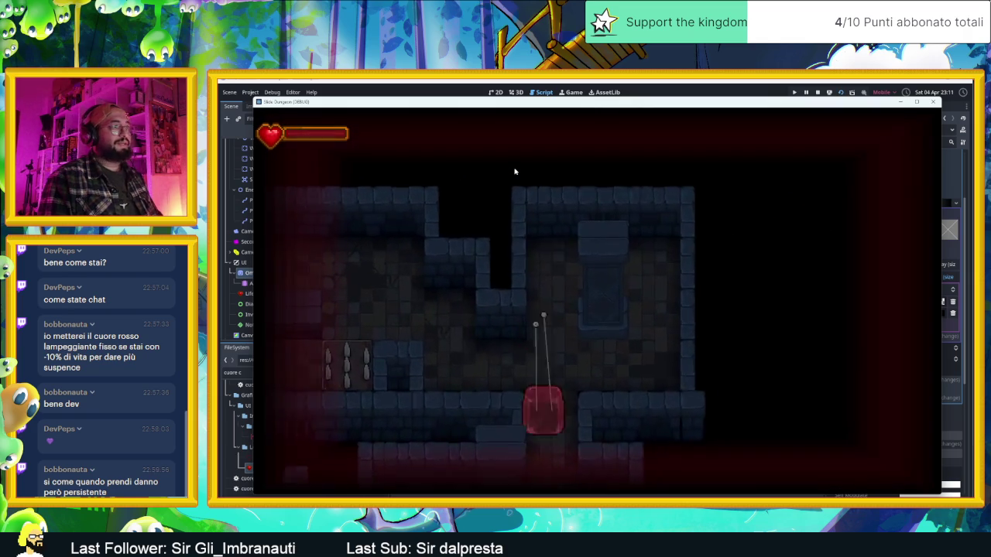
key(Right)
key(Left)
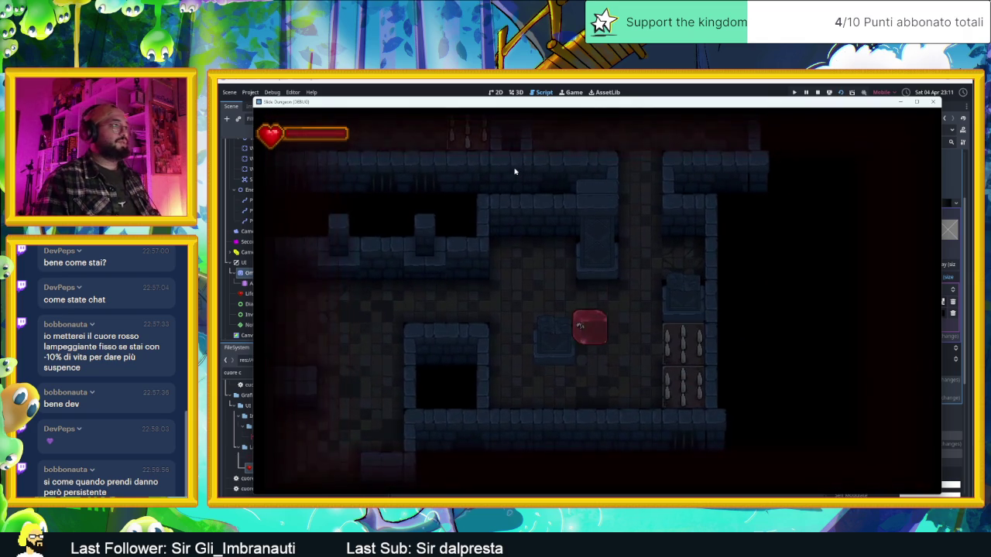
key(Up)
key(Down)
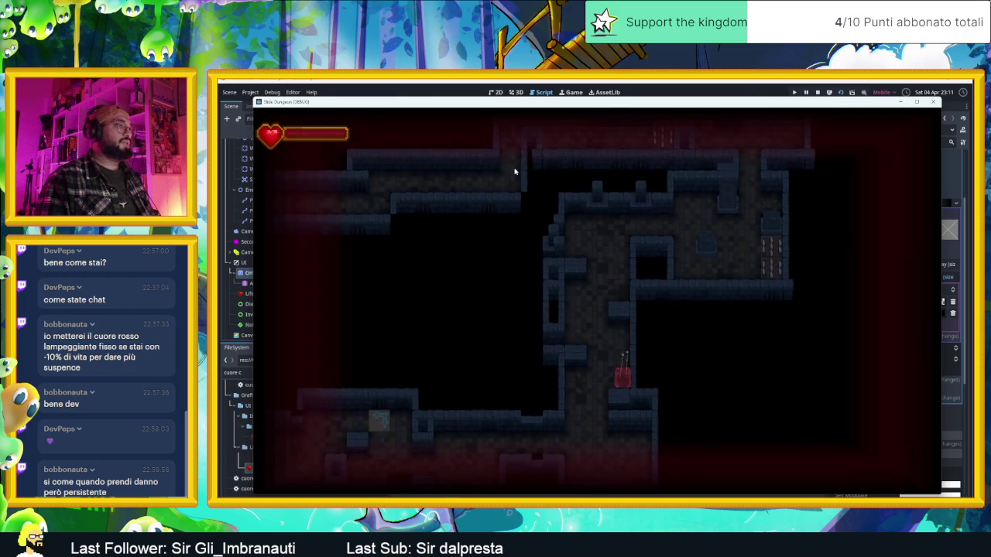
key(Right)
key(Right)
key(Left)
key(Up)
key(Right)
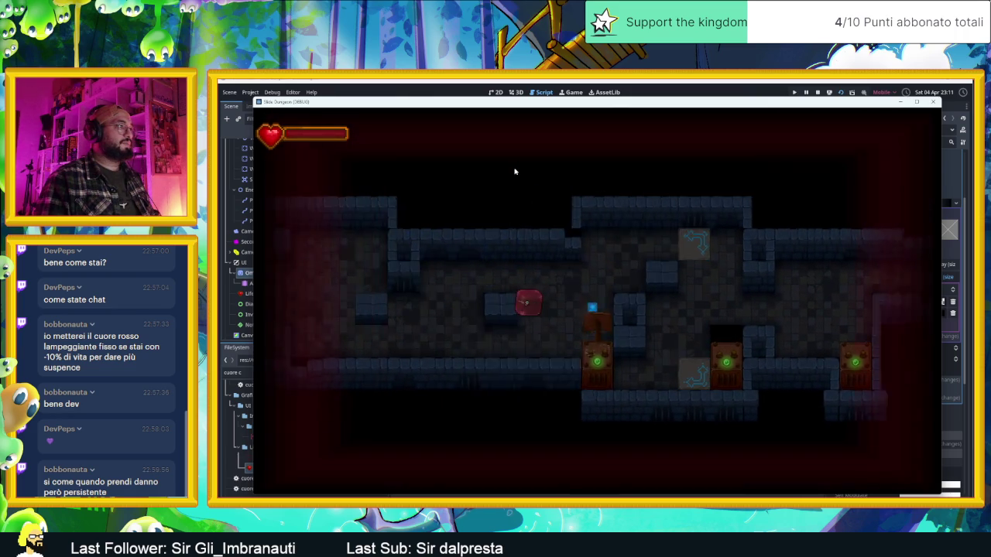
key(Down)
key(Up)
key(Left)
key(Down)
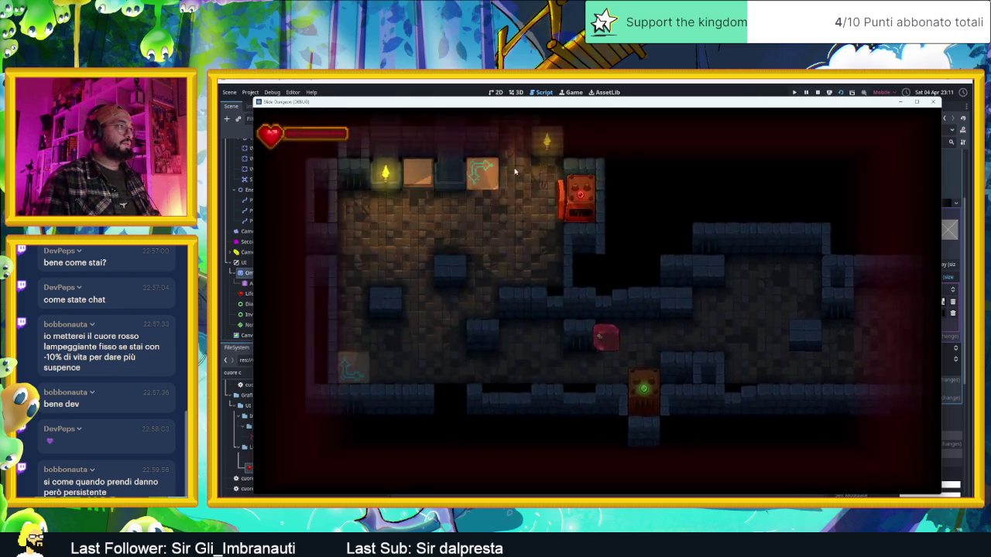
key(Left)
key(Up)
key(Right)
key(Down)
key(Left)
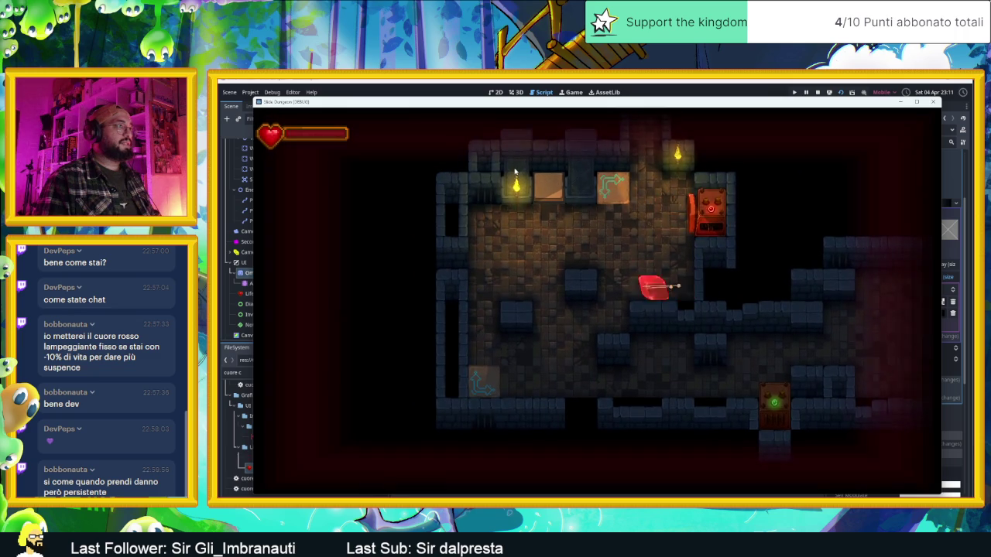
key(Up)
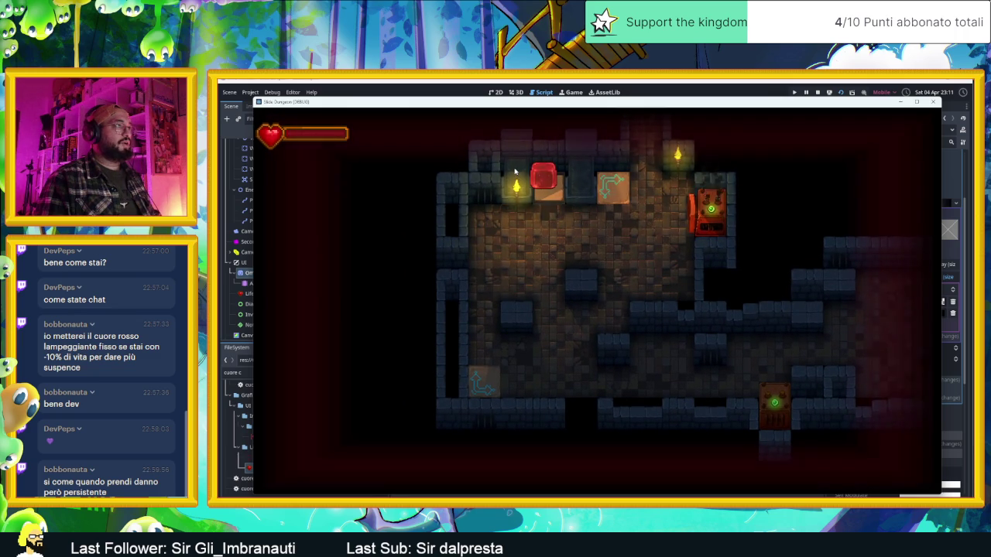
key(Down)
key(Left)
key(Up)
key(Right)
key(Up)
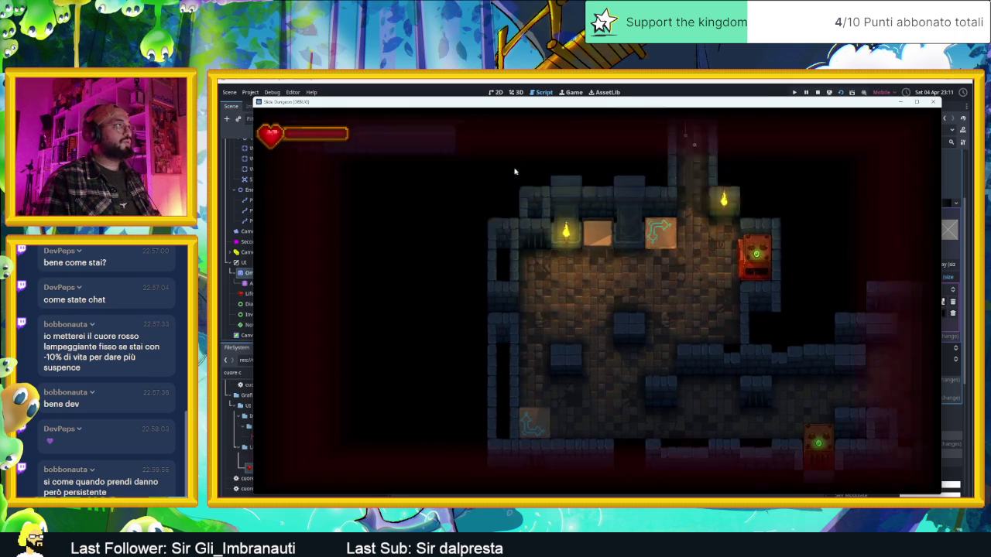
key(Left)
- Take more spike damage in the upper corridor, then close the game window
key(Up)
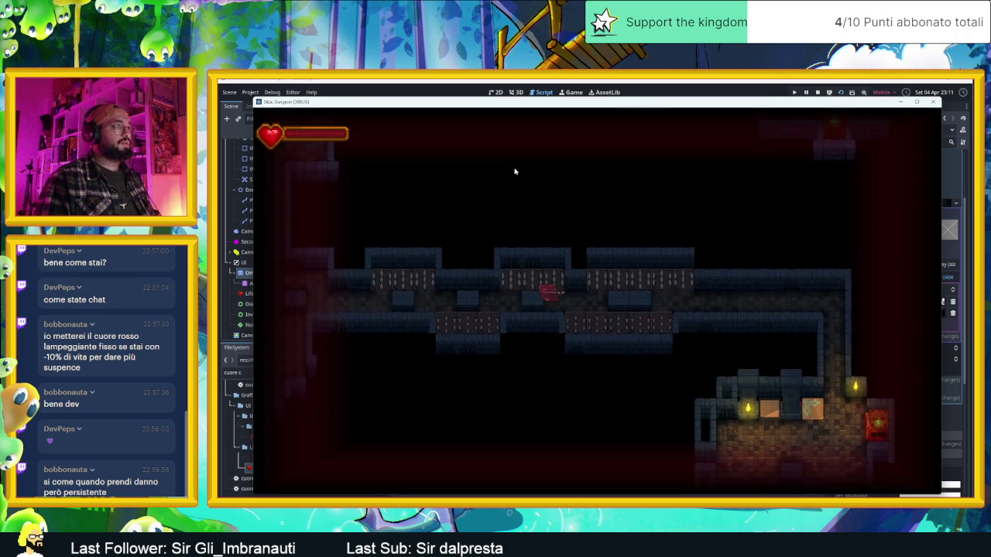
key(Left)
key(Down)
key(Left)
key(Left)
key(Up)
key(Left)
key(Up)
key(Left)
key(Down)
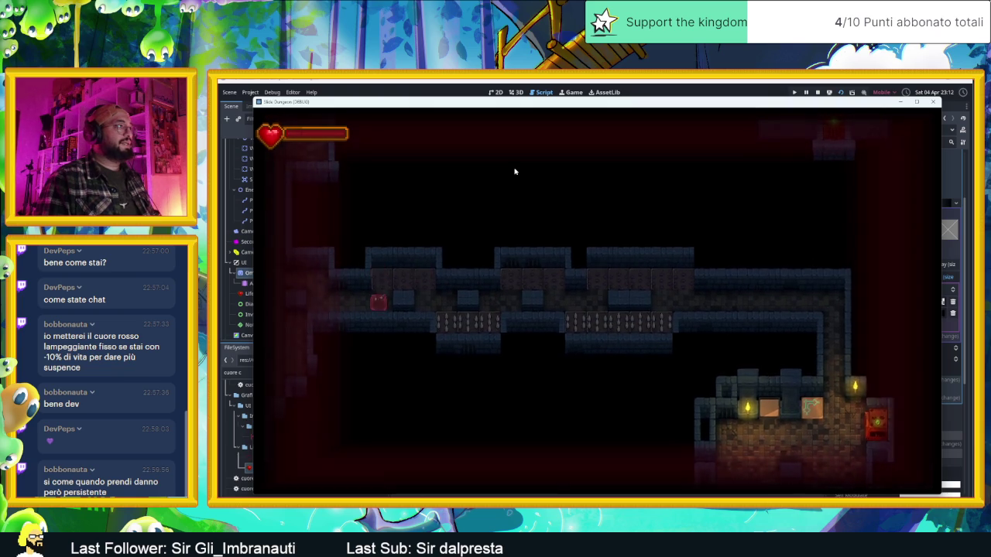
key(Right)
key(Left)
key(Down)
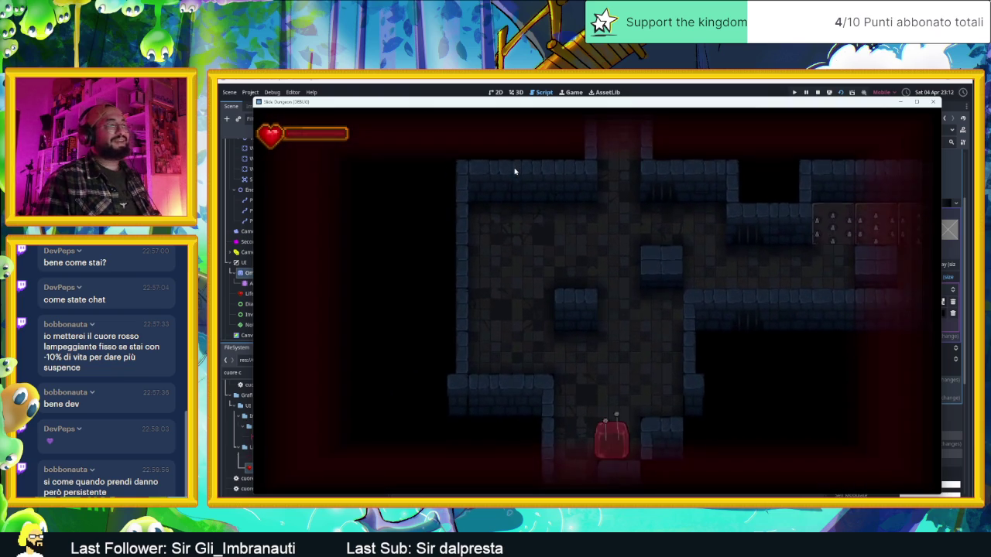
key(Down)
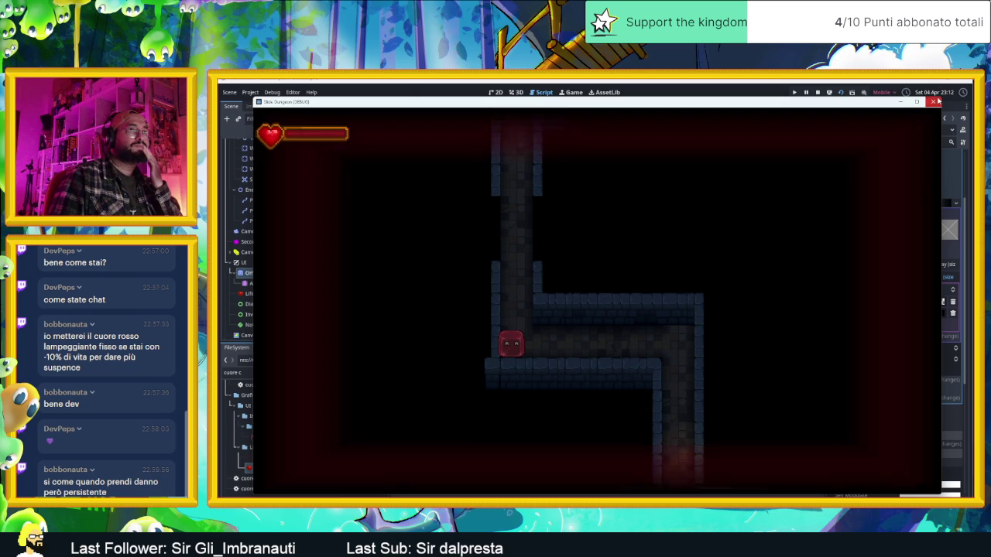
click(935, 101)
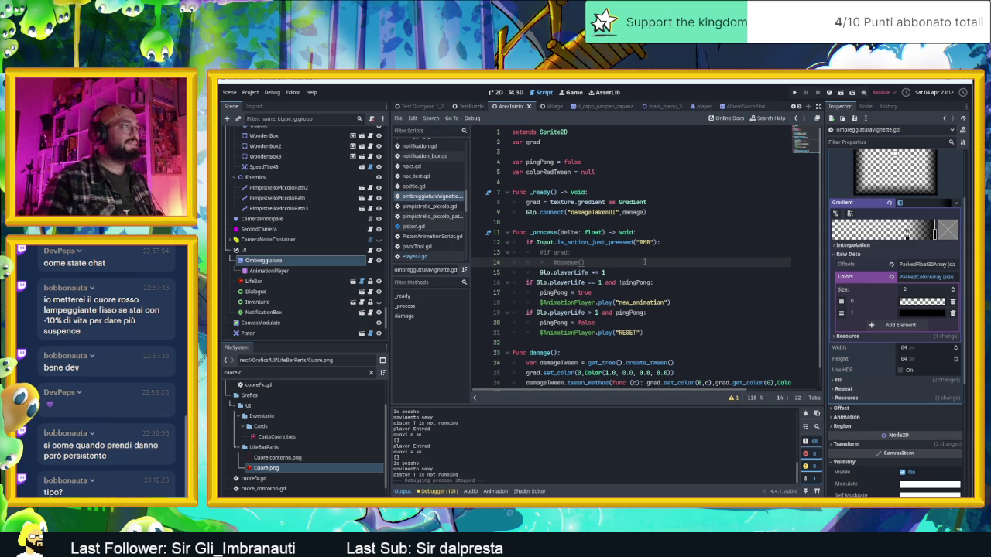
- Frame the AreaInizio level in the 2D view, then select and collapse the Ombreggiatura node
click(496, 92)
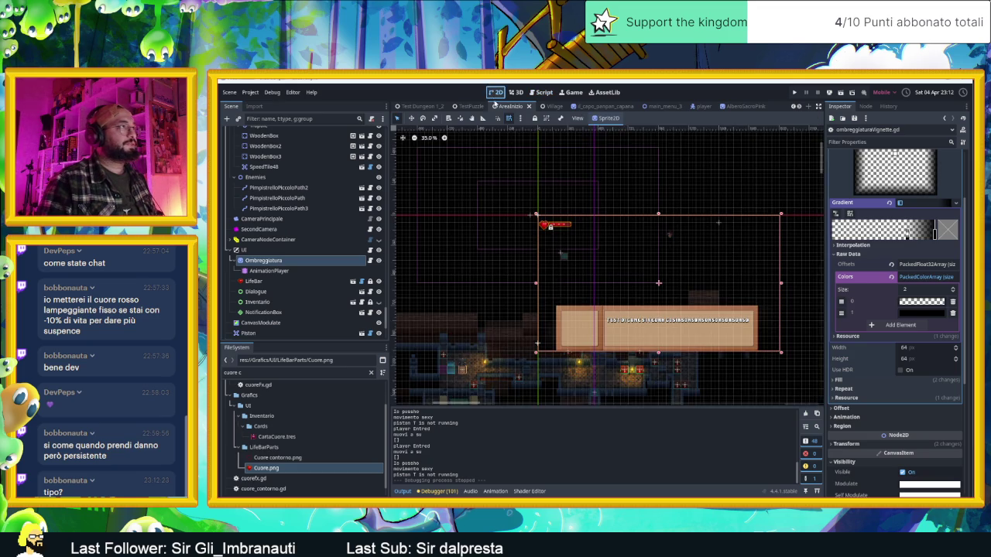
scroll(down, 3)
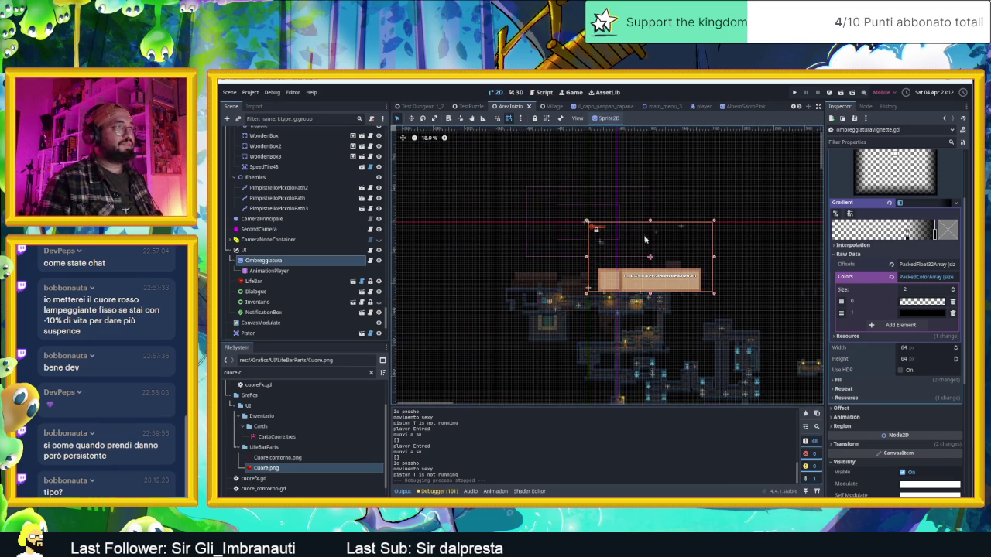
drag(713, 298, 655, 235)
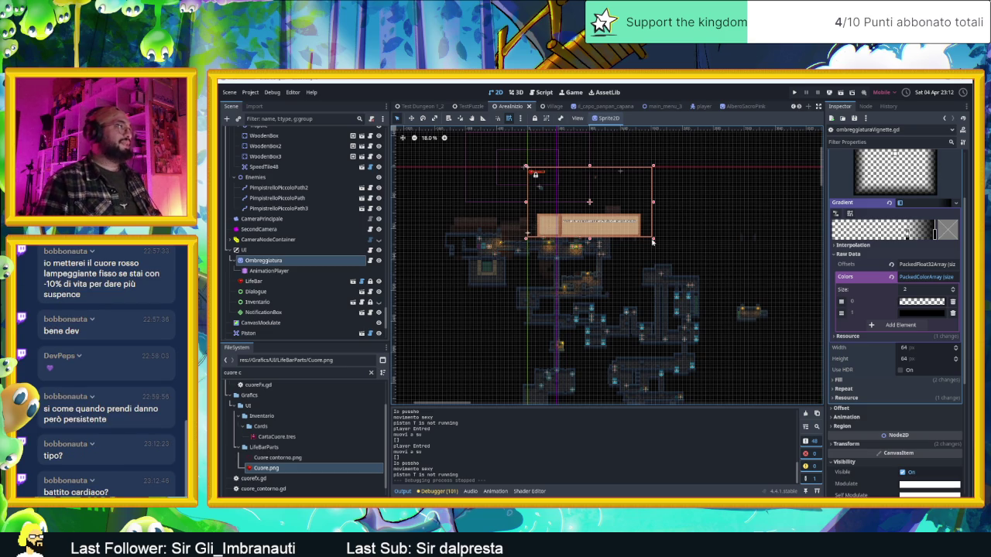
scroll(up, 3)
scroll(up, 3)
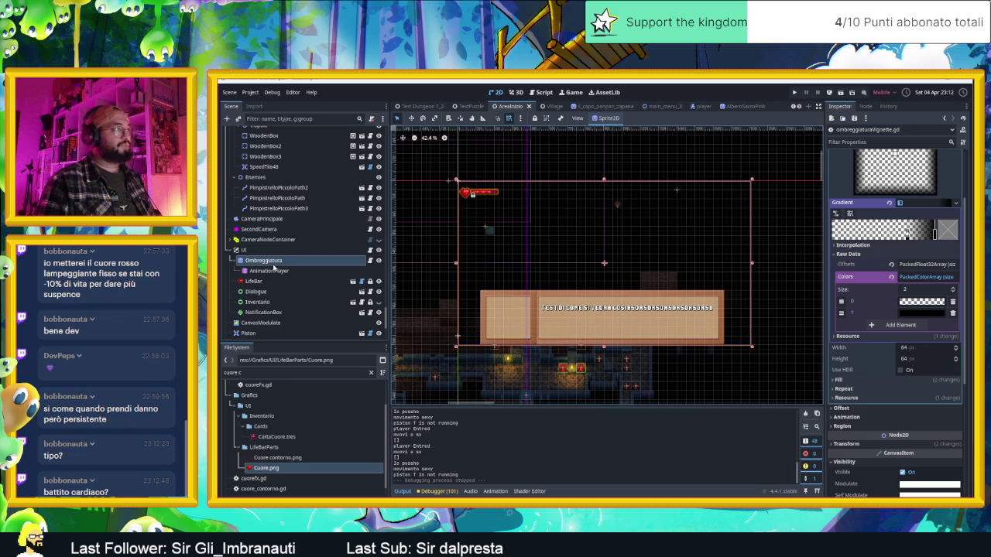
click(276, 270)
click(279, 261)
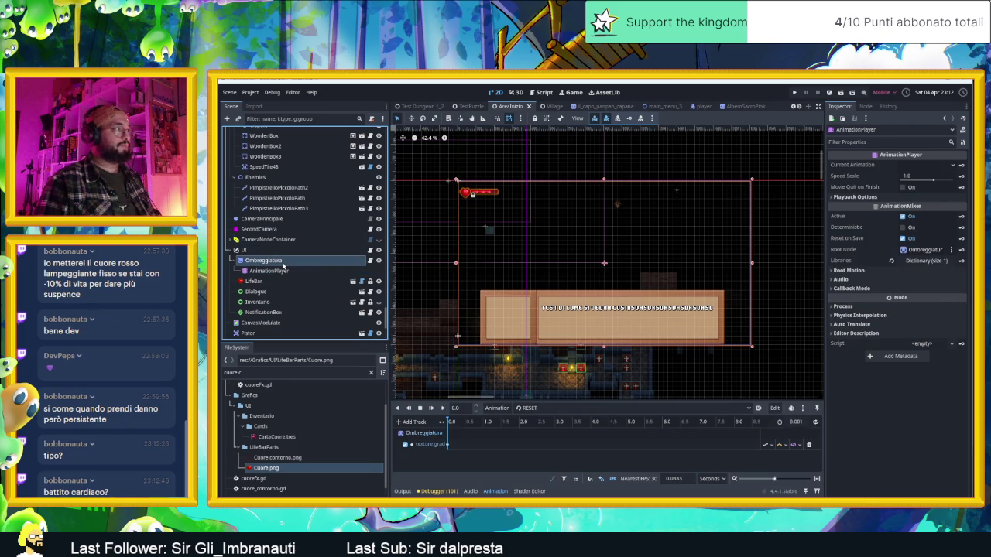
click(235, 261)
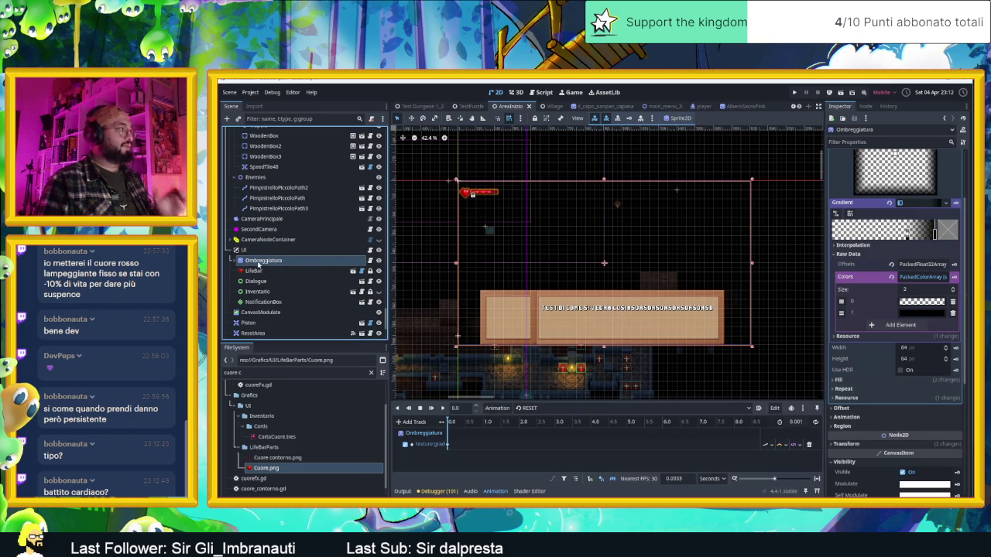
- Save the Ombreggiatura branch as the scene file ombreggiaturaVignette.tscn in res://
right_click(259, 263)
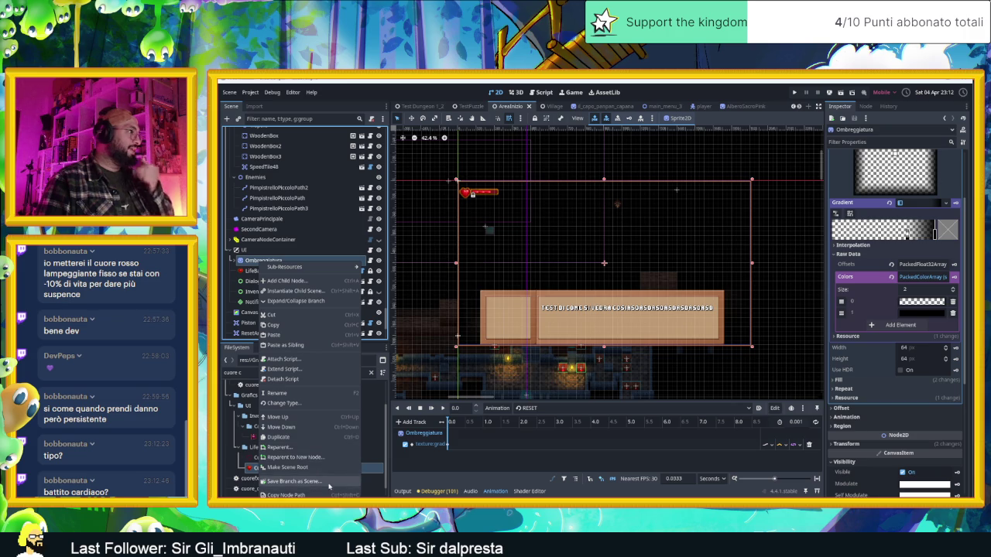
click(329, 483)
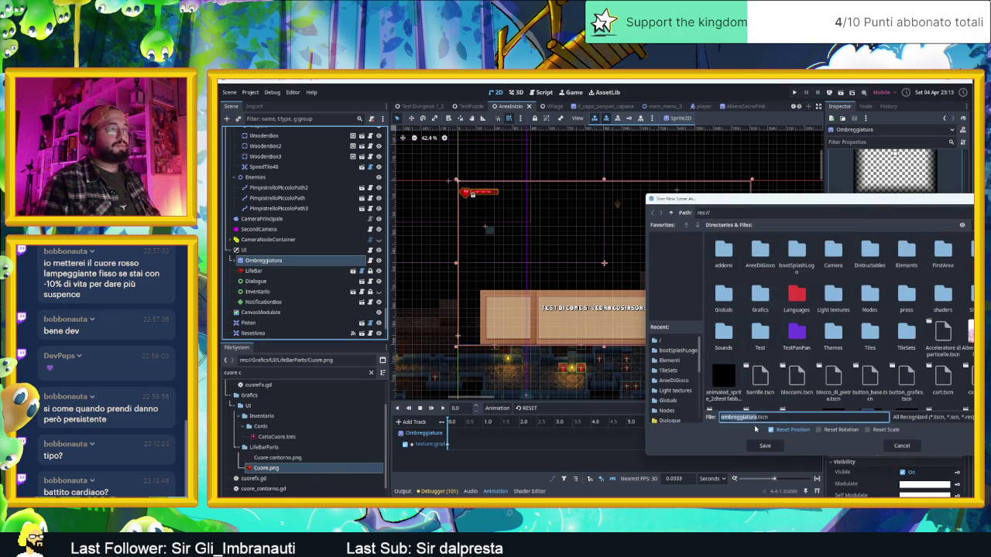
key(Right)
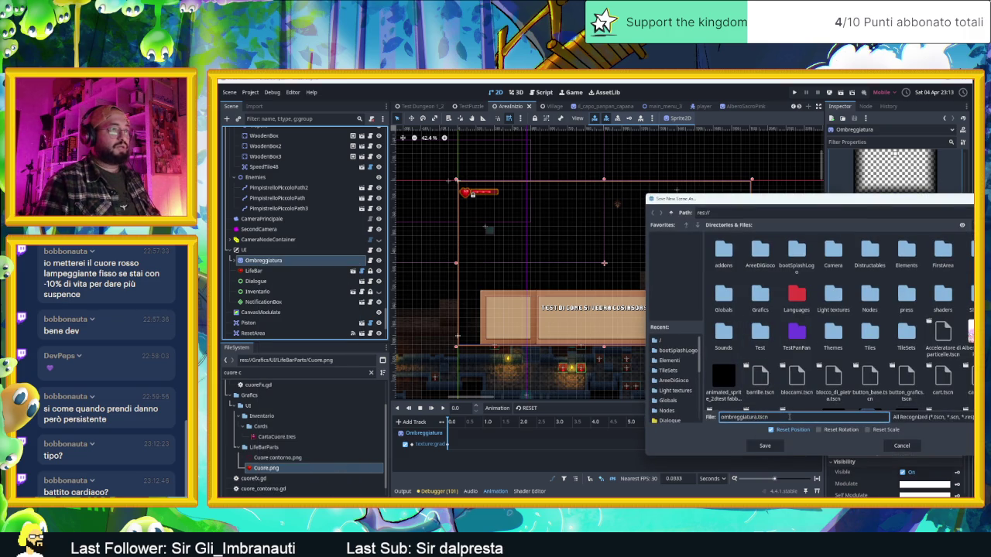
text(_Vig)
text(nette)
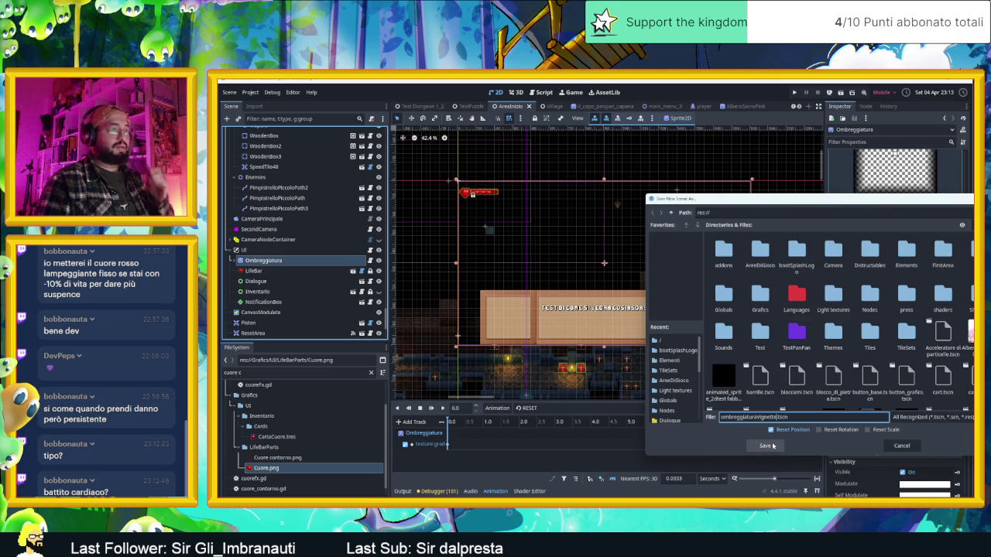
click(765, 446)
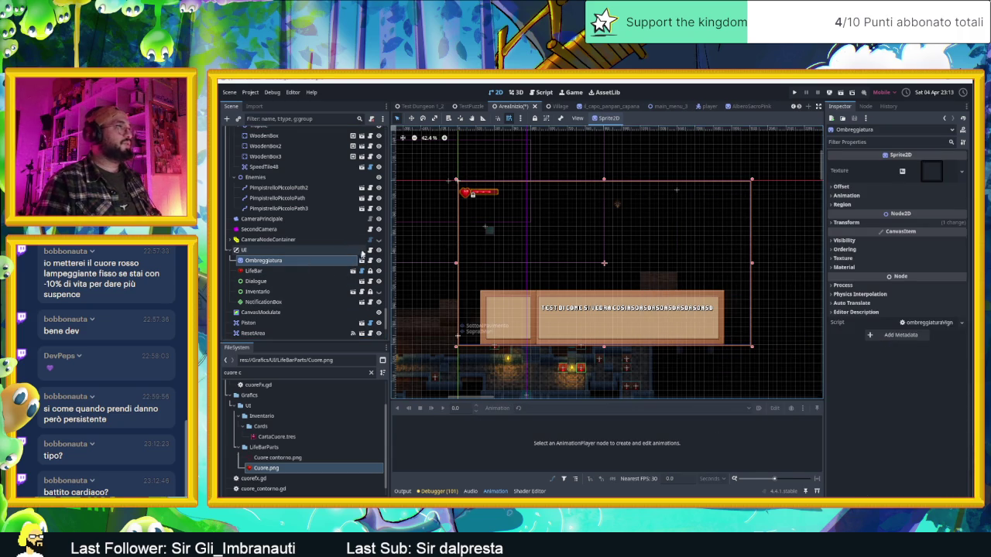
- In the Village scene, instance ombreggiaturaVignette.tscn from FileSystem under the UI node
click(550, 106)
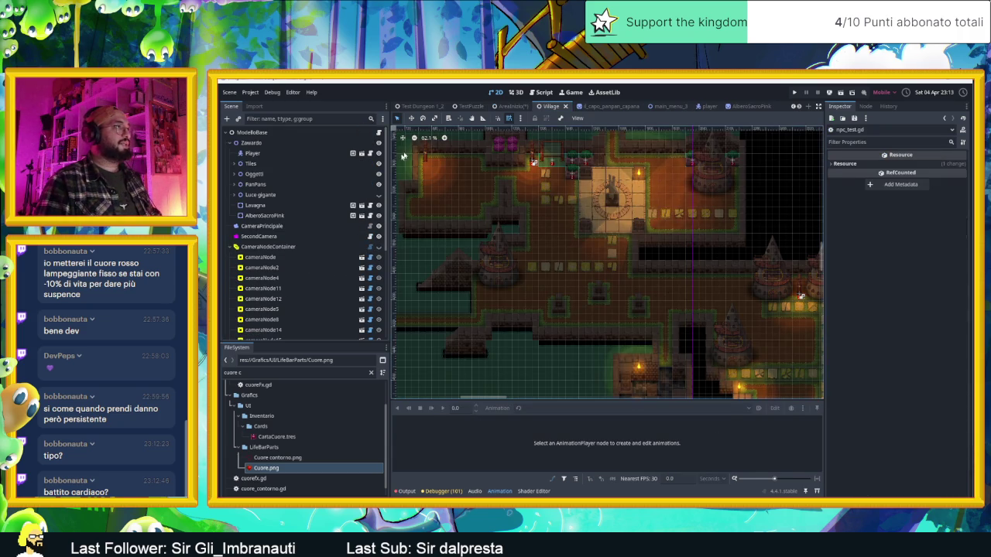
scroll(down, 3)
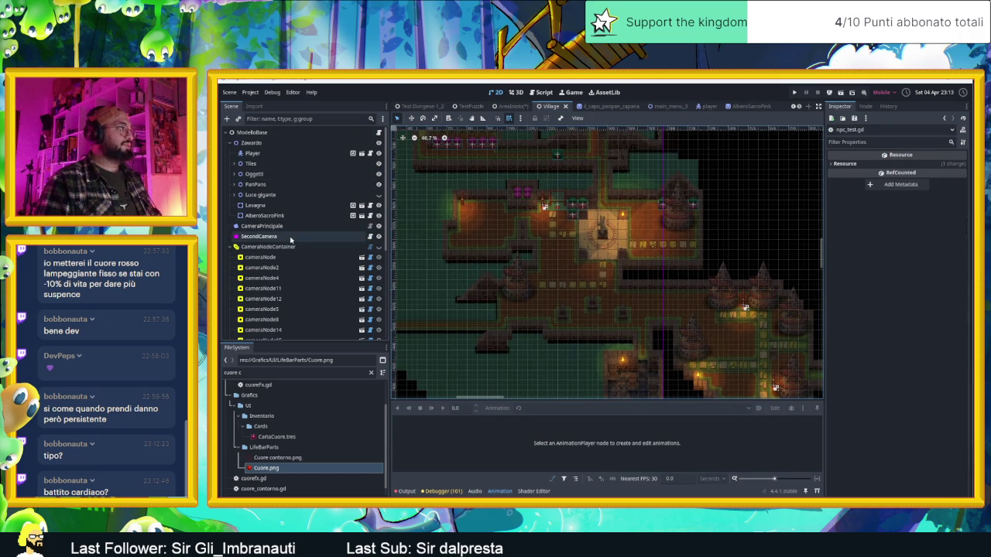
click(229, 247)
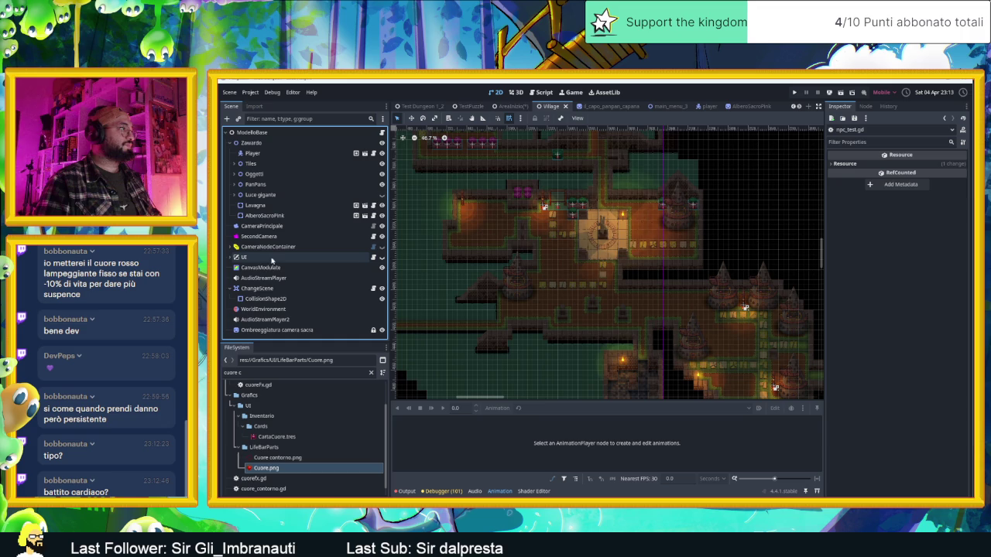
click(230, 258)
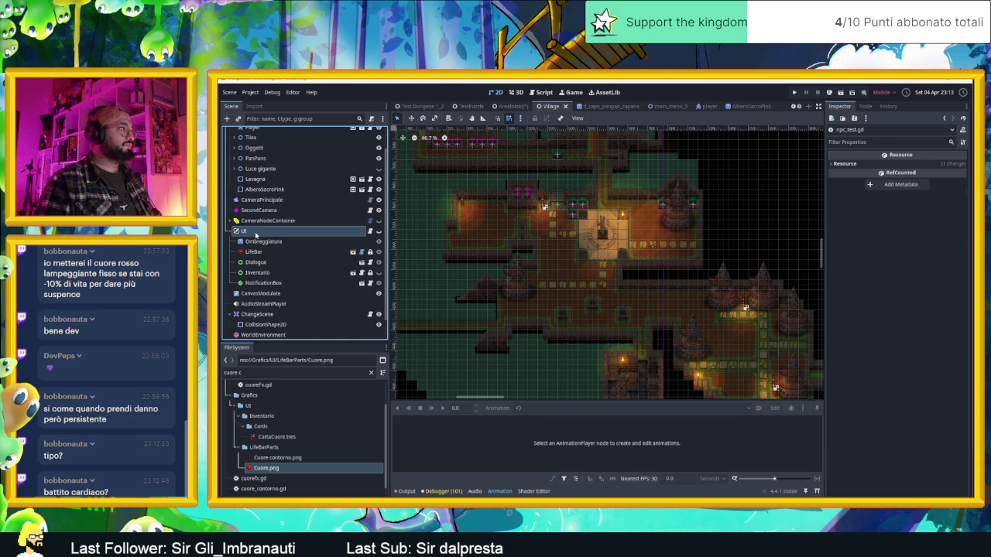
click(244, 231)
click(264, 373)
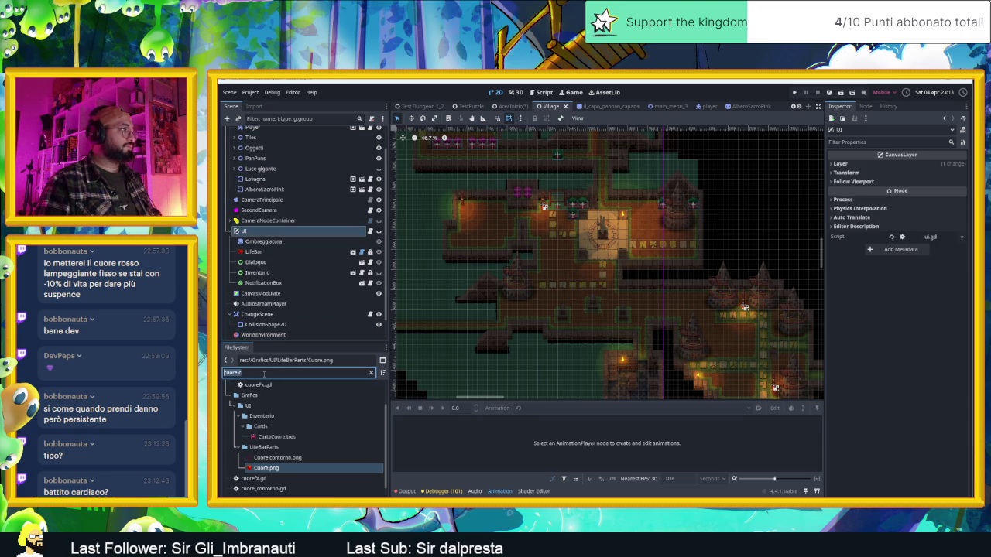
text(ombregg)
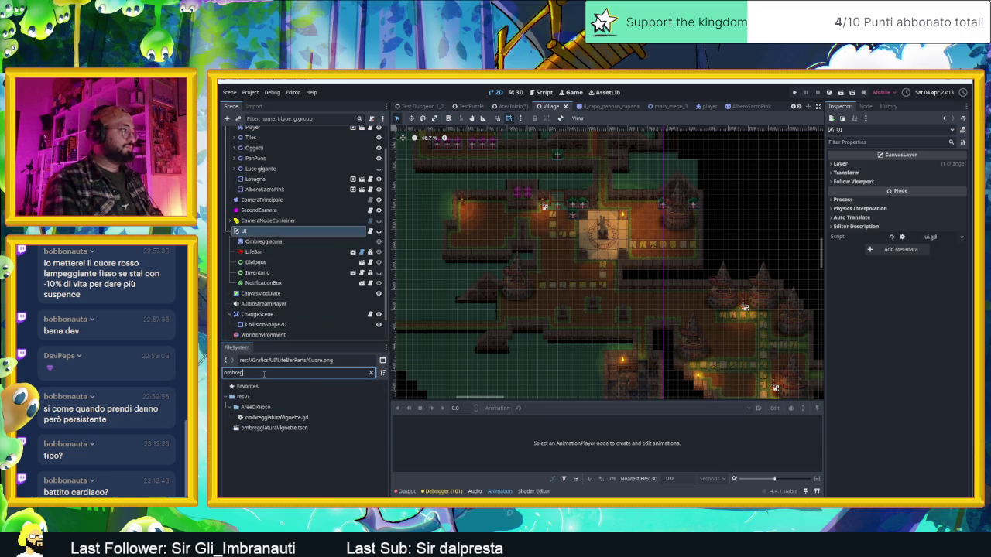
drag(273, 429, 542, 239)
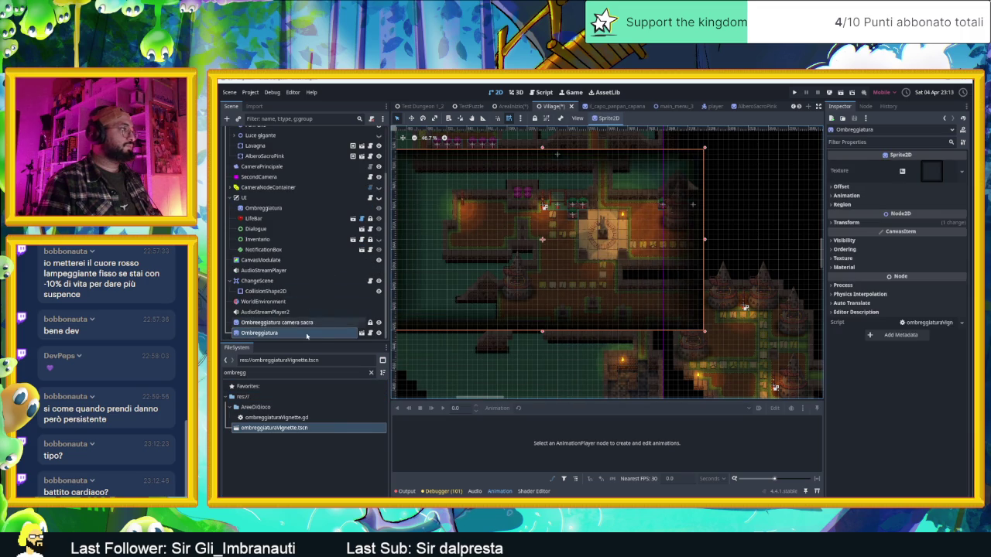
drag(309, 334, 304, 207)
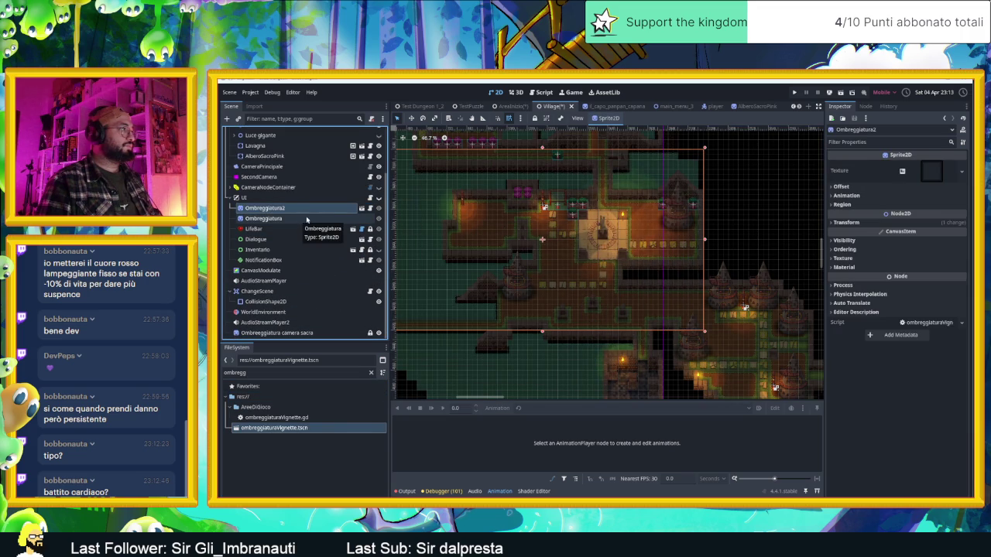
- Delete the old Ombreggiatura node, rename Ombreggiatura2 to Ombreggiatura, and show its Transform
right_click(353, 223)
key(Delete)
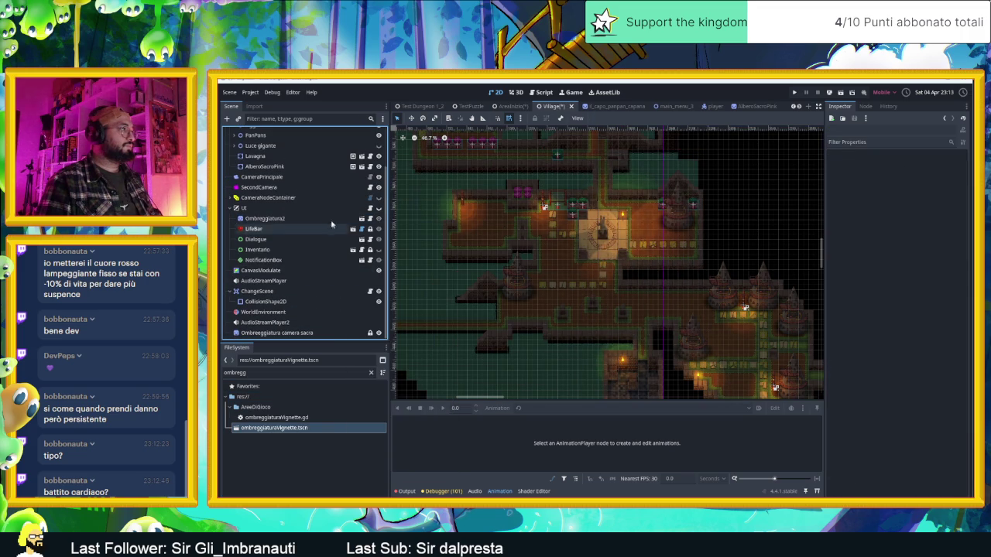
click(318, 220)
click(318, 219)
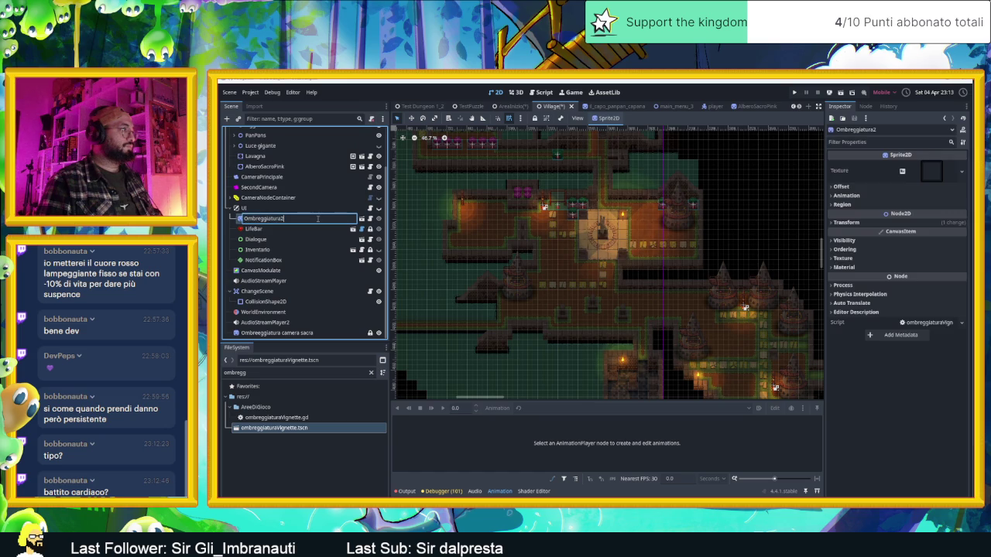
key(BackSpace)
key(Return)
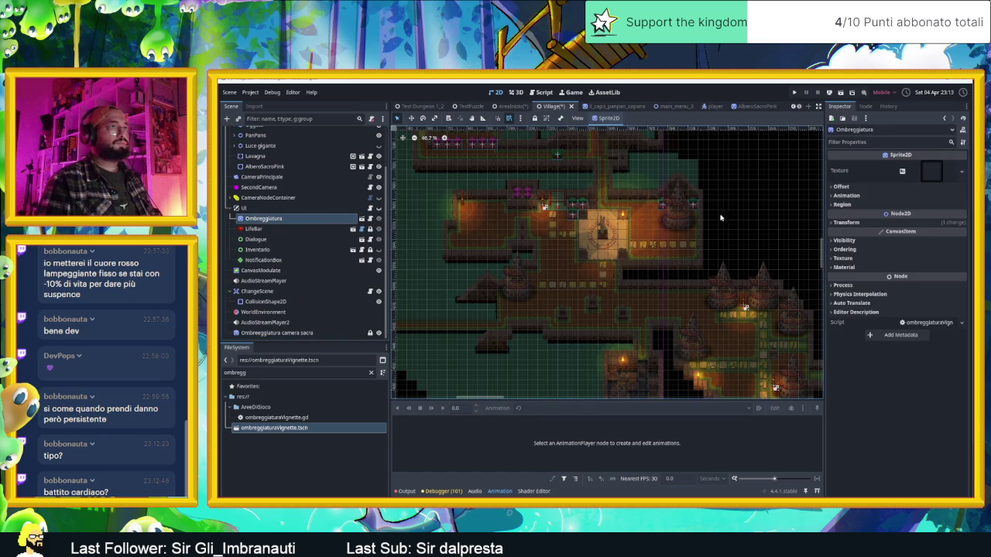
click(844, 222)
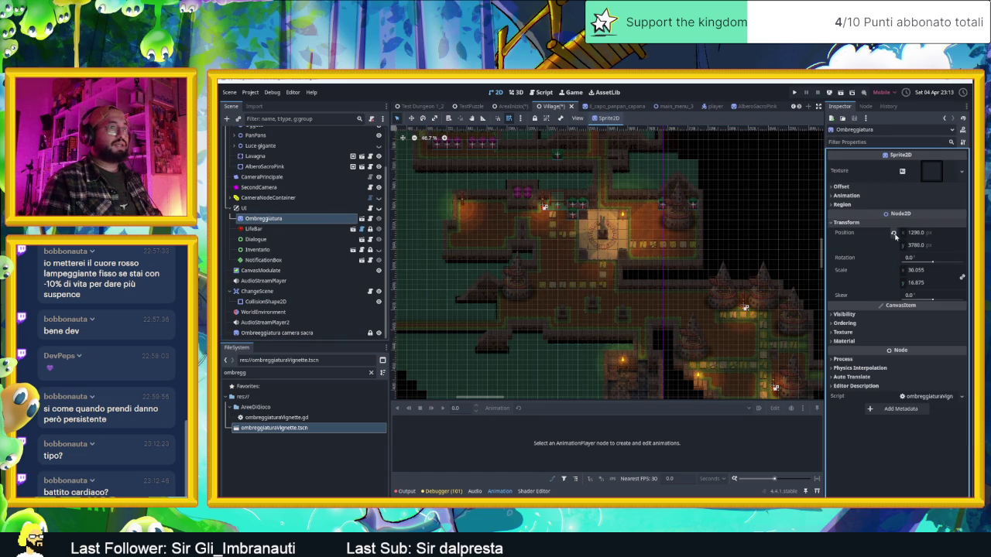
- Pan and zoom the 2D canvas, select the Ombreggiatura sprite and zoom in to about 35%
scroll(down, 3)
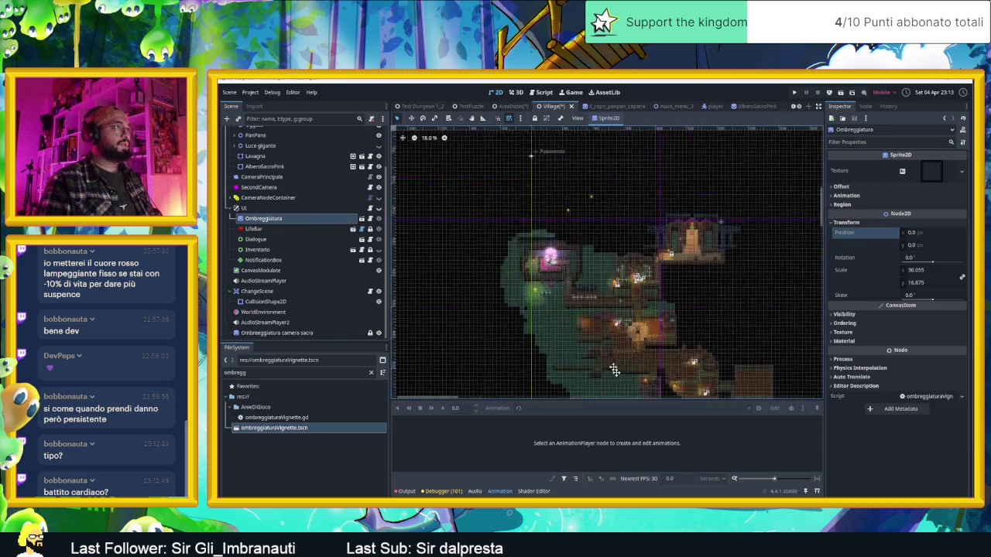
scroll(up, 3)
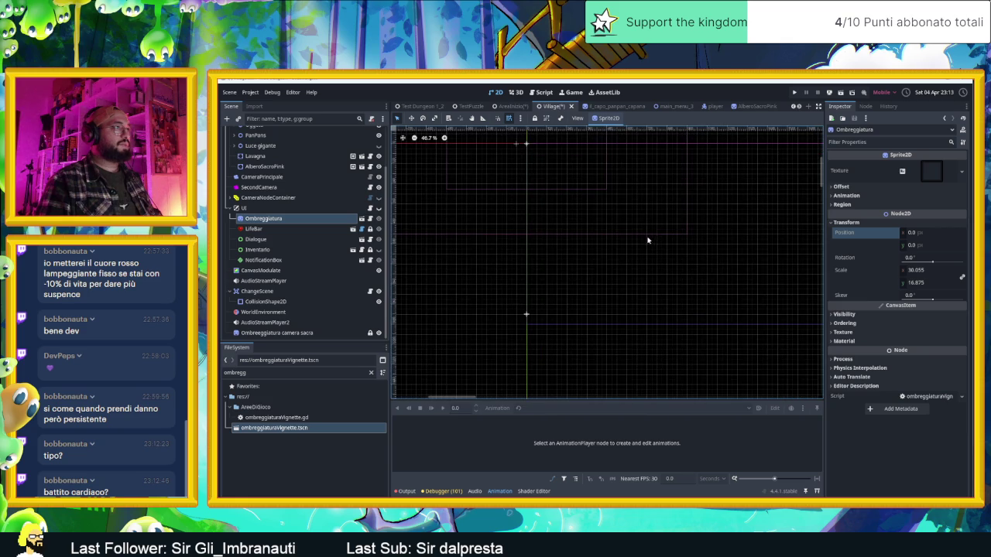
drag(617, 246, 603, 249)
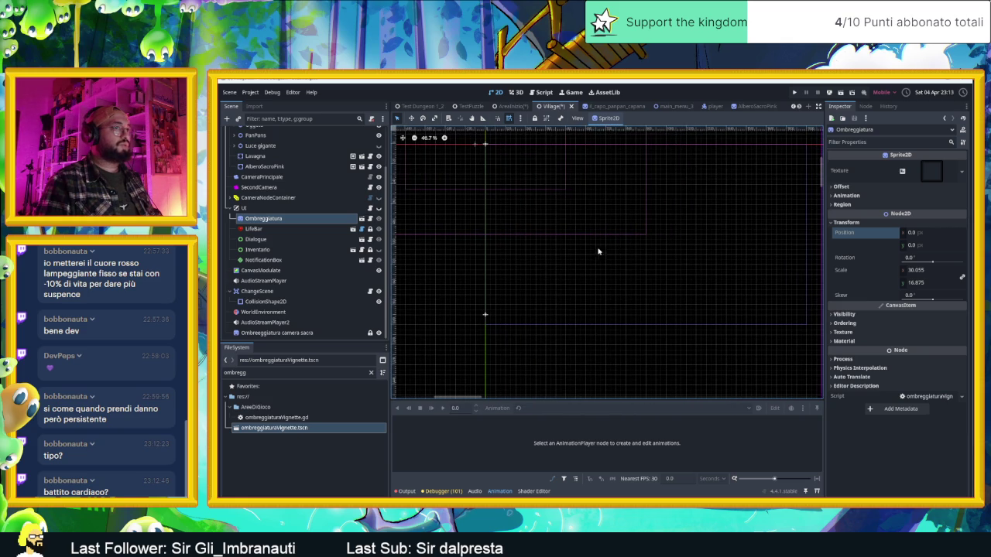
drag(598, 201, 602, 248)
scroll(down, 3)
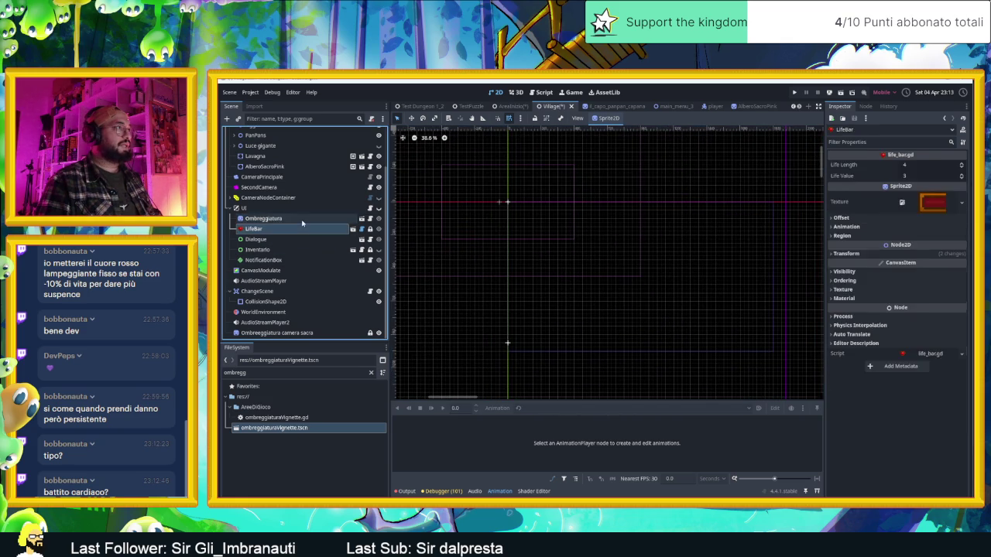
scroll(down, 3)
scroll(down, 3)
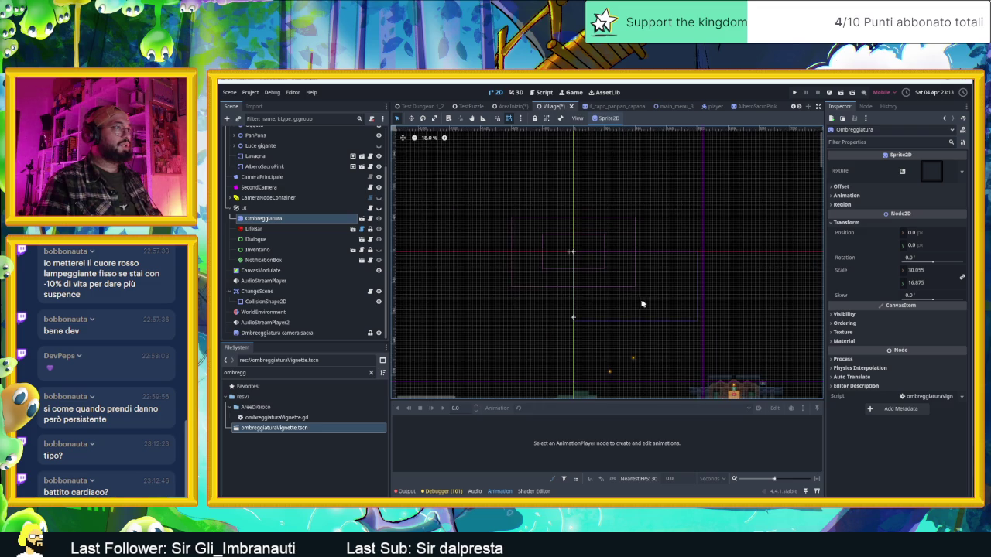
scroll(up, 3)
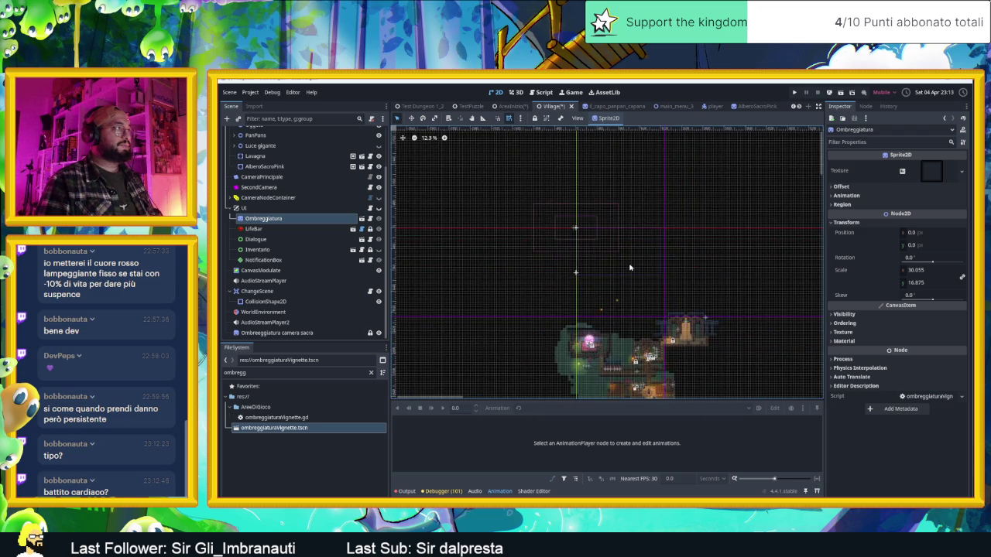
click(587, 232)
scroll(up, 3)
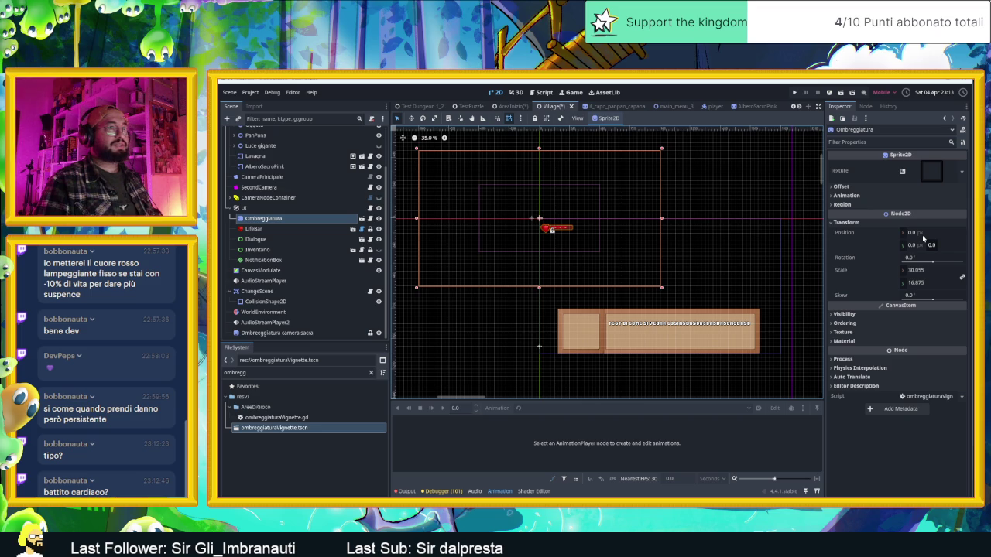
- Uncheck Centered in the sprite's Offset settings and save the Village scene
click(907, 187)
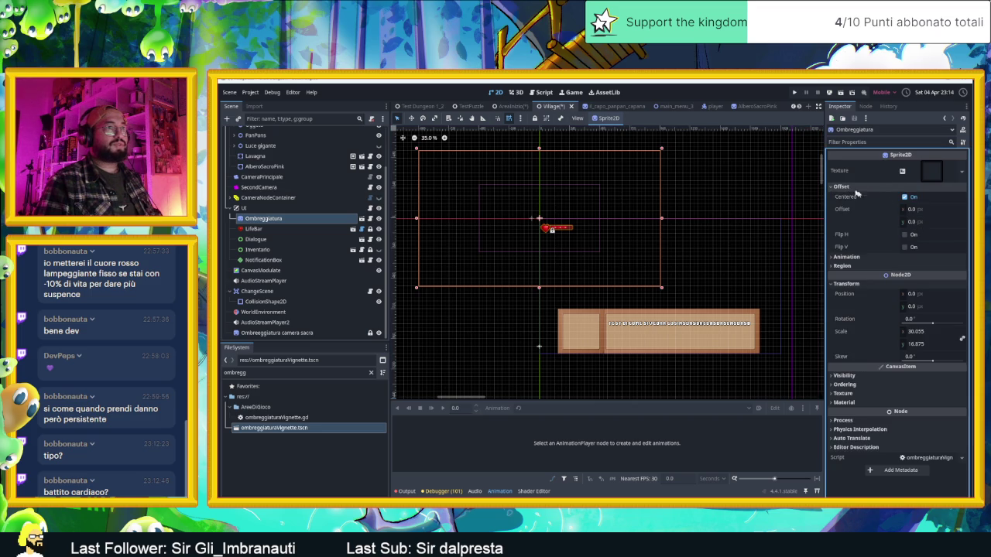
click(906, 198)
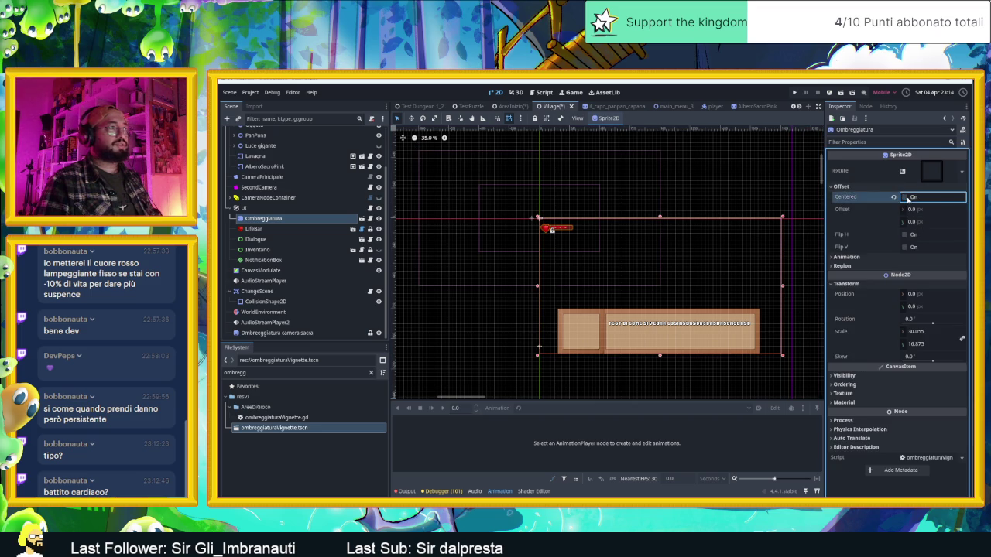
key(ctrl+s)
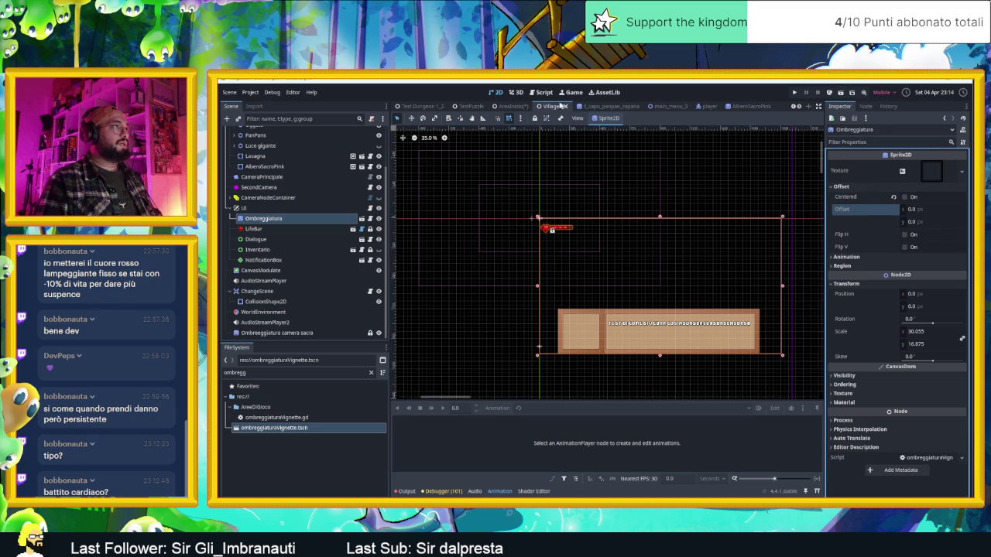
- Check the AreaInizio scene, then return to the Village scene's canvas
click(508, 106)
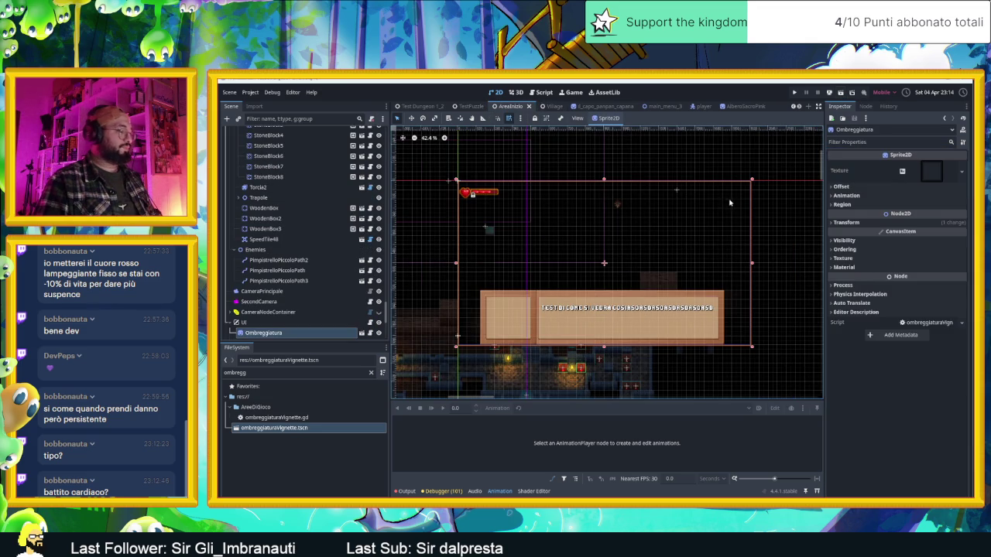
click(546, 106)
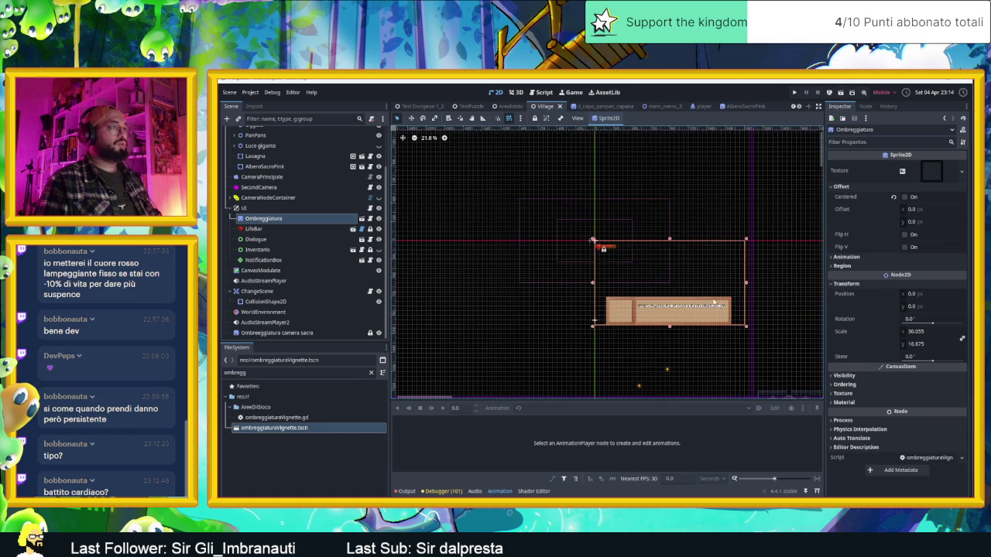
scroll(down, 3)
scroll(up, 3)
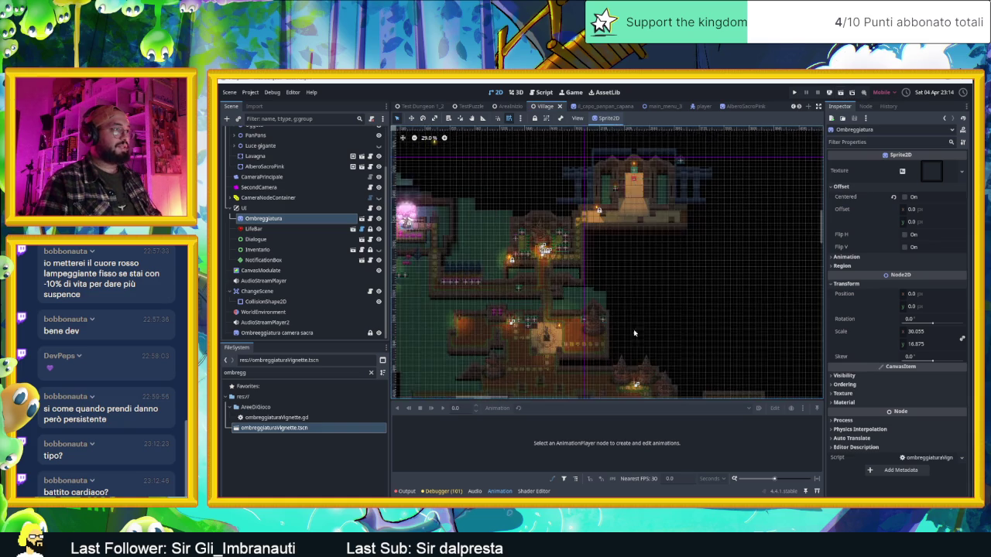
scroll(down, 3)
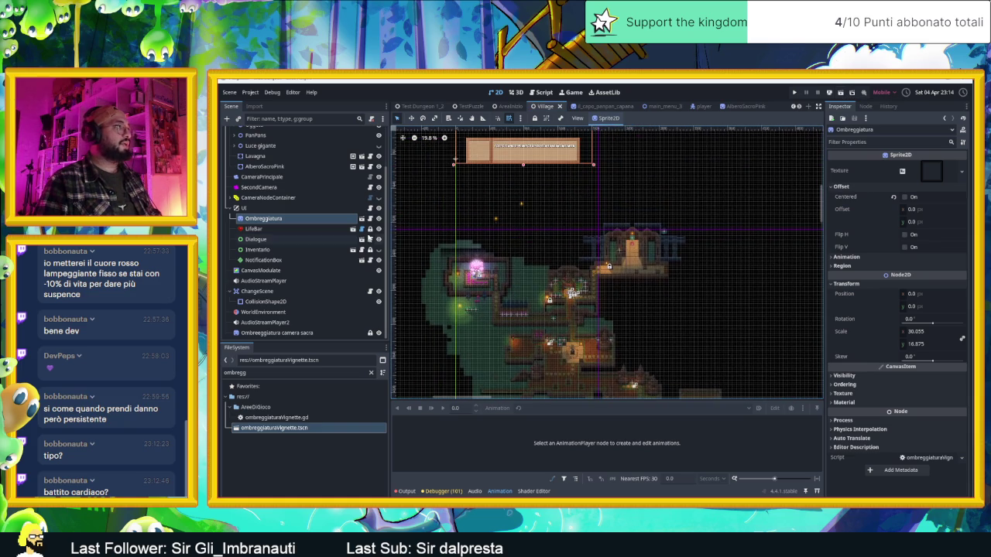
- In ombreggiaturaVignette.gd, change line 15's playerLife '+= 1' to '-= 1'
click(370, 218)
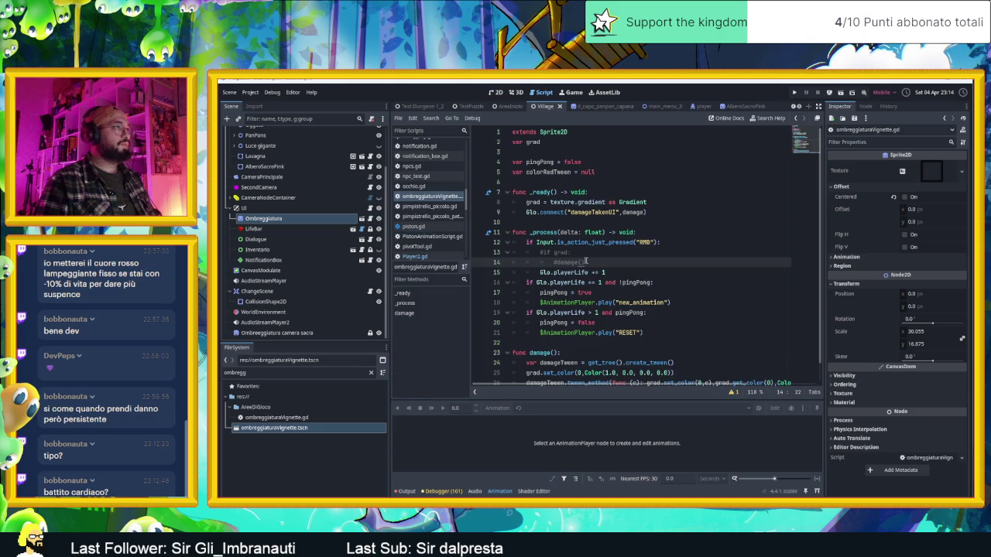
click(592, 272)
key(shift+Right)
text(-)
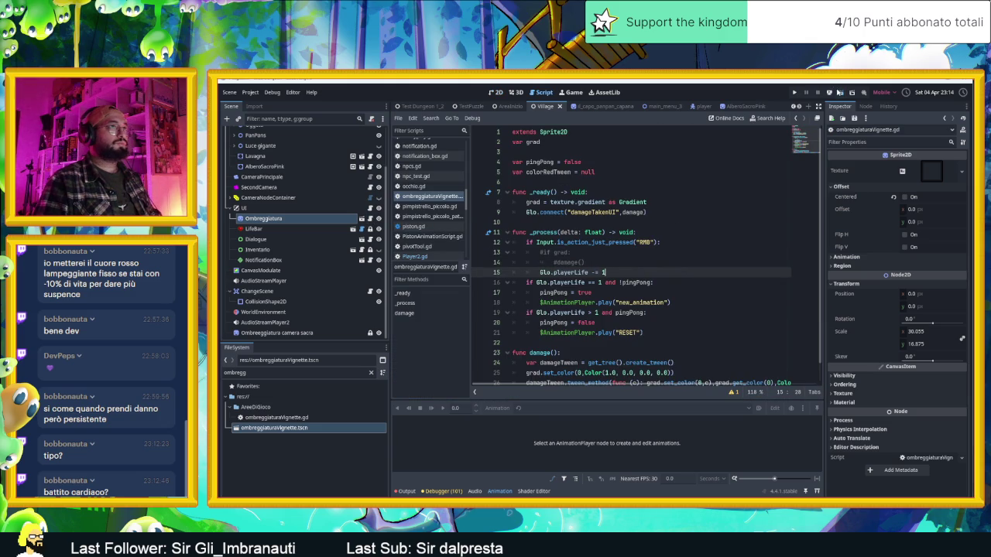
- Playtest the game twice, moving the player around the room, then stop the run
key(ctrl+s)
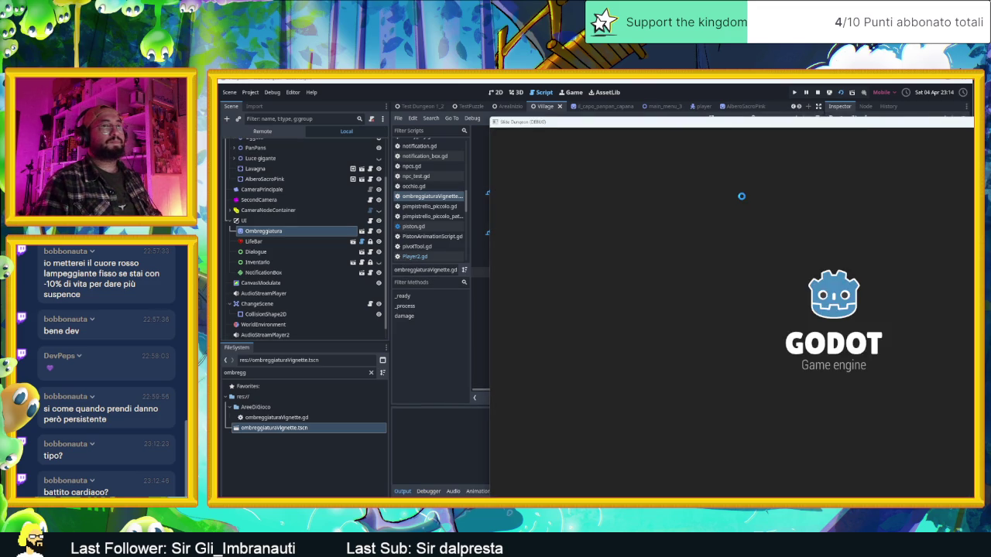
key(Down)
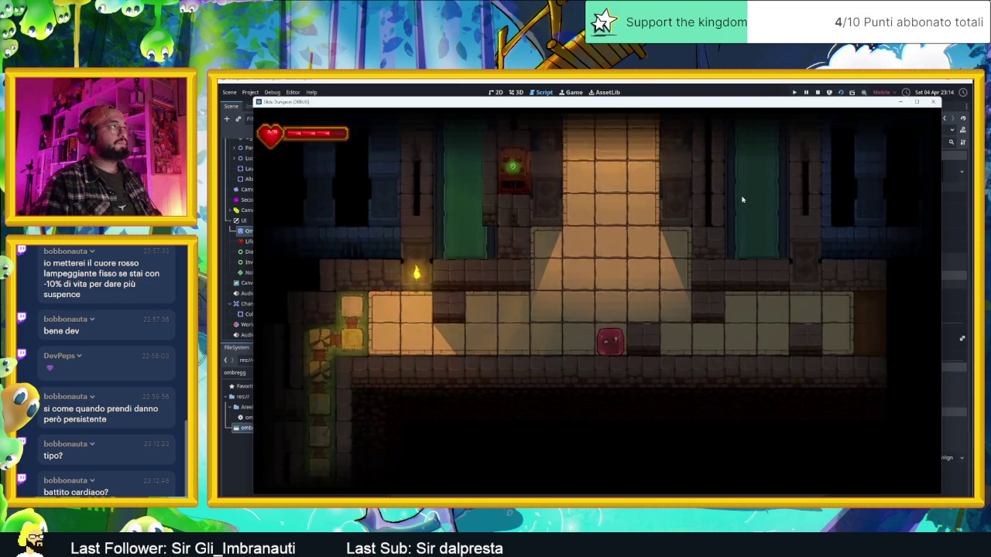
key(Left)
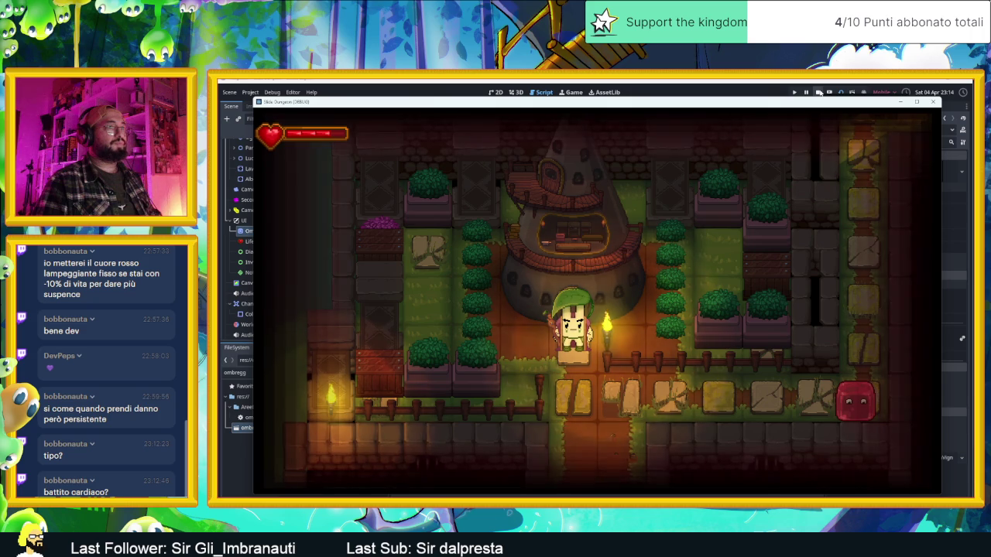
click(819, 92)
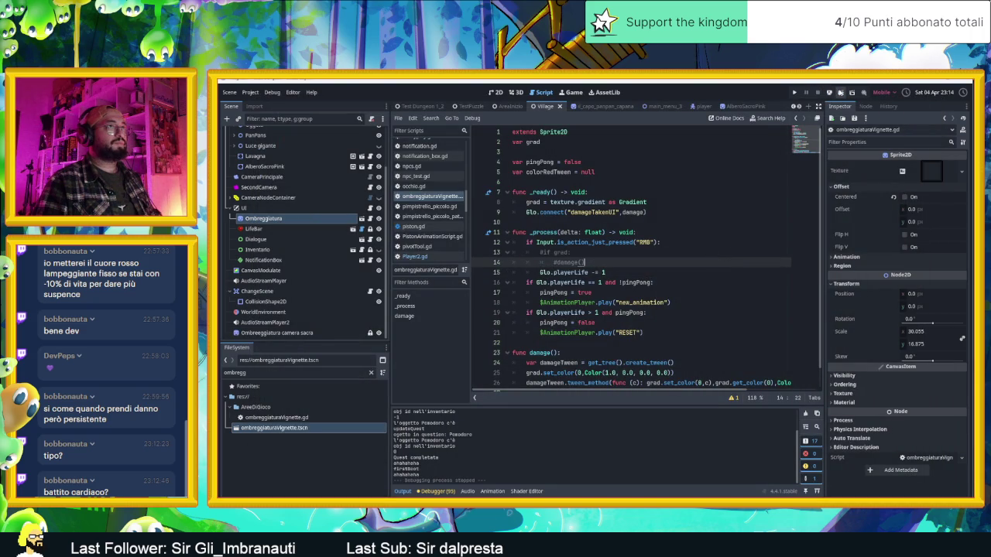
key(ctrl+s)
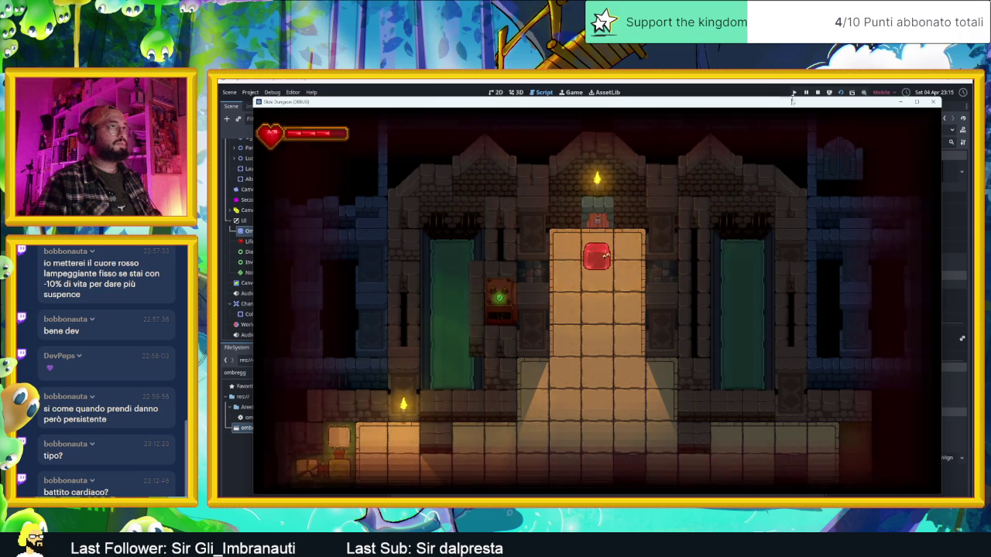
key(F8)
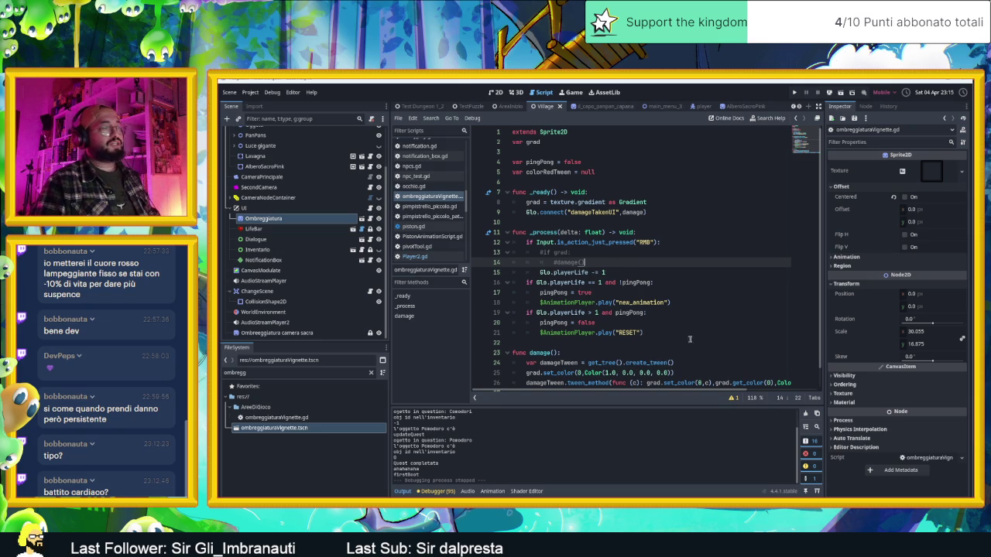
scroll(down, 3)
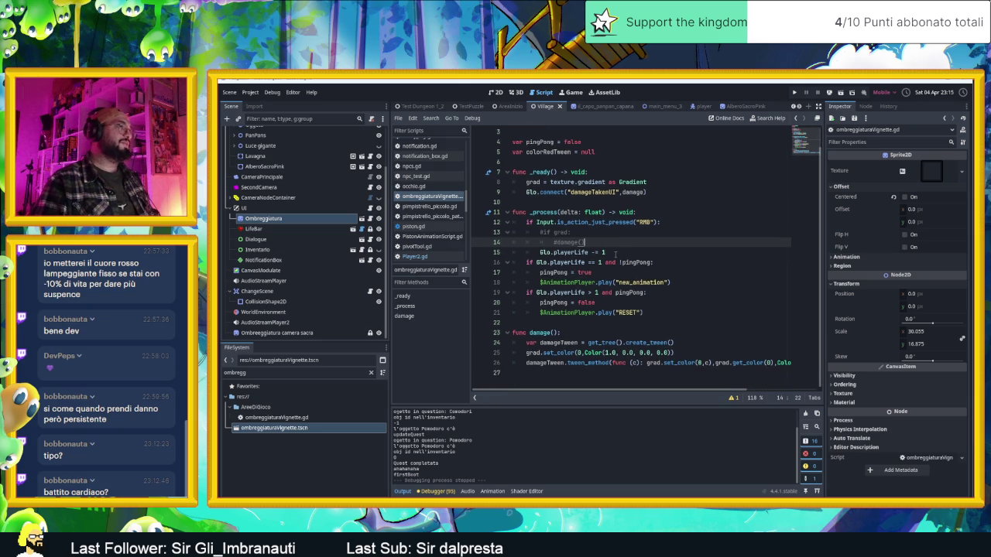
- Comment out line 15's playerLife decrement with Ctrl+K, add 'pass' below it, and save
click(615, 253)
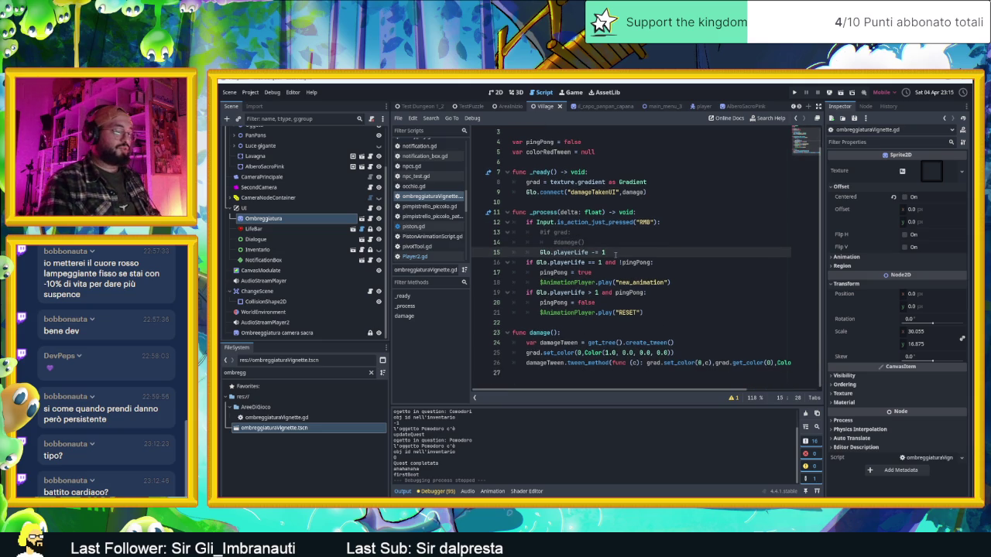
key(ctrl+l)
key(BackSpace)
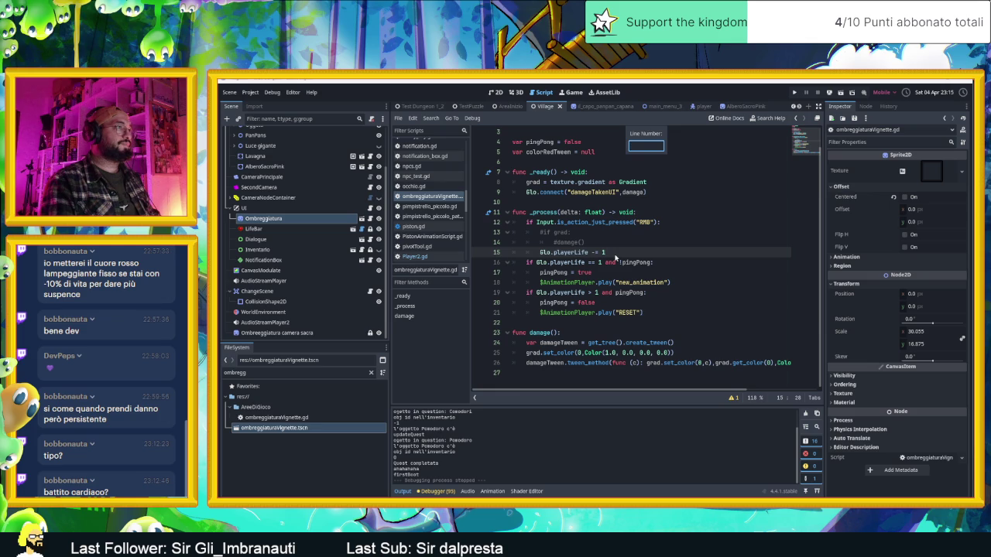
key(Escape)
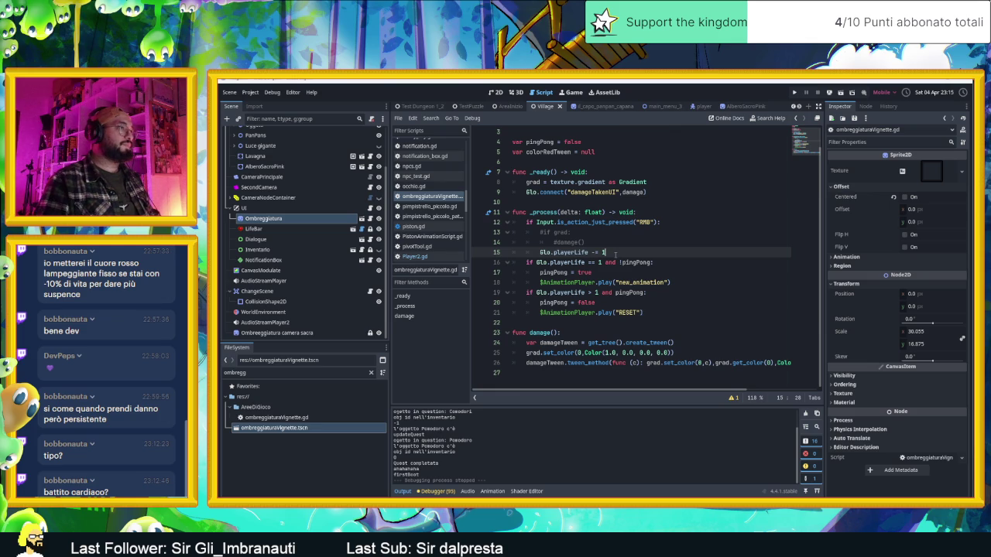
key(ctrl+k)
key(Return)
text(pass)
key(ctrl+s)
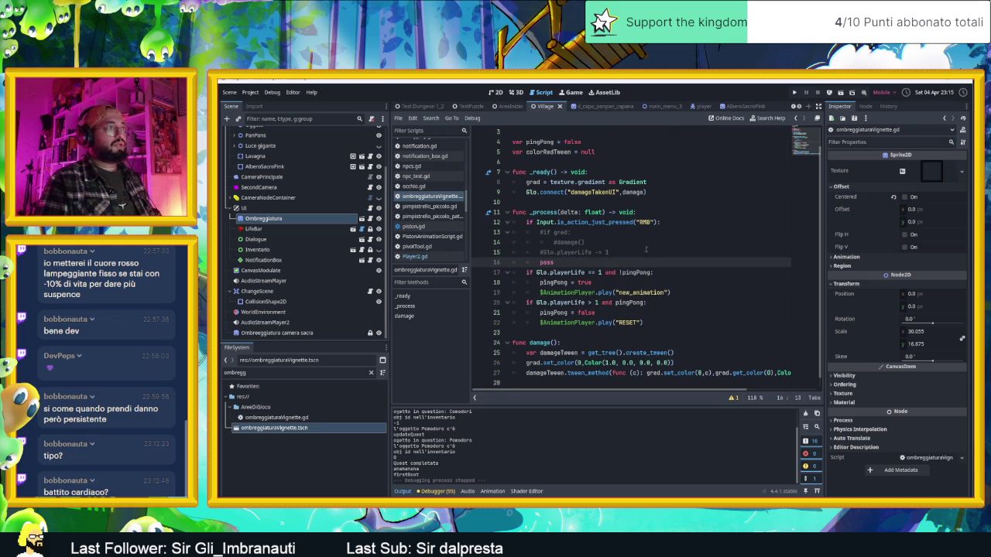
key(Return)
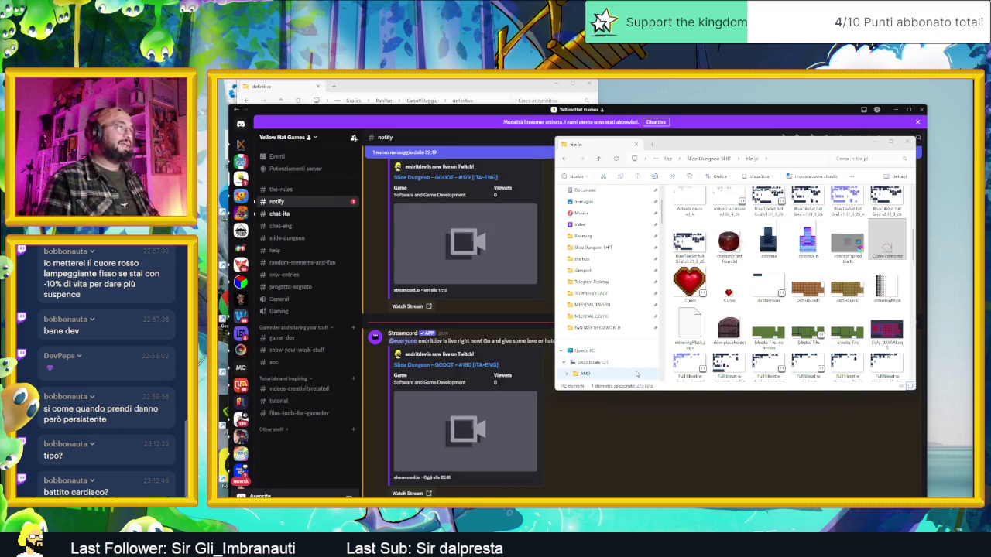
- Minimize Discord and the file explorer windows to bring up the Gemini tab
click(893, 110)
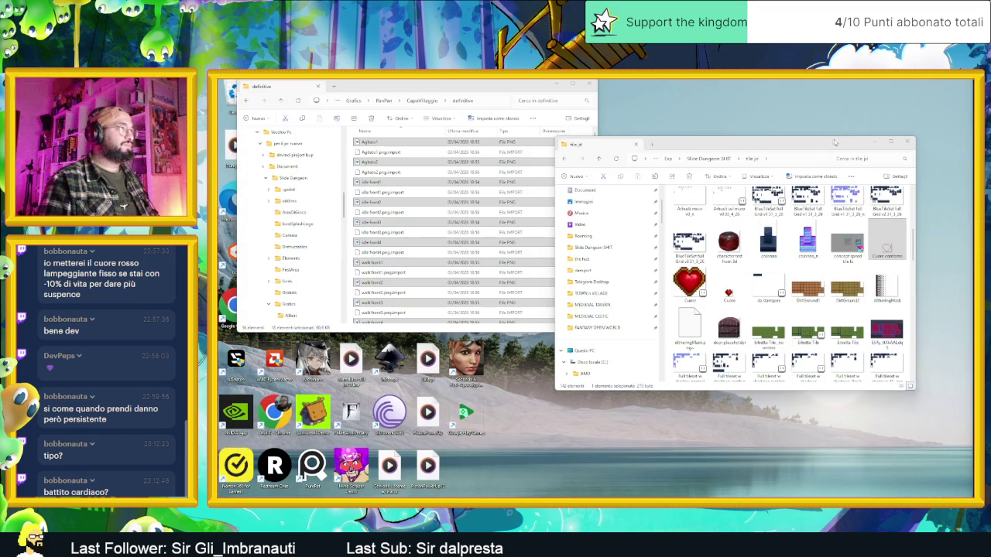
click(876, 142)
click(571, 84)
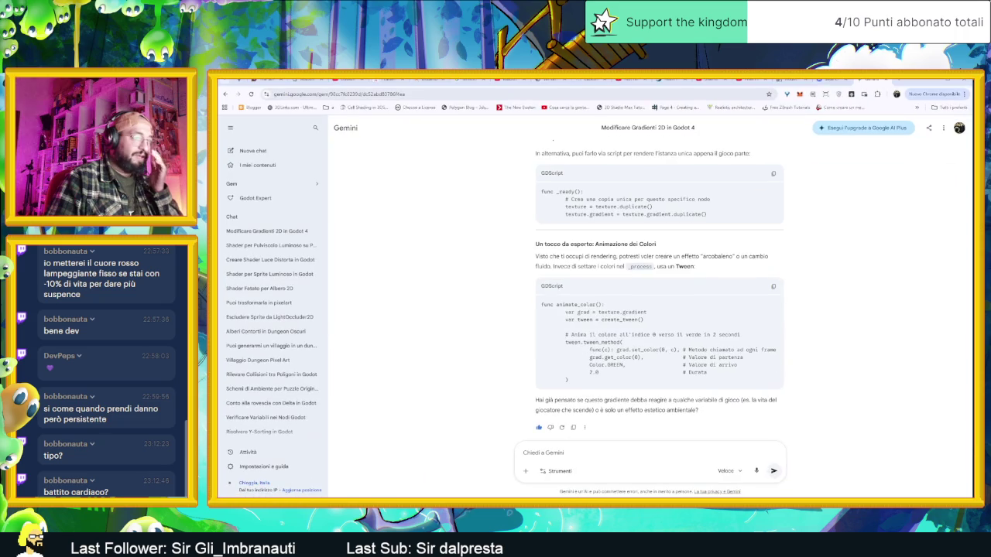
- Highlight the set_color lambda in the tween example and place the cursor in 'Chiedi a Gemini'
scroll(up, 3)
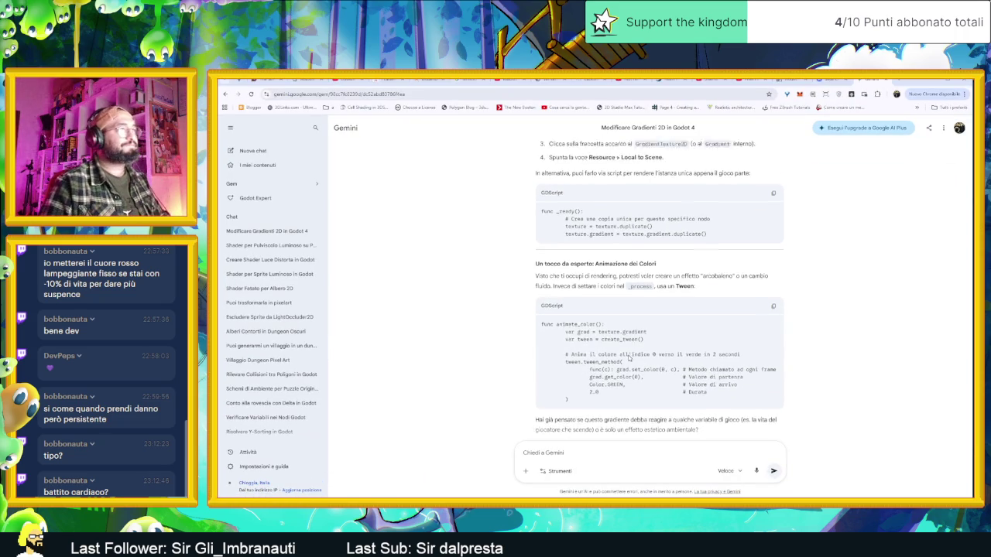
drag(590, 386, 677, 386)
click(678, 385)
scroll(down, 3)
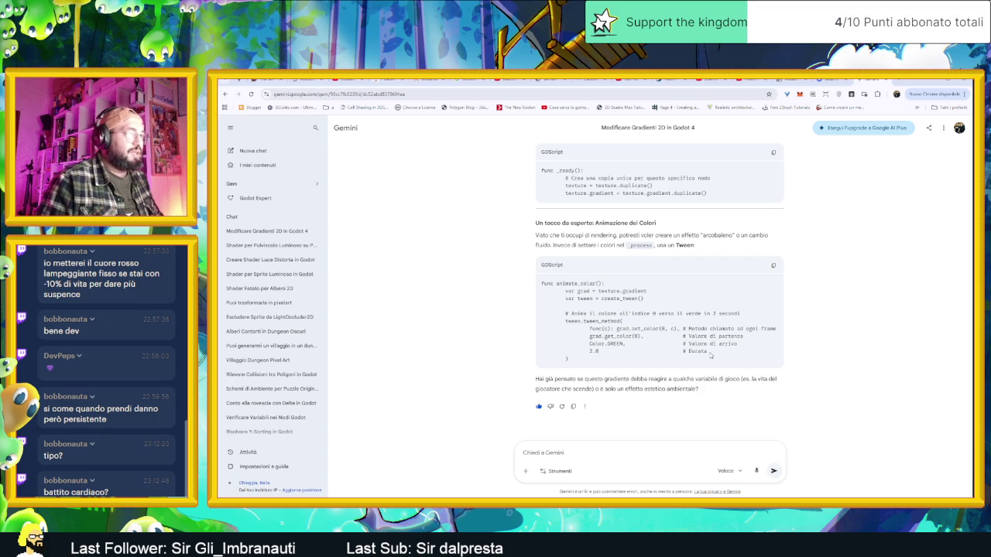
click(623, 454)
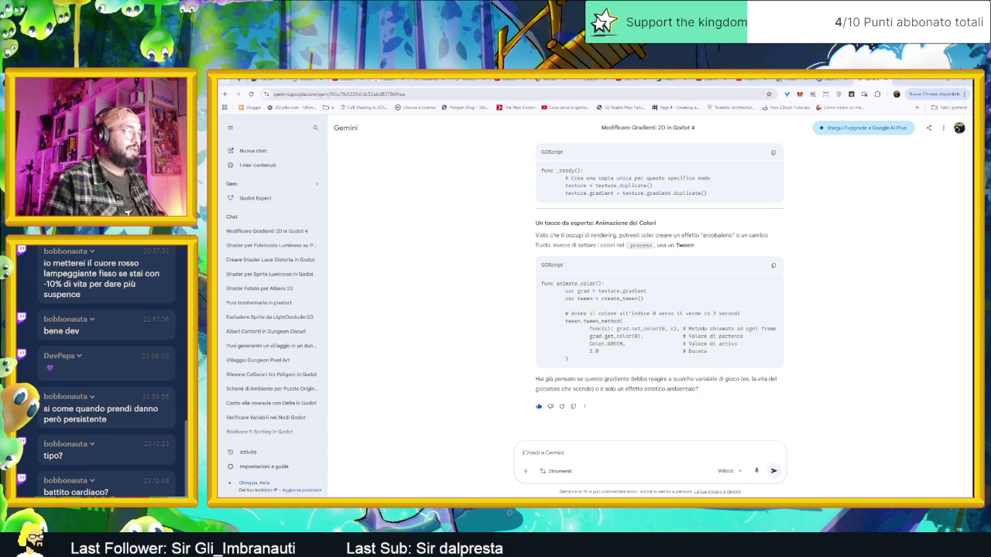
- Ask Gemini to explain properly how the function inside the tween works
text(Mi)
text(ieghi bene )
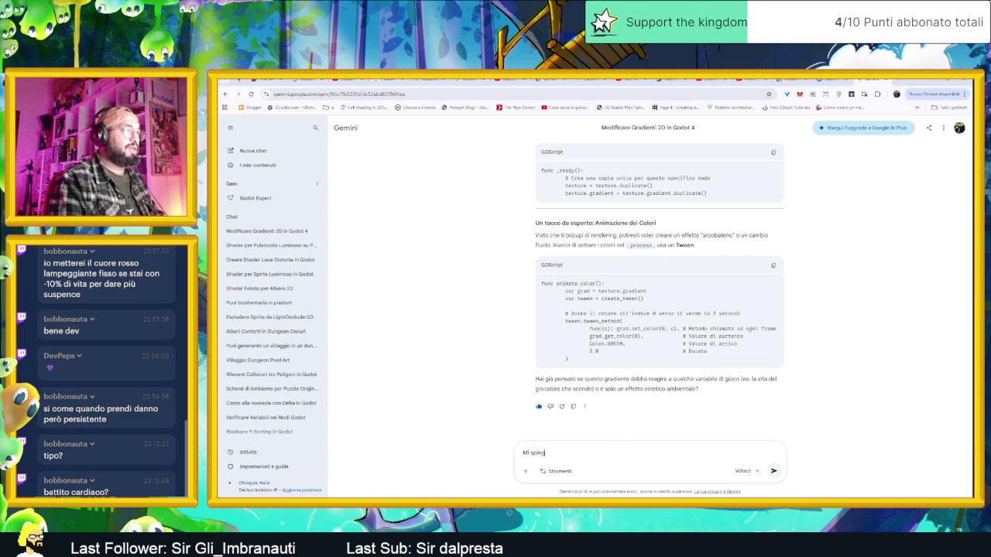
text(come funzioni)
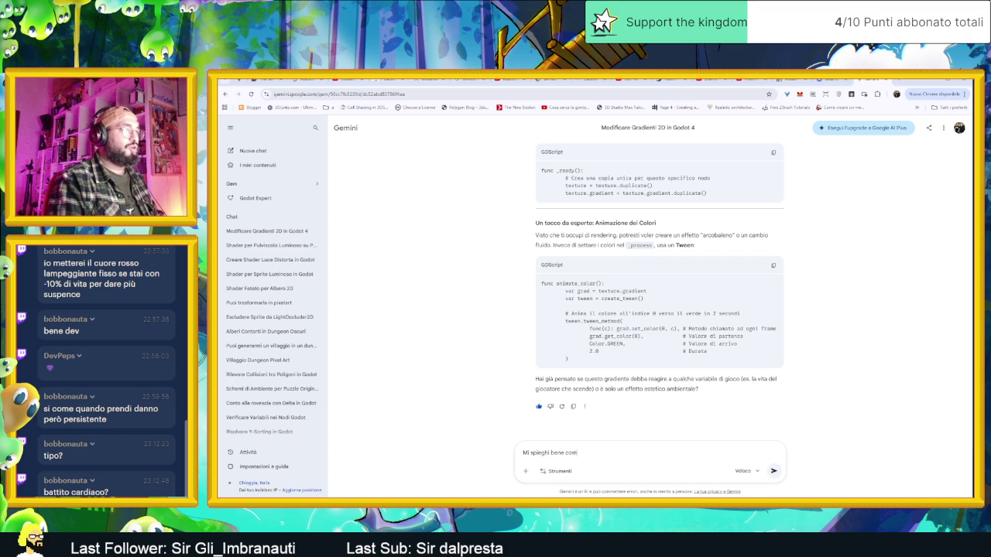
text(a la fu)
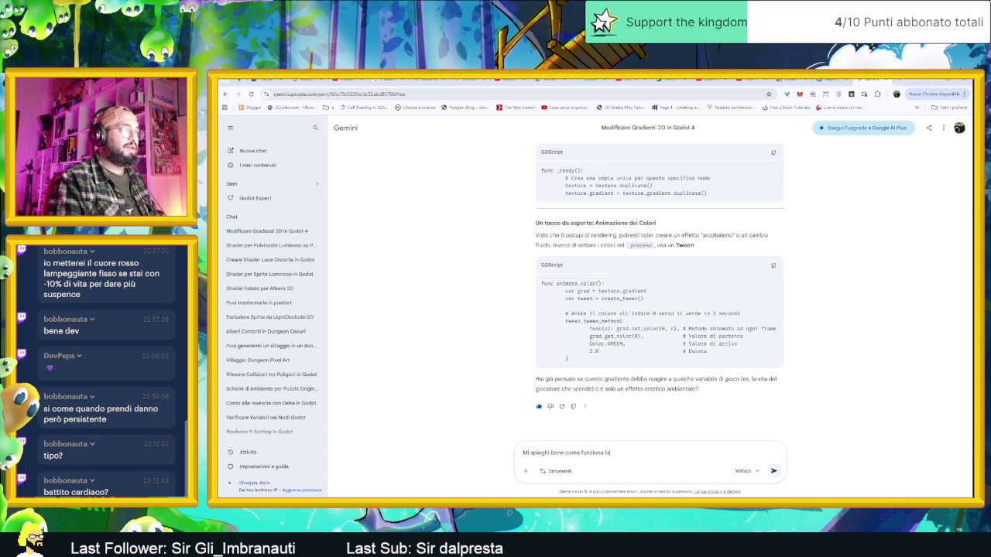
text(nzione dentro)
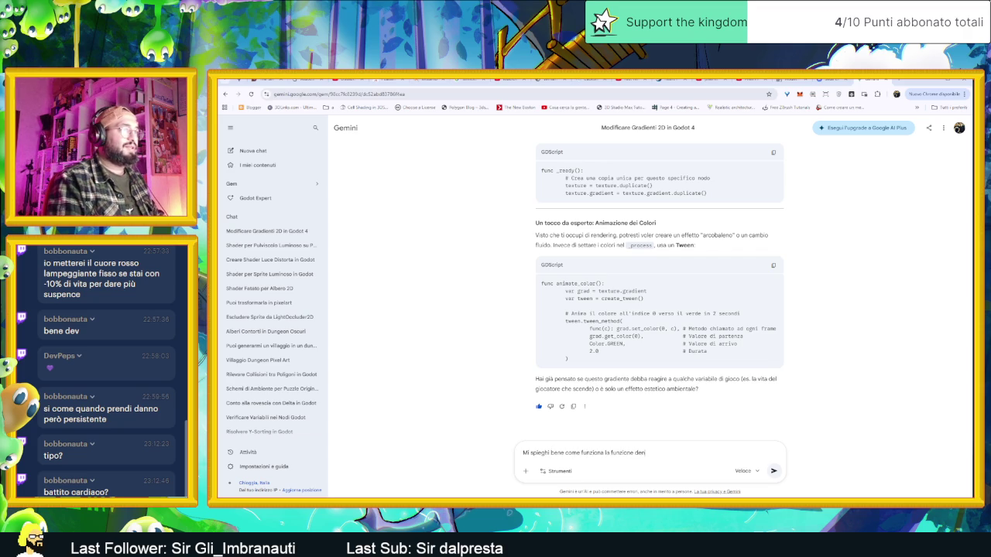
text( il tween)
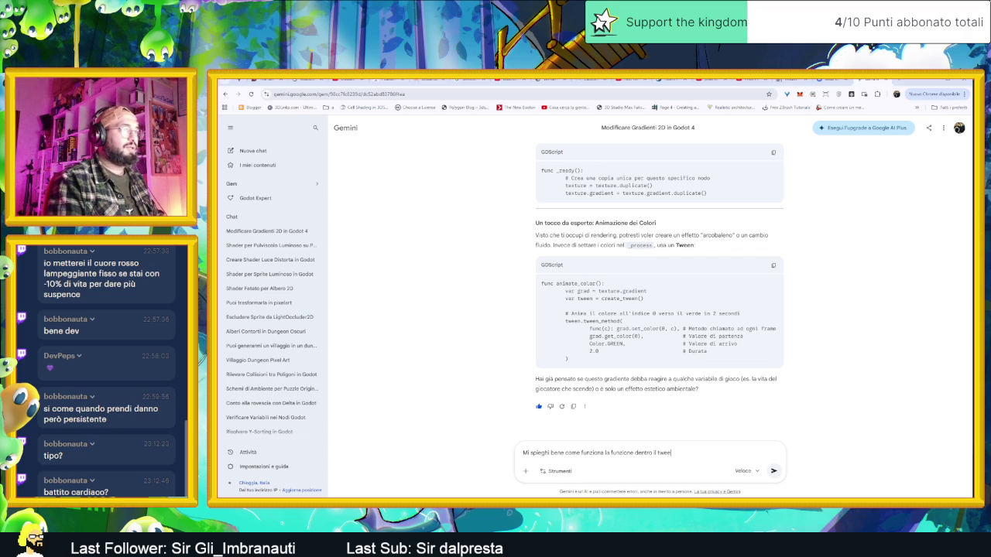
key(Return)
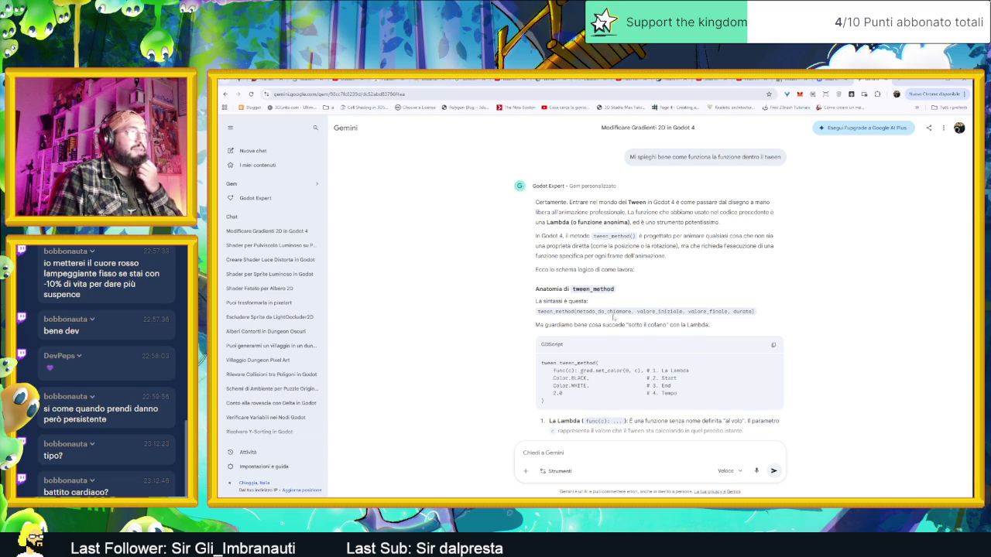
scroll(down, 3)
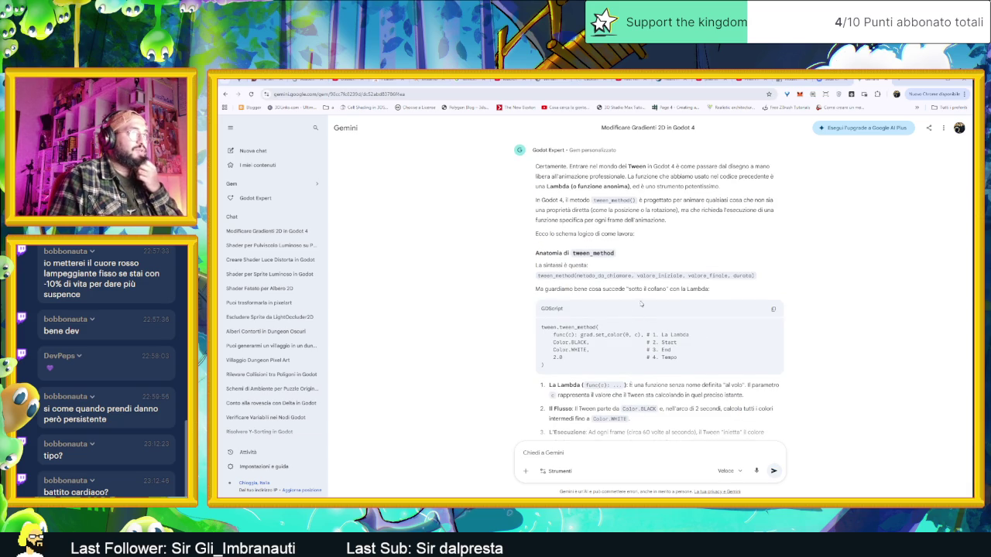
scroll(down, 3)
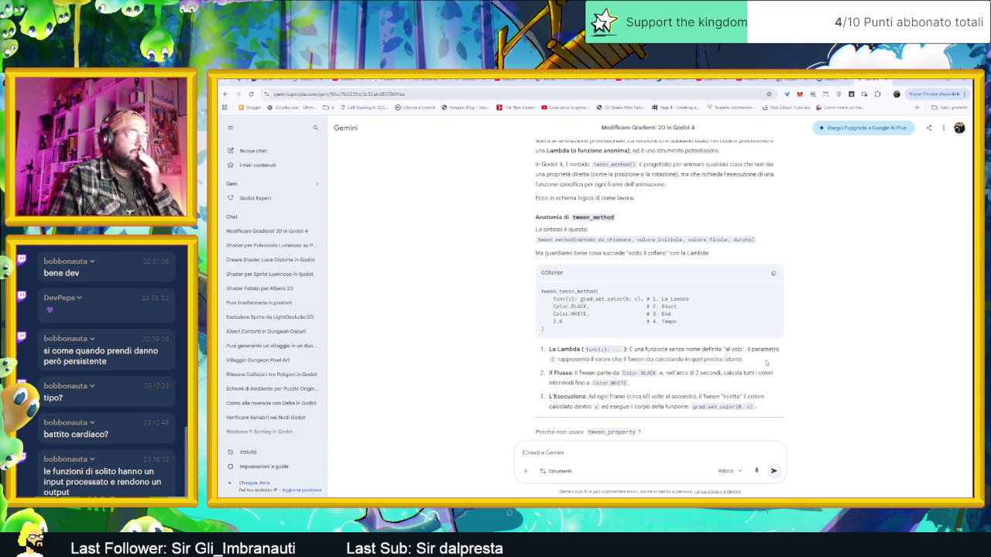
scroll(down, 3)
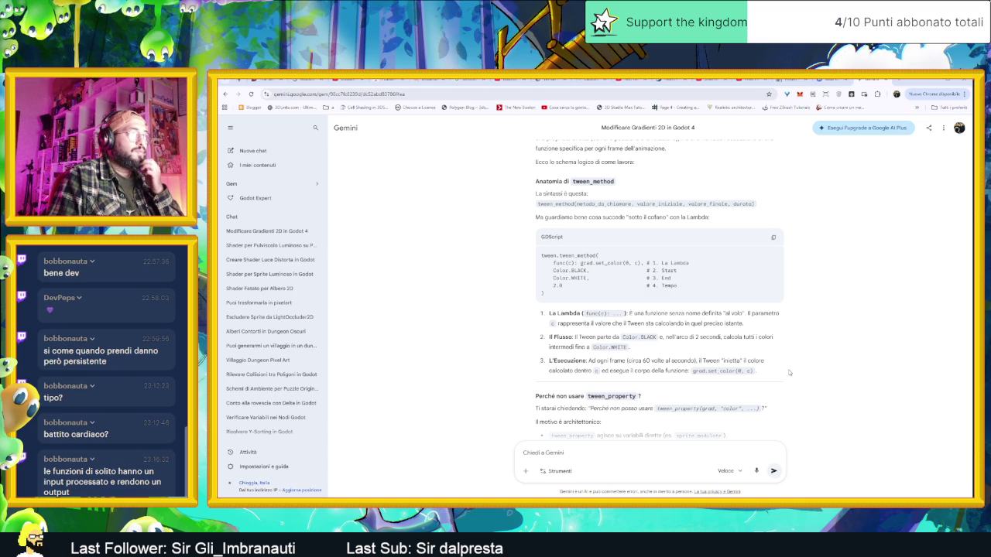
scroll(down, 3)
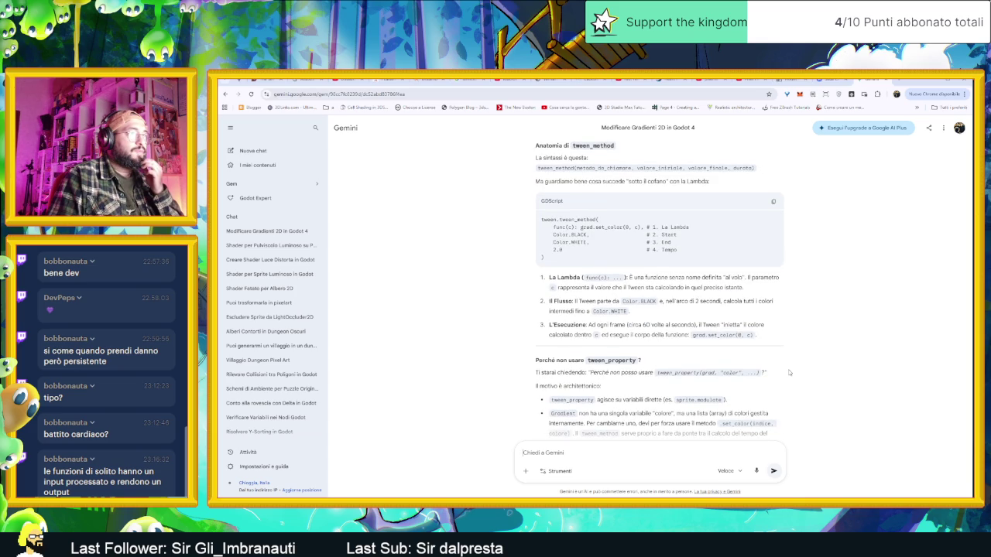
scroll(down, 3)
scroll(up, 3)
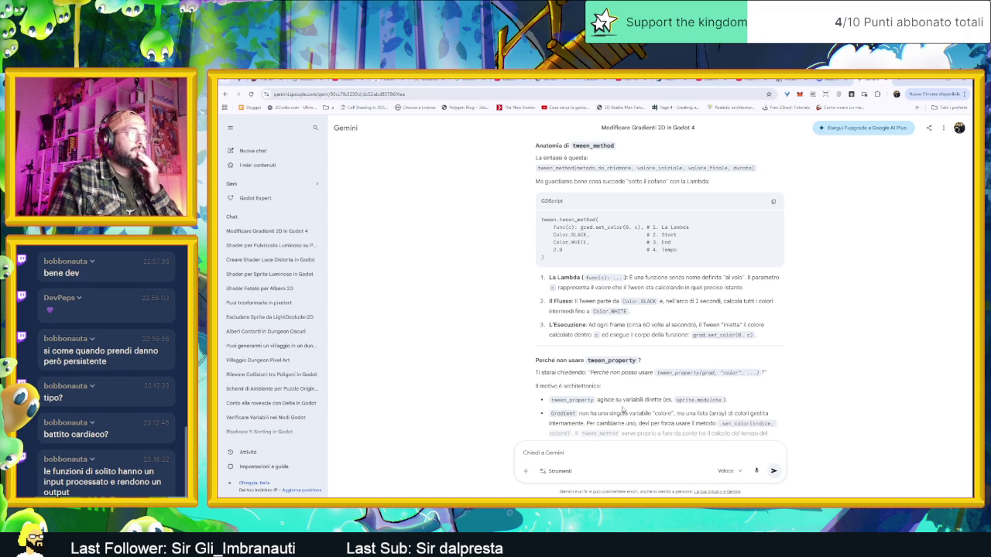
scroll(down, 3)
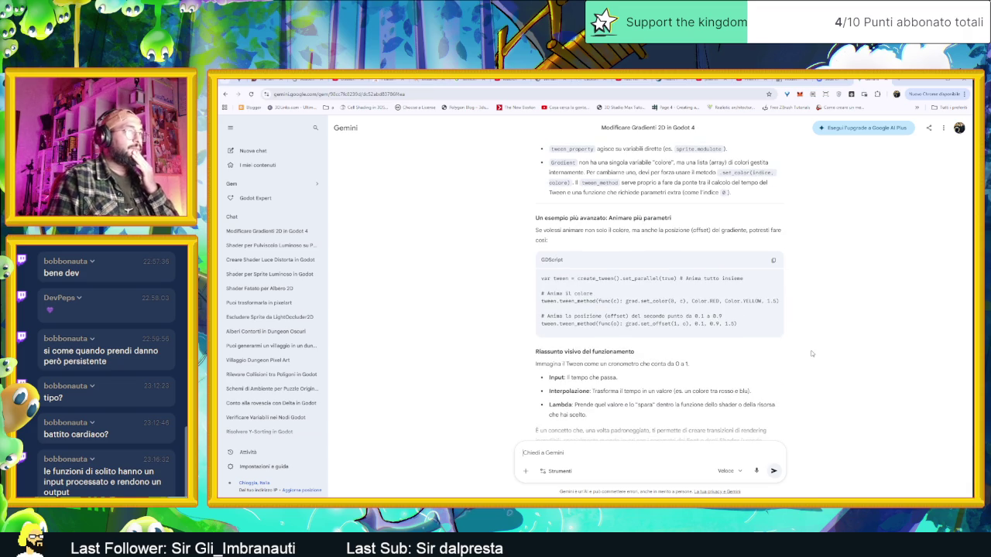
scroll(down, 3)
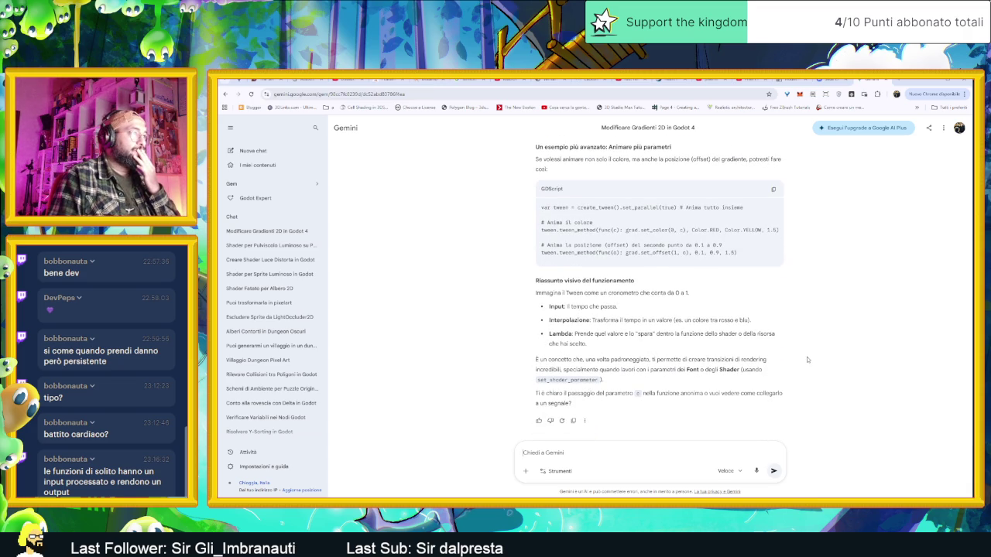
scroll(up, 3)
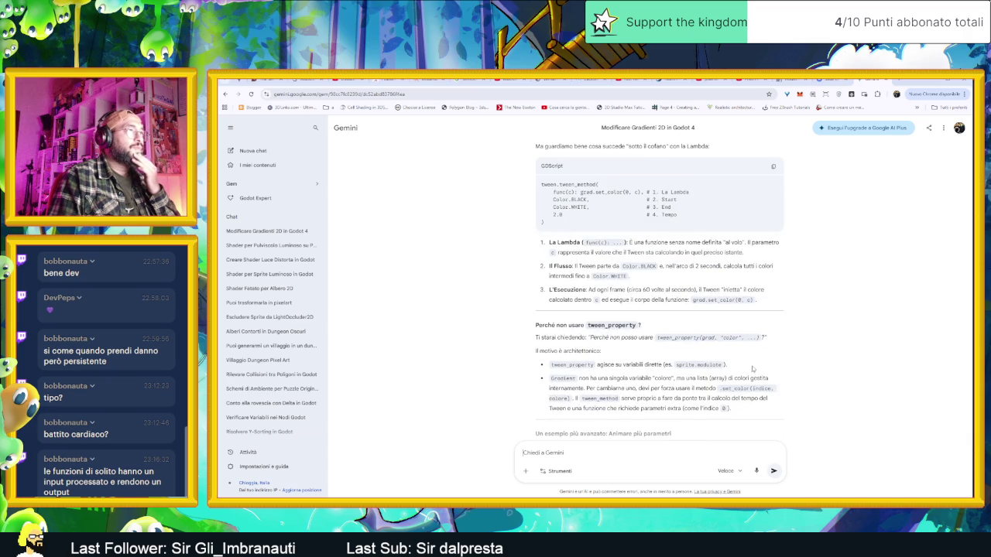
scroll(up, 3)
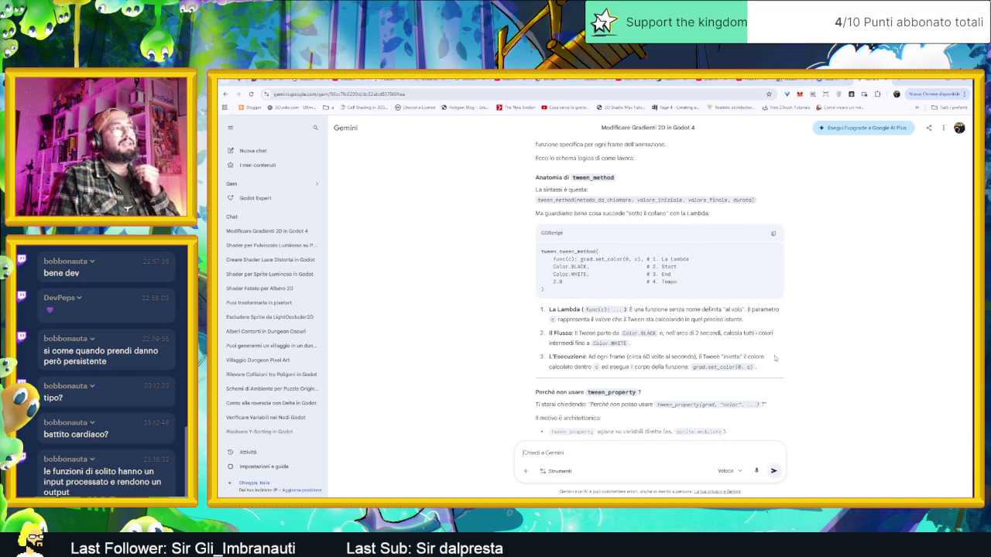
scroll(up, 3)
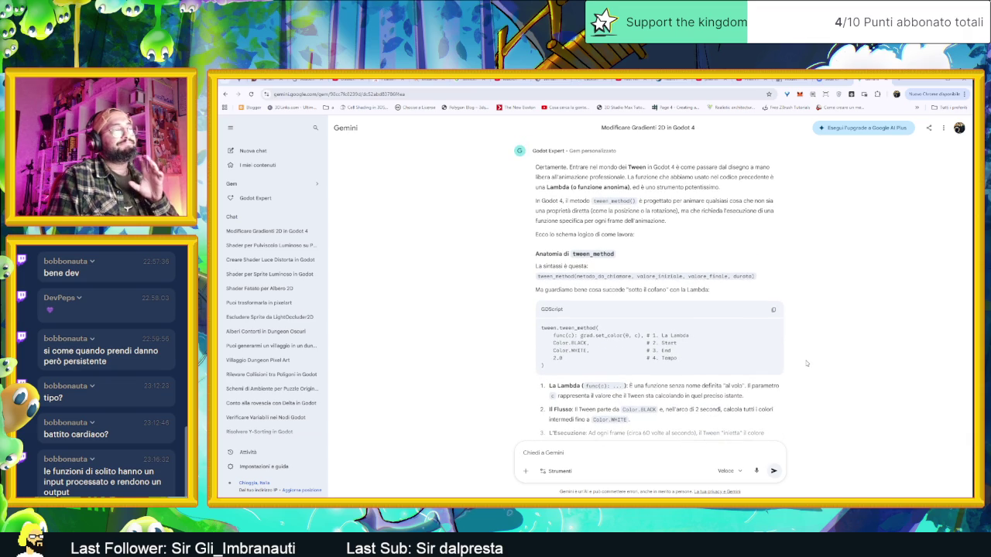
scroll(up, 3)
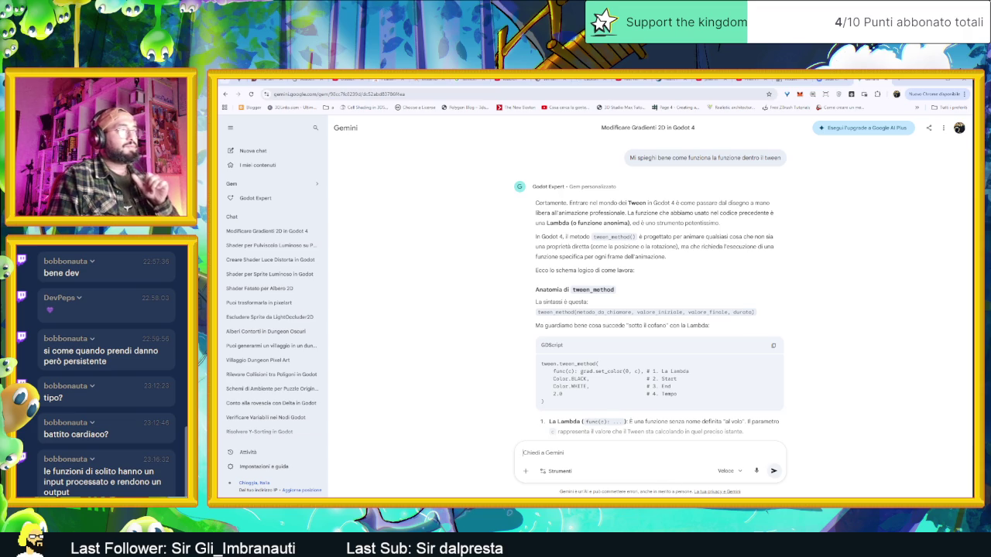
text(parlian)
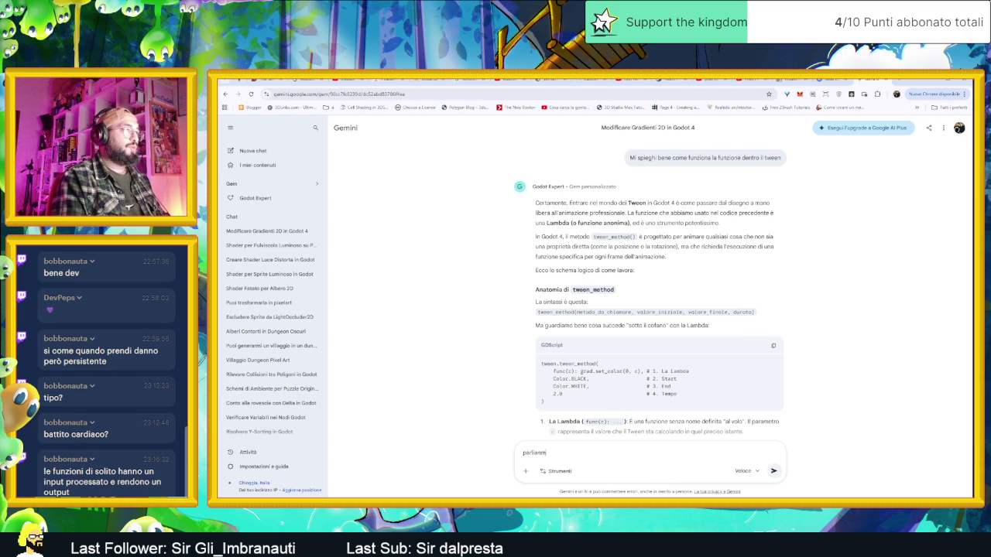
- Send Gemini the prompt 'parliamo solo del lambda' and scroll into its reply
key(BackSpace)
text(mo solo del l)
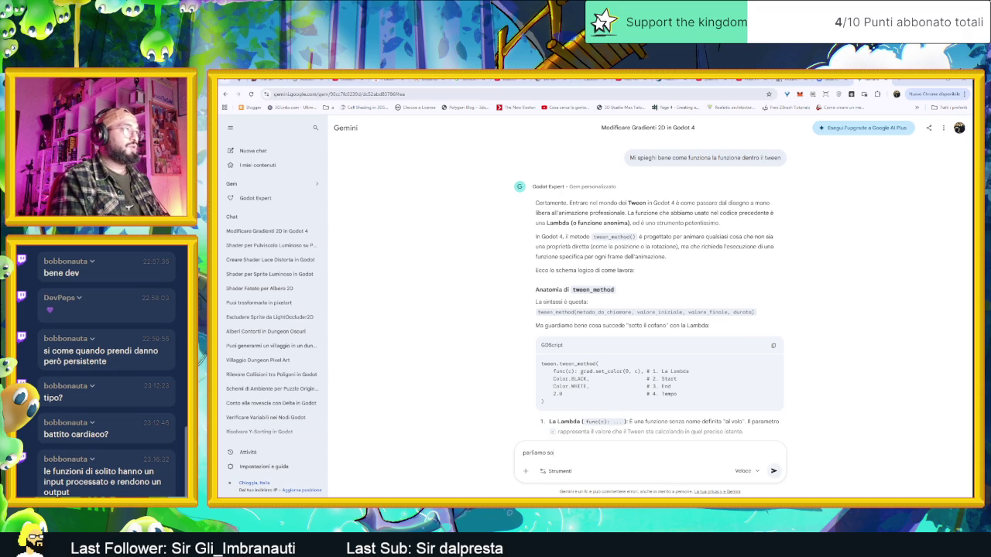
text(ambda)
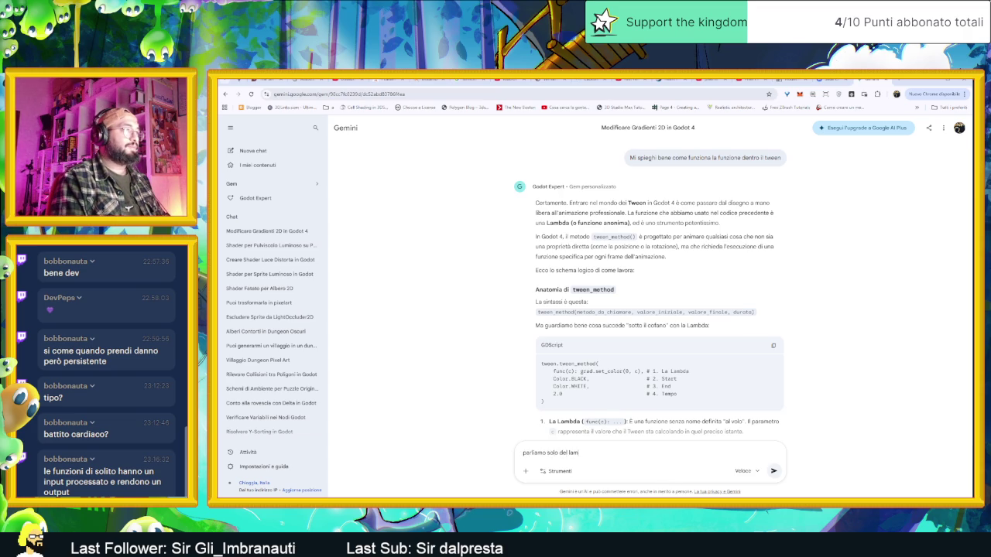
key(Return)
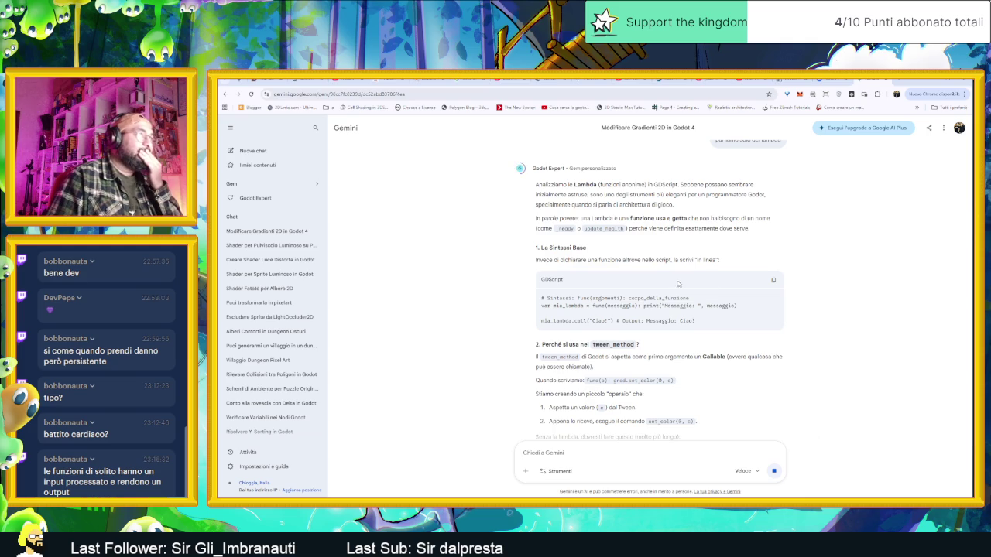
scroll(down, 3)
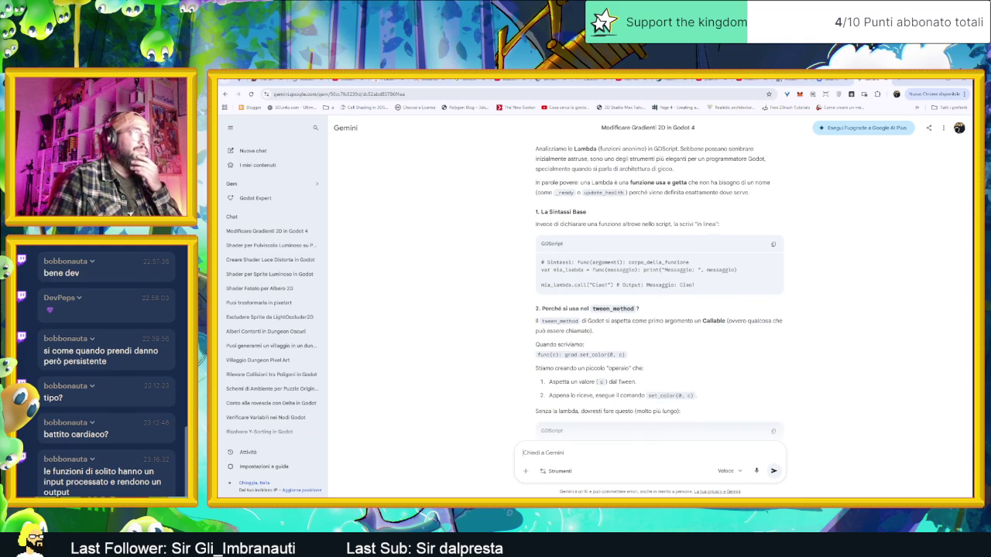
- Highlight messaggio in the lambda's print call and string in the example code
double_click(621, 270)
click(621, 271)
double_click(678, 270)
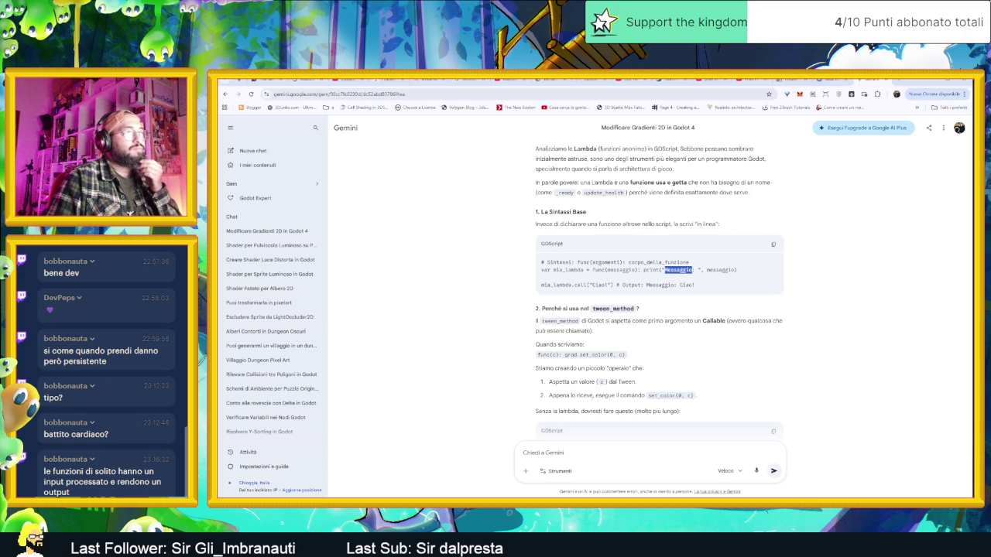
click(693, 270)
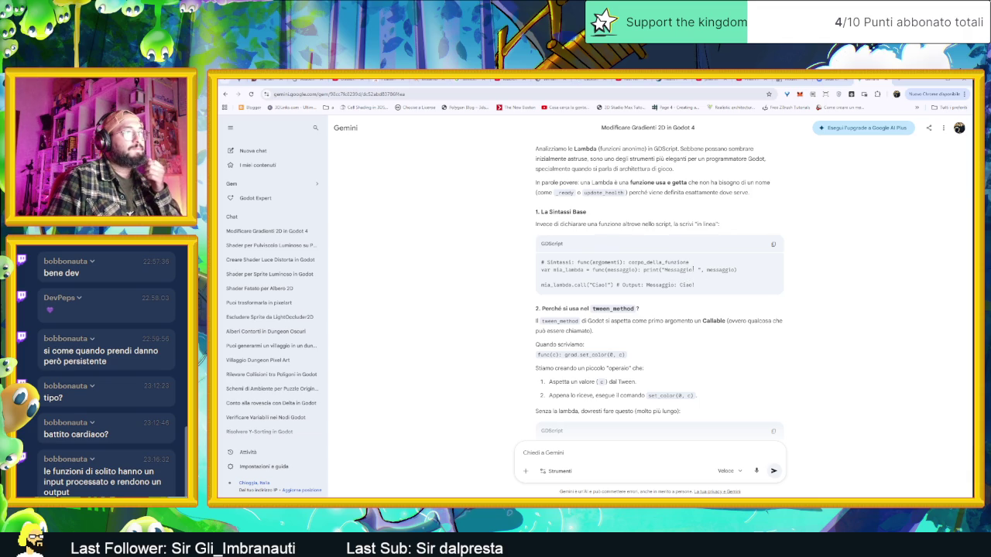
drag(692, 270, 680, 270)
double_click(720, 270)
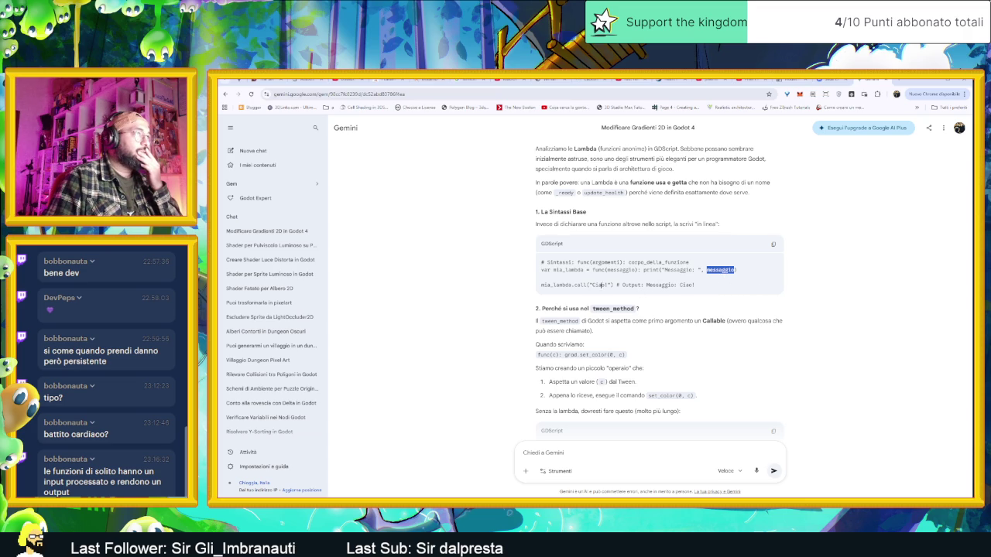
scroll(down, 3)
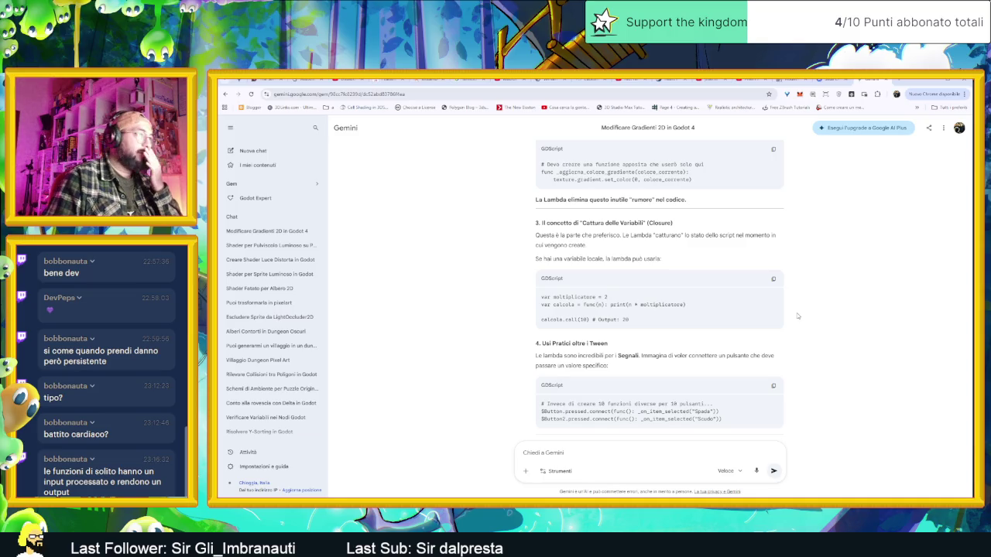
scroll(up, 3)
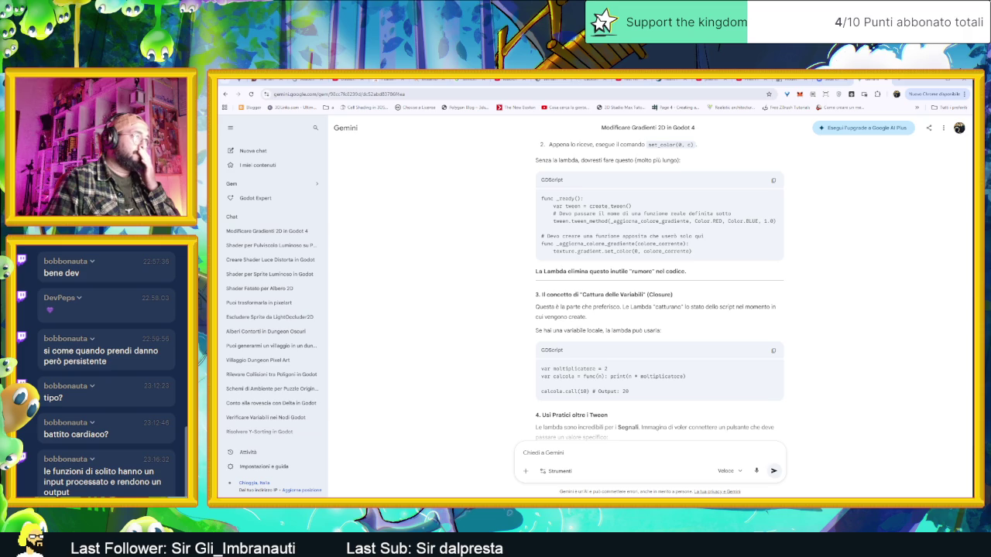
scroll(down, 3)
scroll(up, 3)
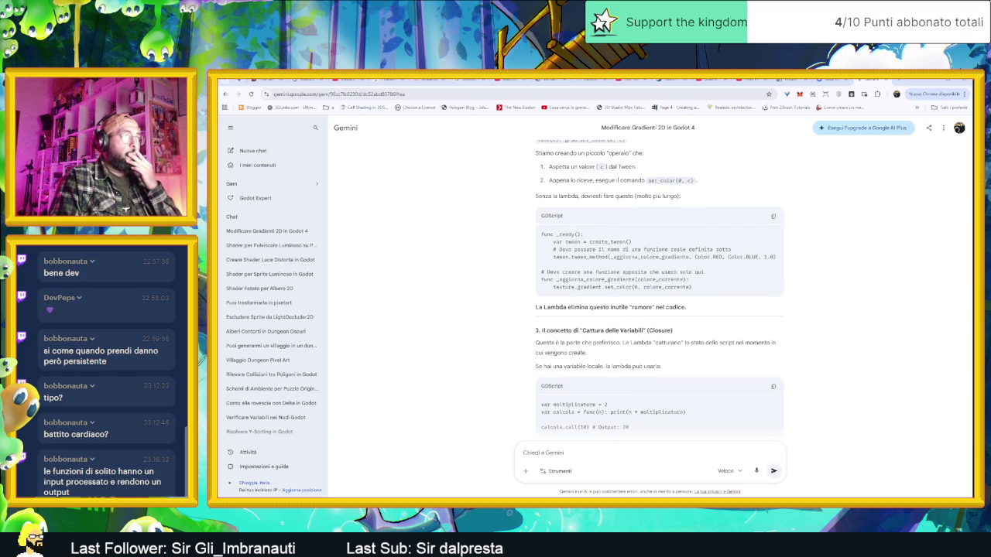
scroll(up, 3)
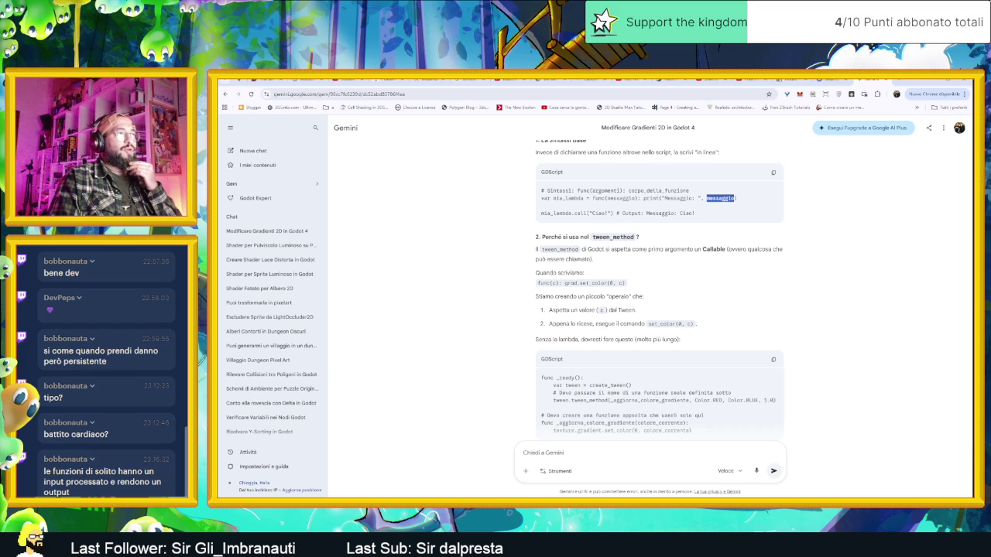
- Mark the whole inline func(messaggio) lambda expression, then scroll down to Cattura delle Variabili
double_click(619, 198)
drag(593, 199, 595, 198)
click(751, 201)
scroll(up, 3)
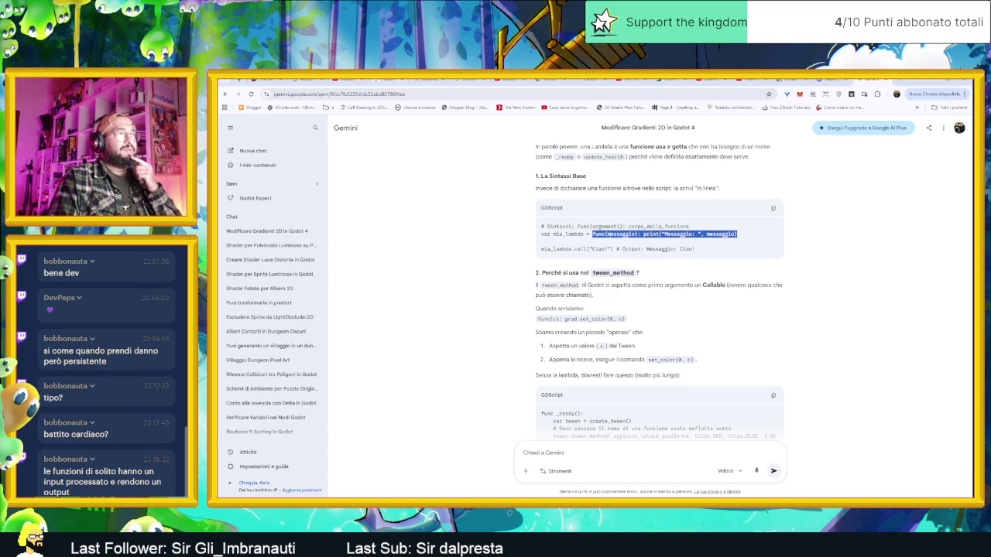
click(594, 234)
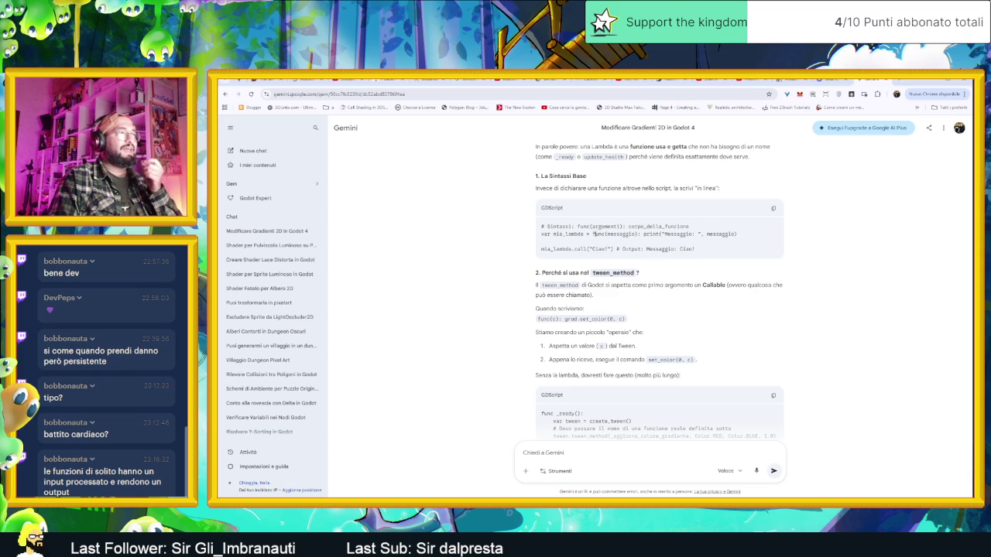
drag(592, 234, 749, 237)
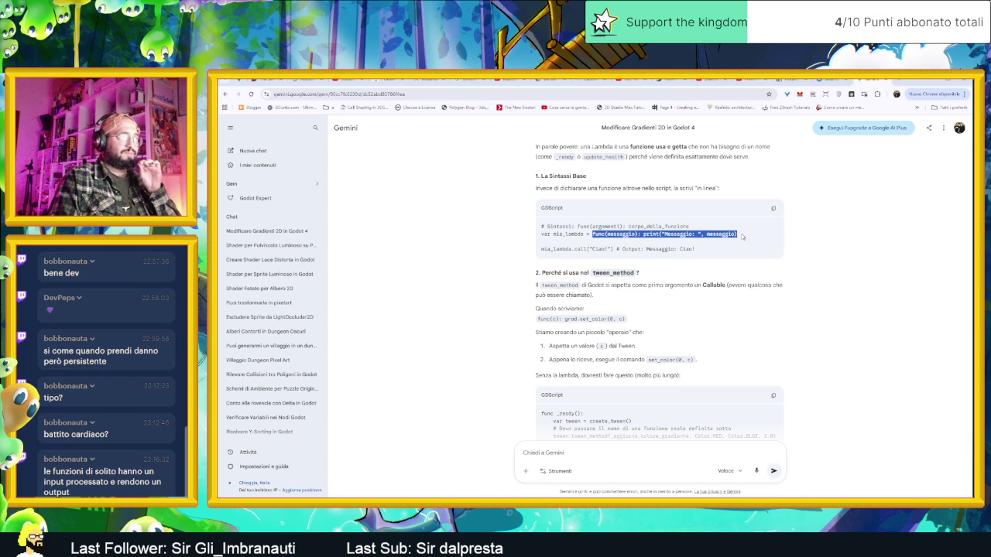
scroll(down, 3)
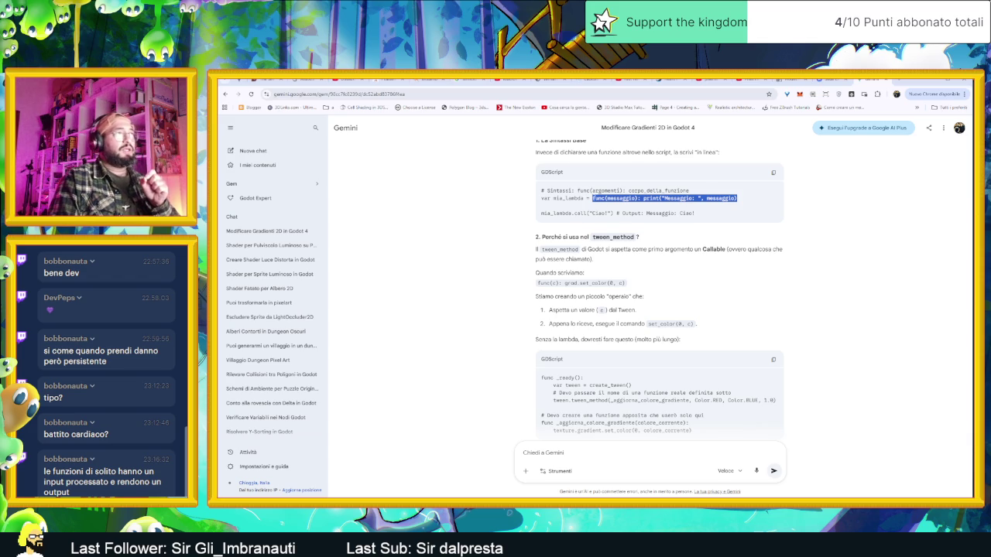
click(586, 192)
drag(593, 199, 734, 199)
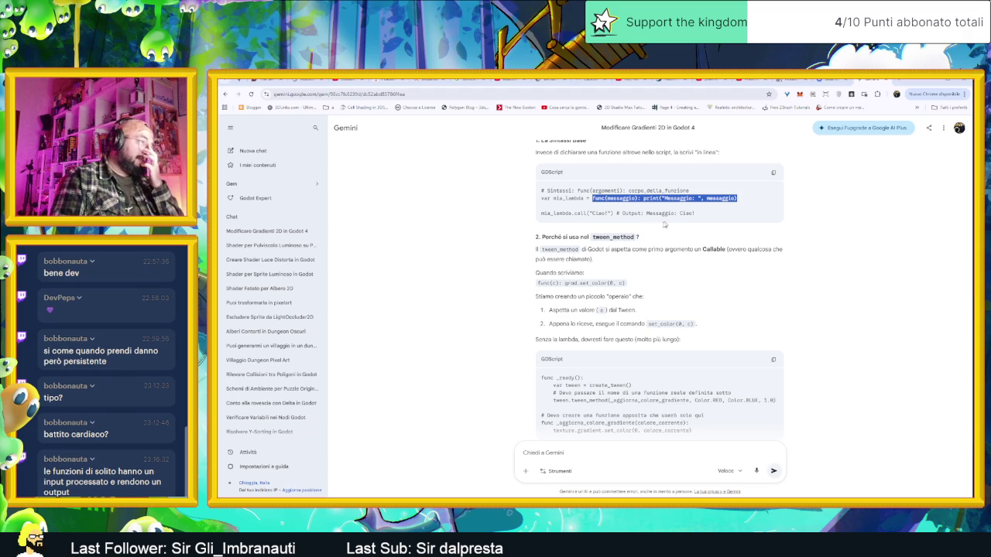
scroll(down, 3)
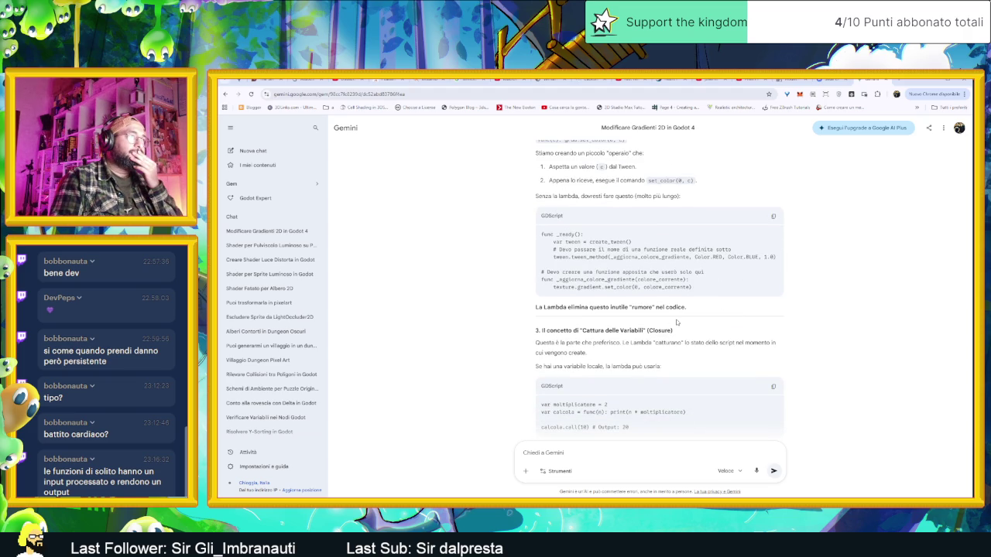
- Go back to 1. La Sintassi Base and mark the argomenti and corpo_della_funzione placeholders
scroll(down, 3)
scroll(up, 3)
scroll(down, 3)
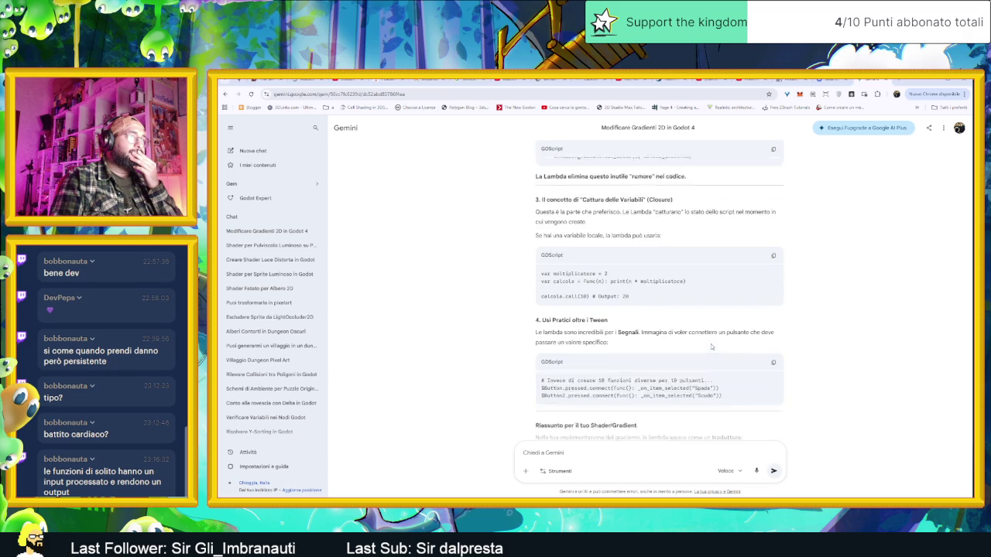
scroll(down, 3)
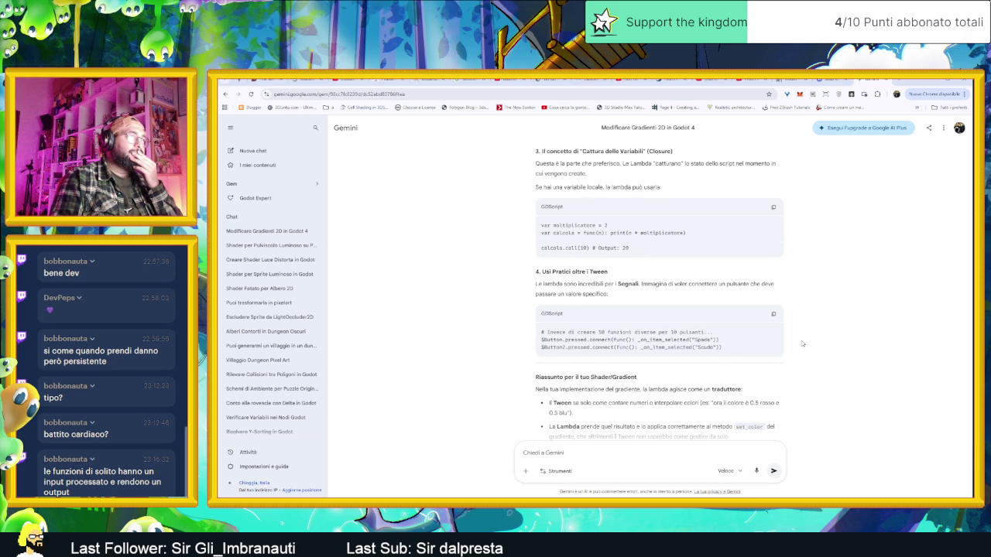
scroll(down, 3)
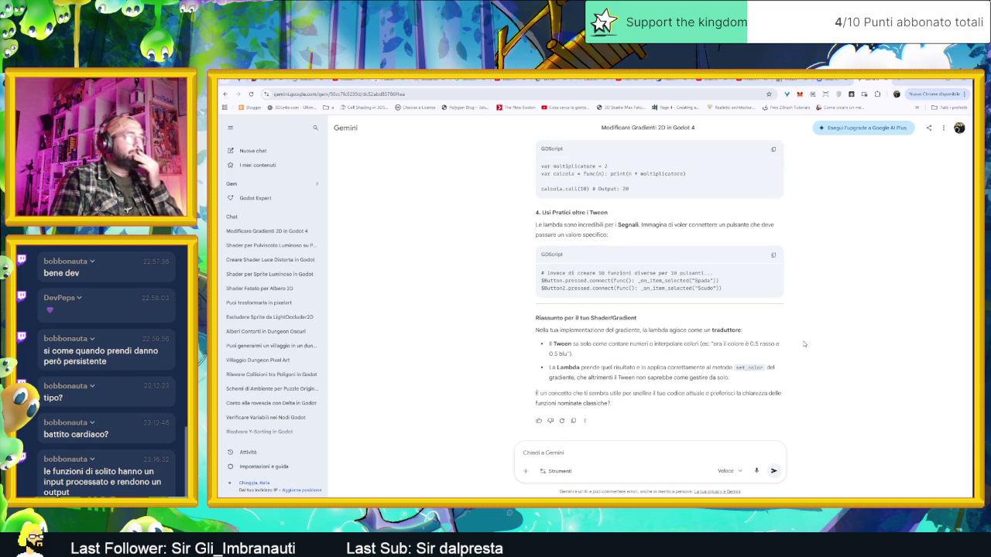
scroll(up, 3)
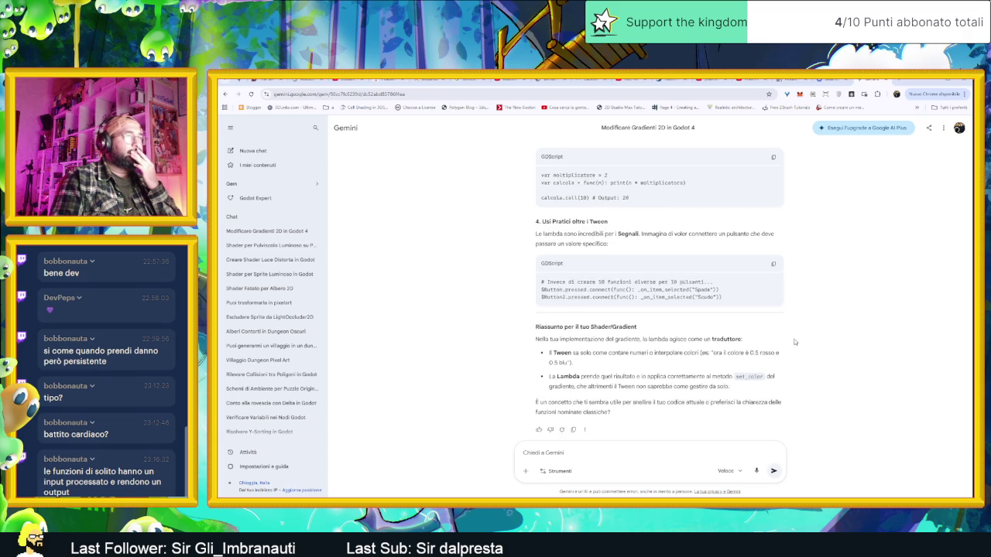
scroll(up, 3)
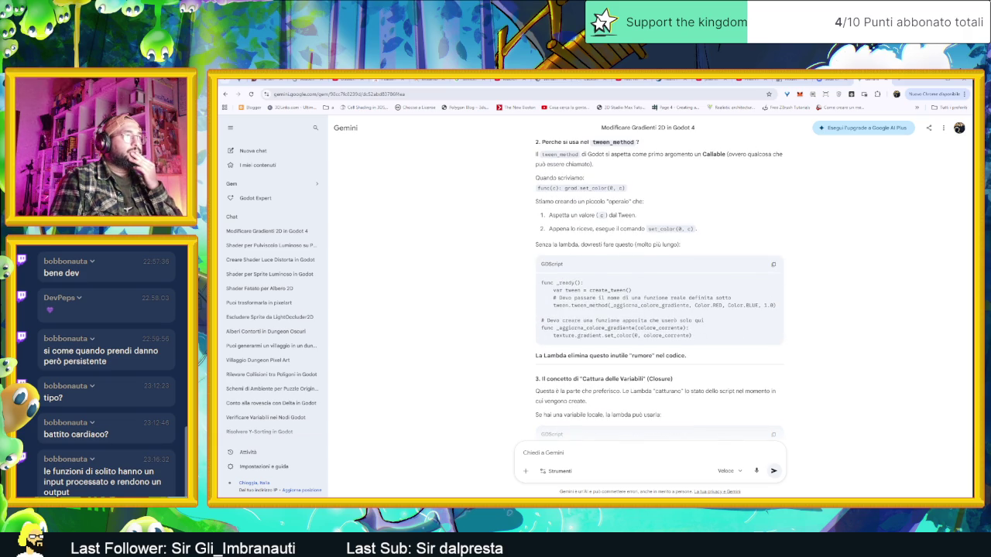
scroll(up, 3)
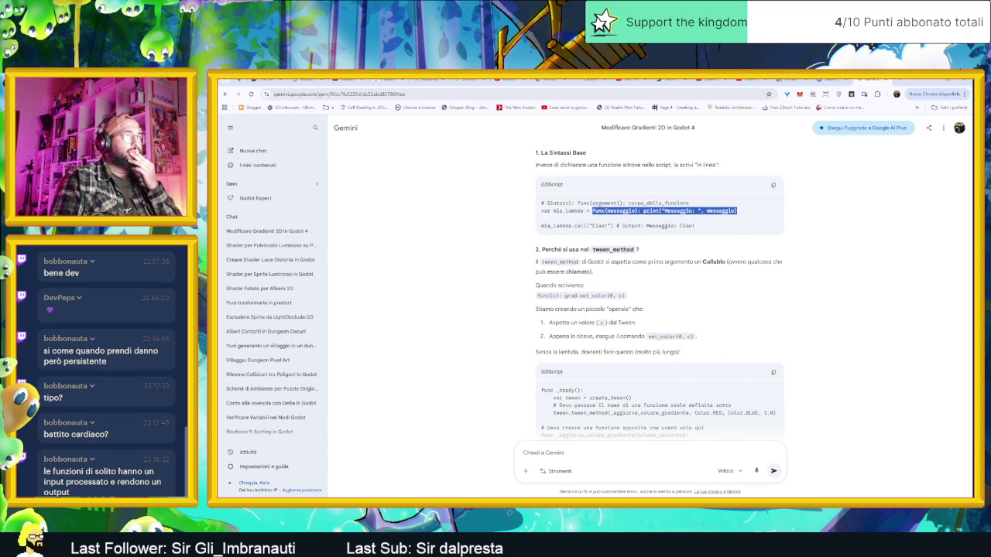
scroll(up, 3)
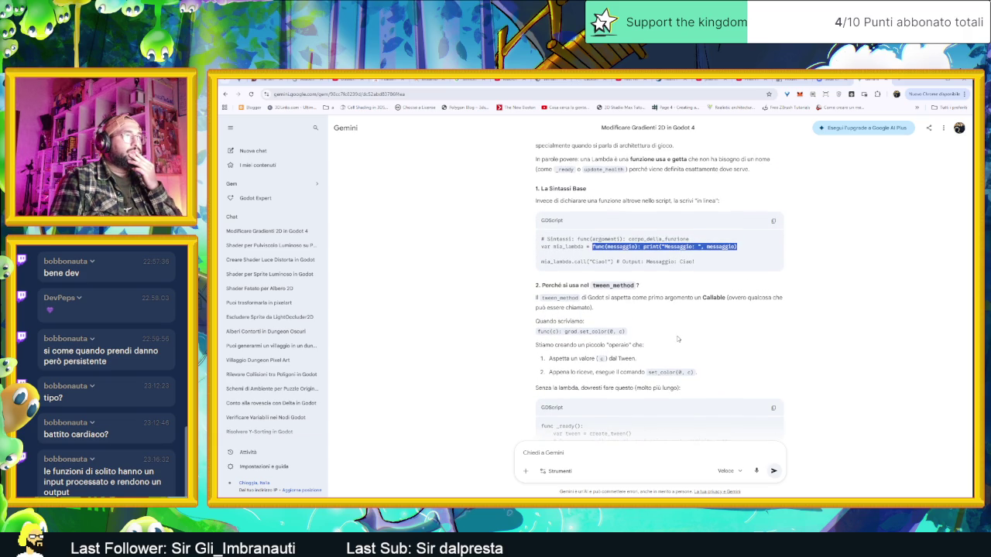
drag(592, 240, 621, 239)
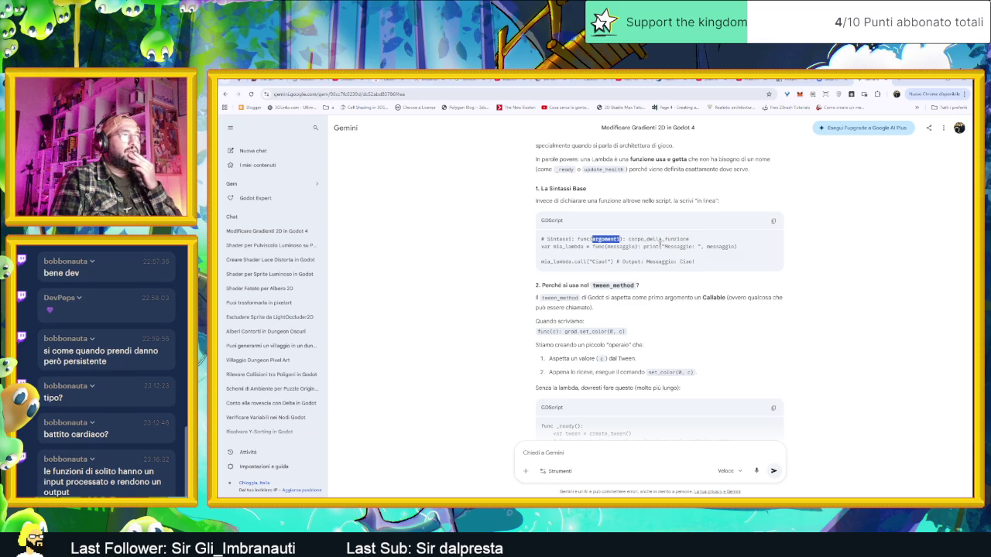
double_click(658, 239)
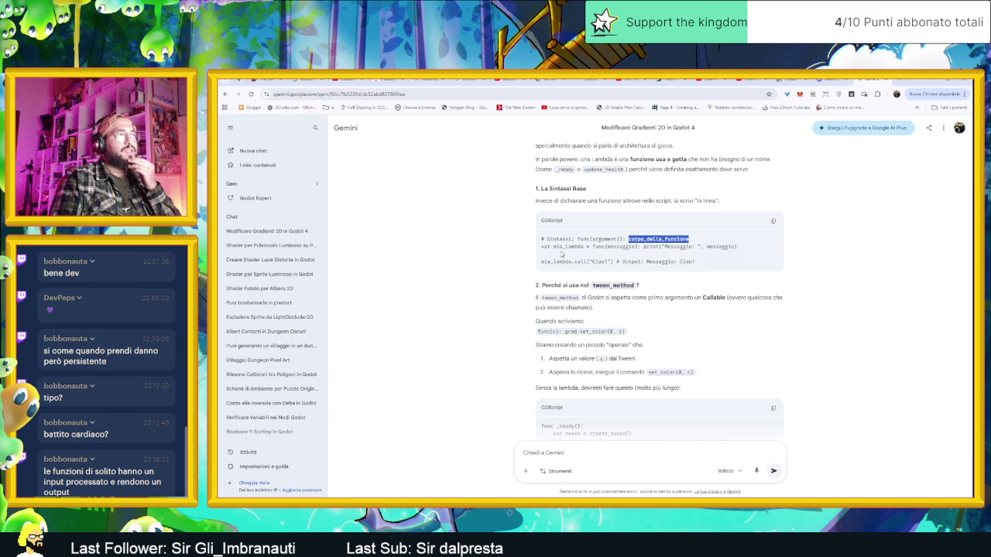
- Mark the func keyword, messaggio parameter, print call and 'Messaggio: ' string of mia_lambda
double_click(570, 246)
double_click(601, 247)
double_click(621, 247)
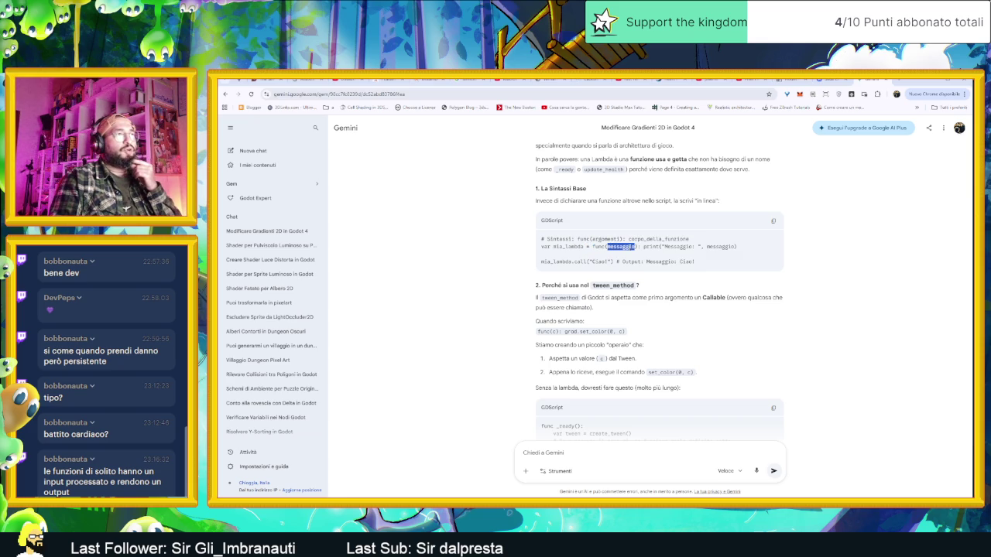
double_click(651, 246)
click(670, 246)
drag(701, 246, 662, 246)
click(661, 246)
double_click(720, 246)
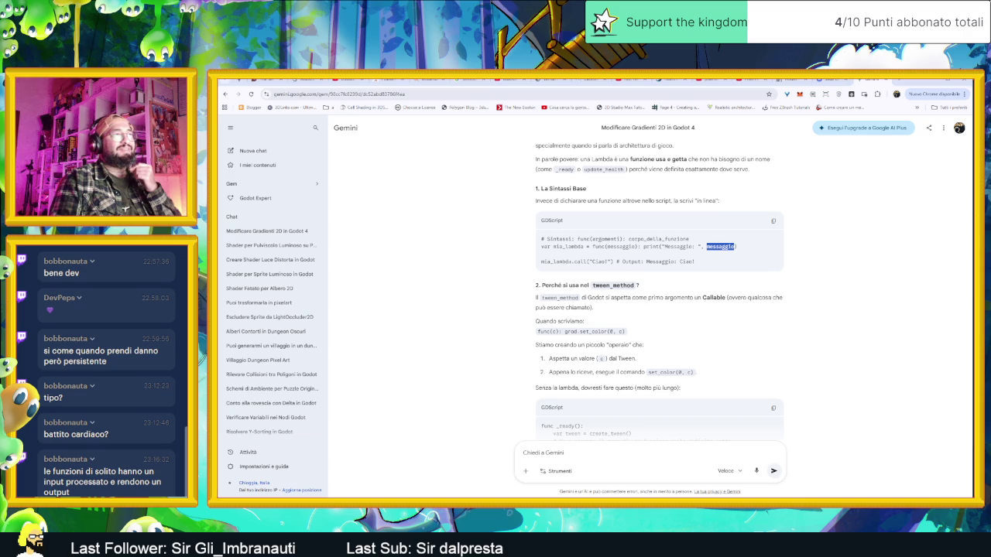
click(658, 254)
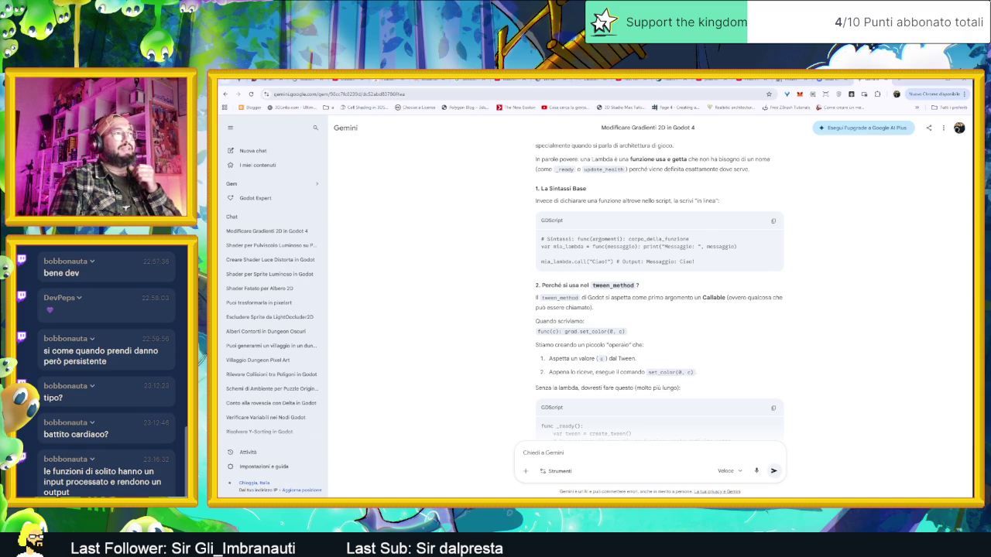
drag(550, 246, 737, 246)
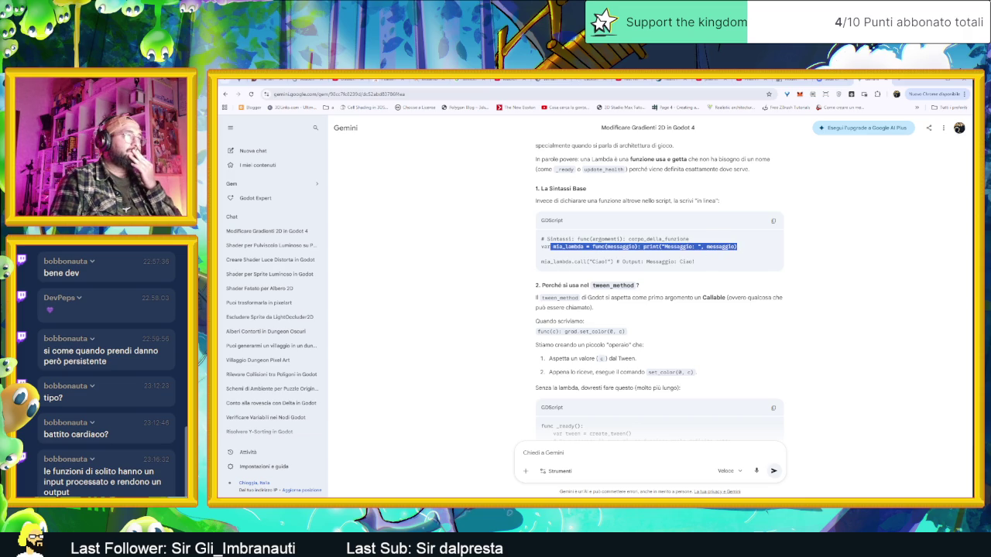
- Mark mia_lambda and the "Ciao!" argument on the call line
click(542, 264)
drag(541, 262, 570, 262)
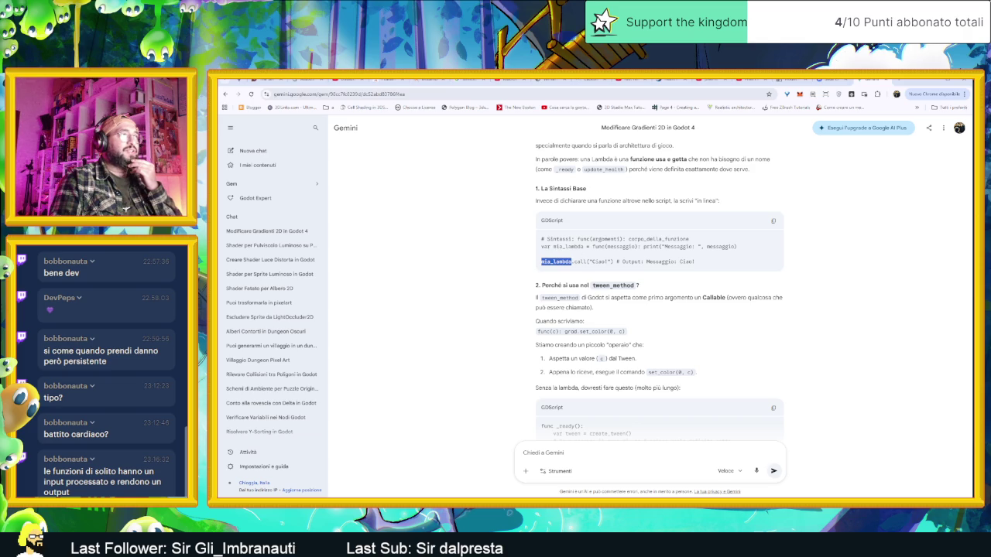
click(573, 261)
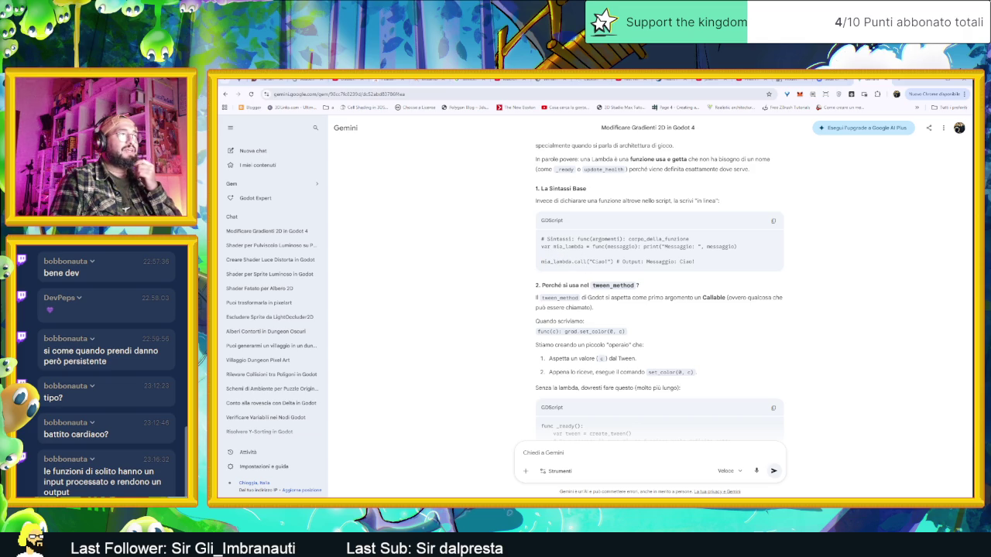
drag(589, 262, 611, 261)
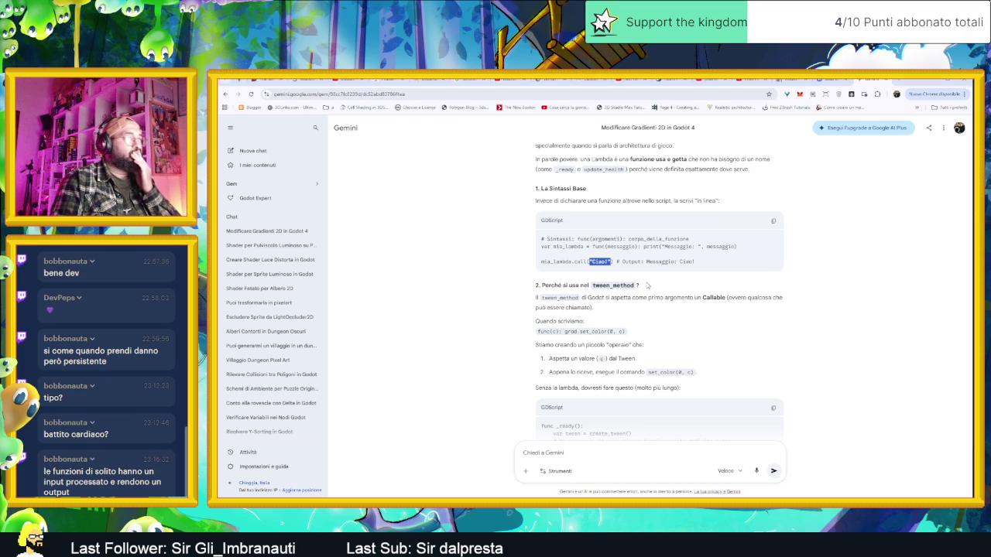
scroll(down, 3)
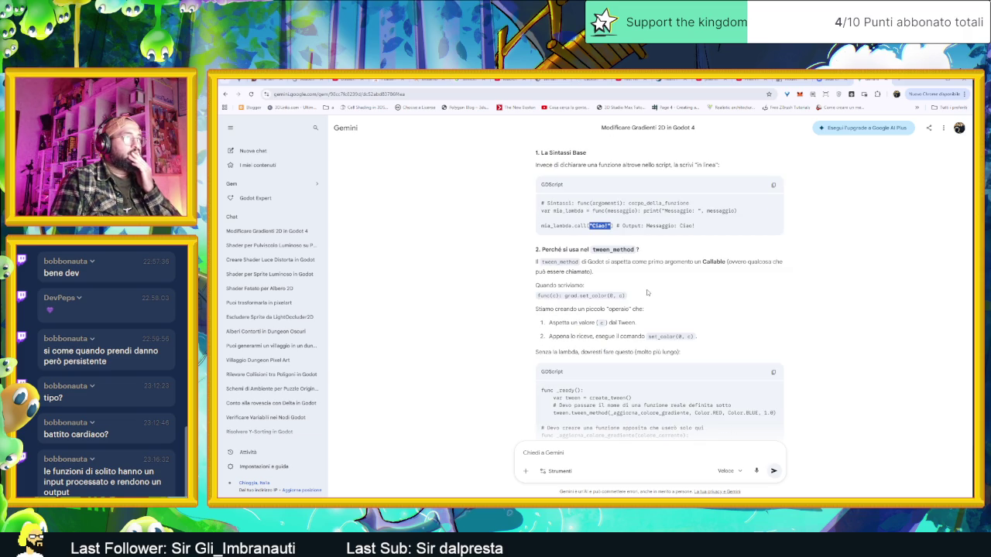
- In the Senza la lambda block, mark the real-function comment and _aggiorna_colore_gradiente
scroll(down, 3)
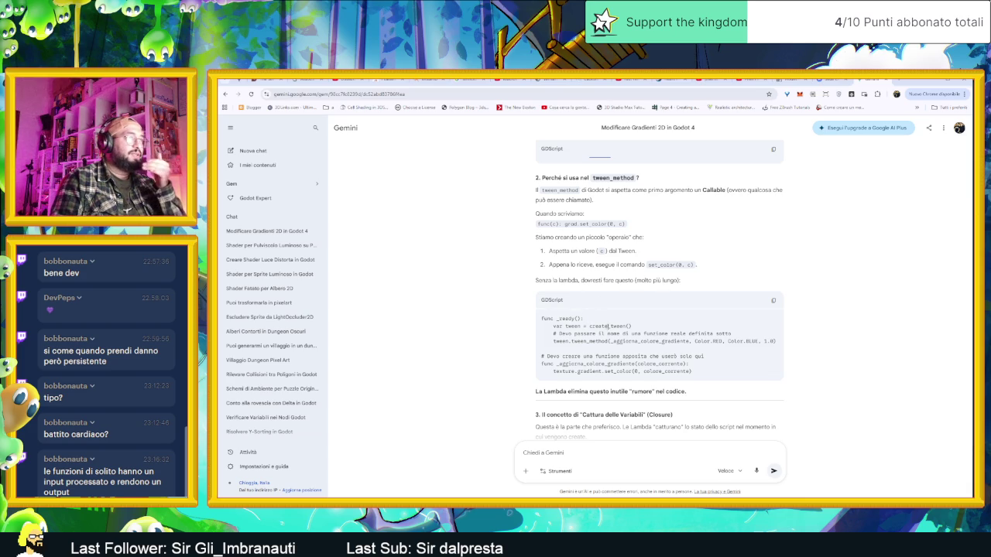
drag(574, 334, 732, 334)
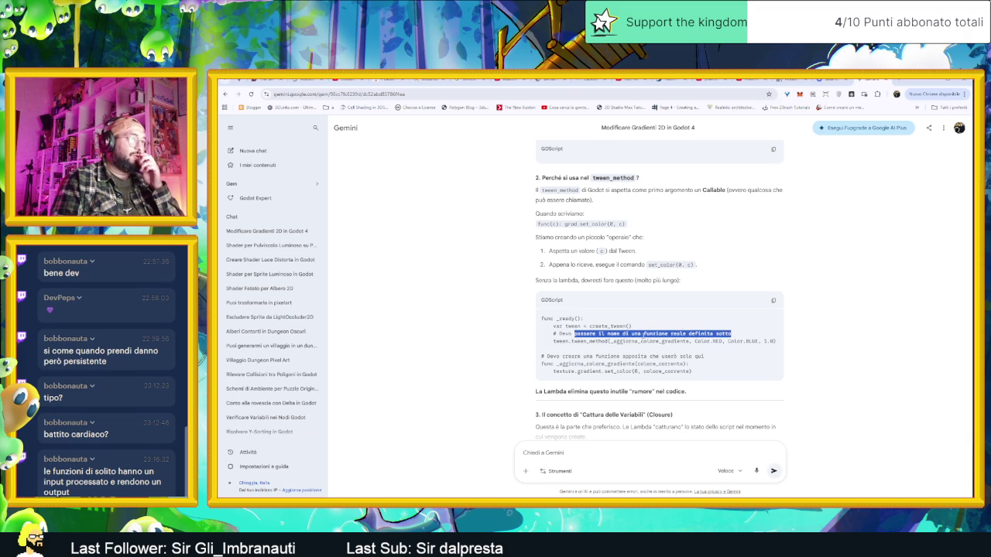
click(645, 334)
drag(620, 334, 698, 334)
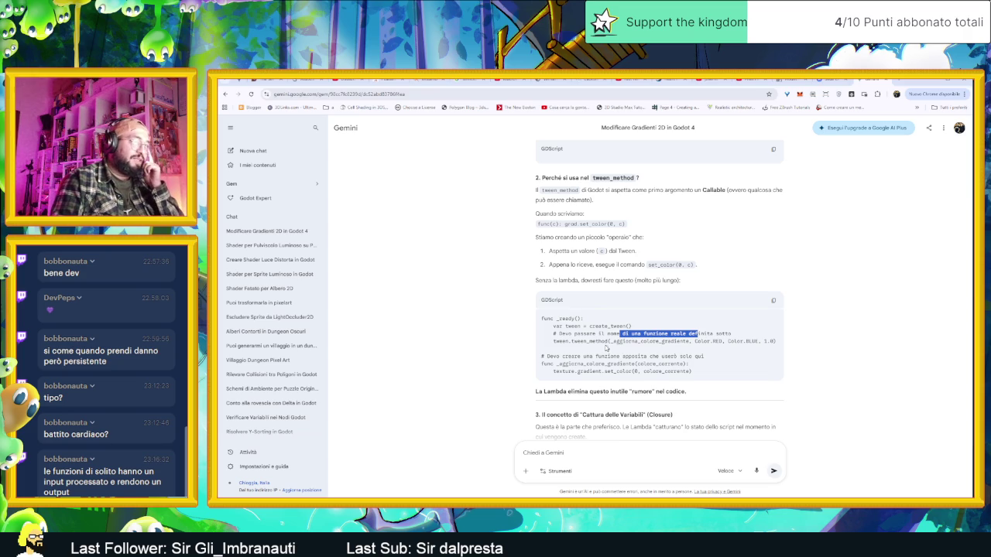
click(571, 340)
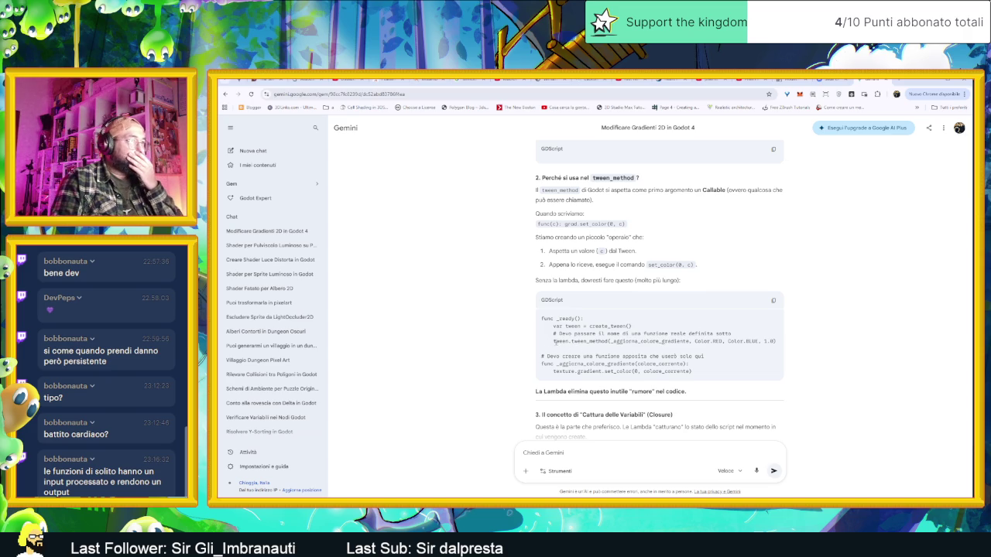
drag(611, 341, 690, 342)
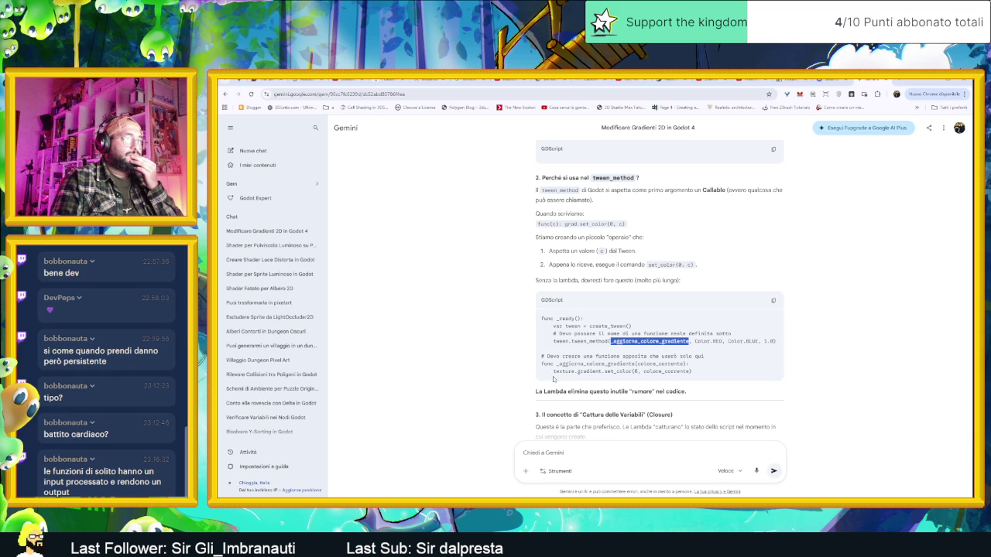
- Mark gradient, the 0 index and colore_corrente in the set_color line, then scroll to section 3
drag(553, 372, 576, 372)
double_click(589, 371)
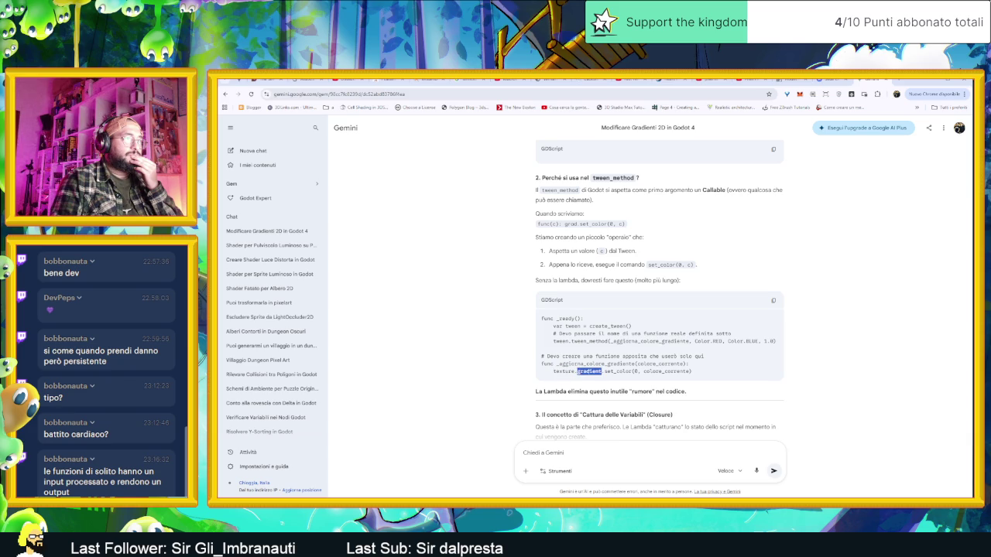
double_click(617, 371)
double_click(640, 372)
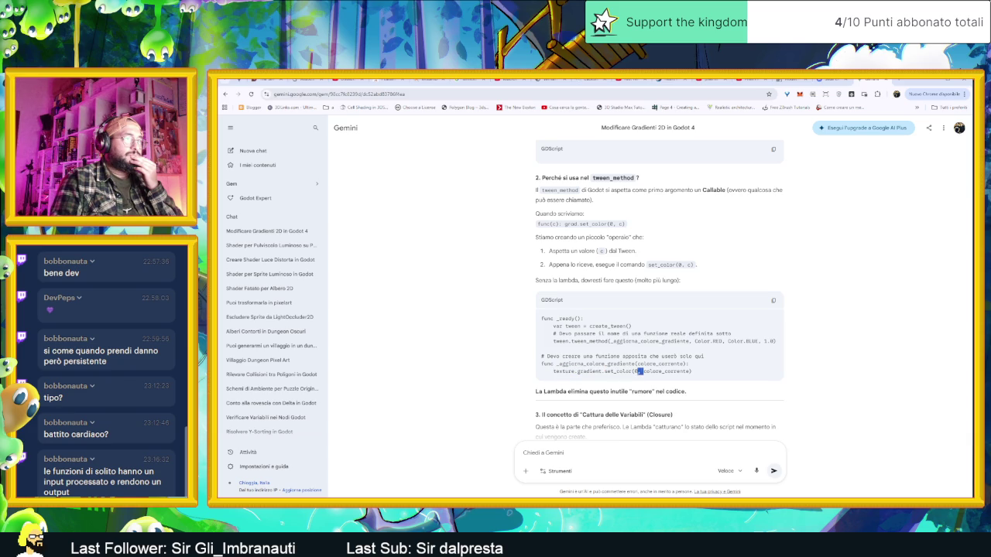
double_click(666, 372)
scroll(down, 3)
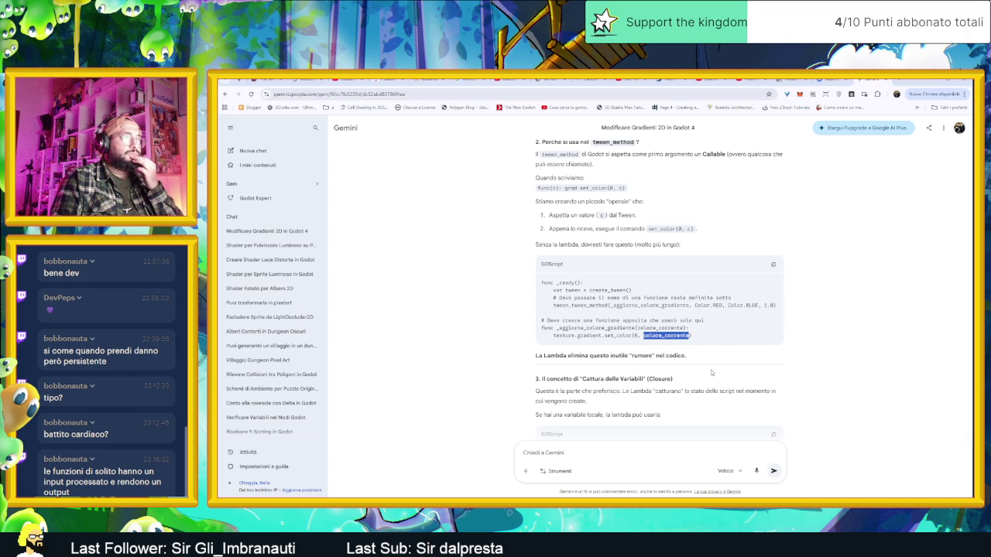
scroll(down, 3)
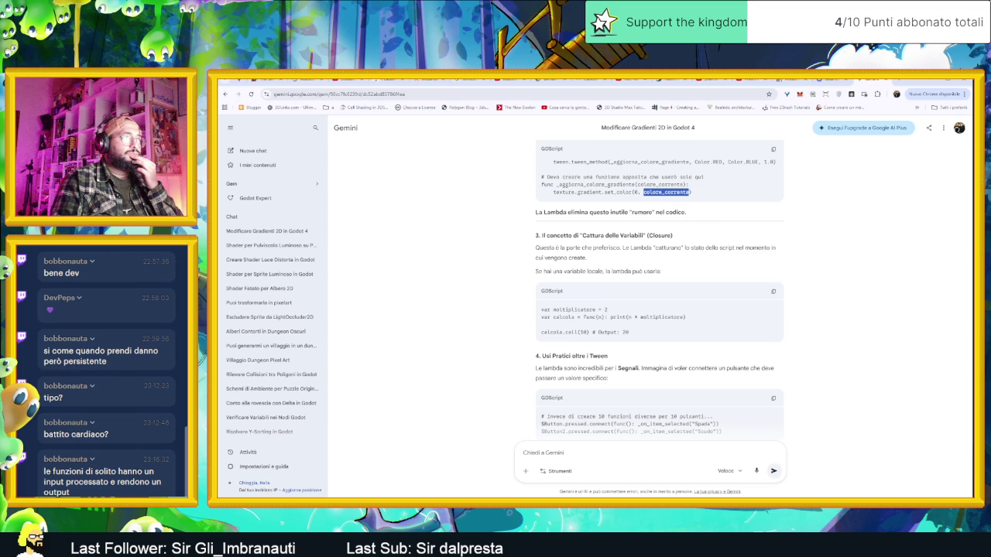
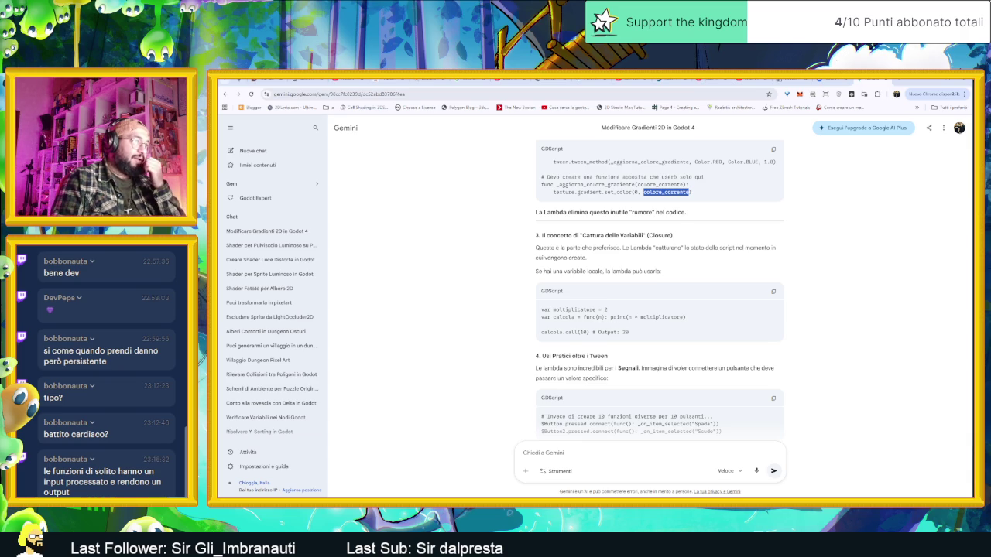
- Highlight n, print and the captured moltiplicatore in Gemini's lambda definition example
click(599, 318)
double_click(599, 317)
double_click(617, 318)
double_click(662, 318)
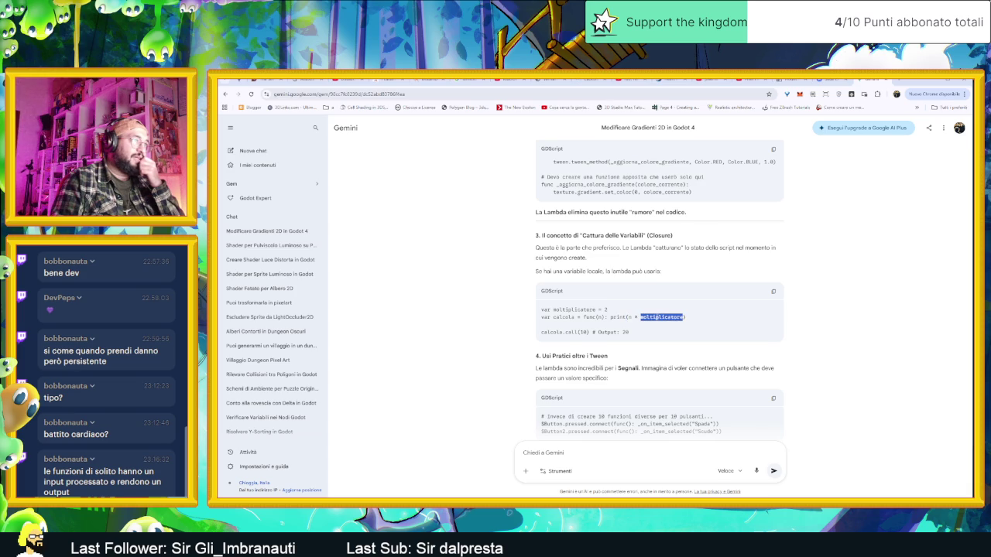
click(600, 337)
- Highlight calcola.call(10) and its Output 20 comment, then scroll further through the answer
double_click(551, 332)
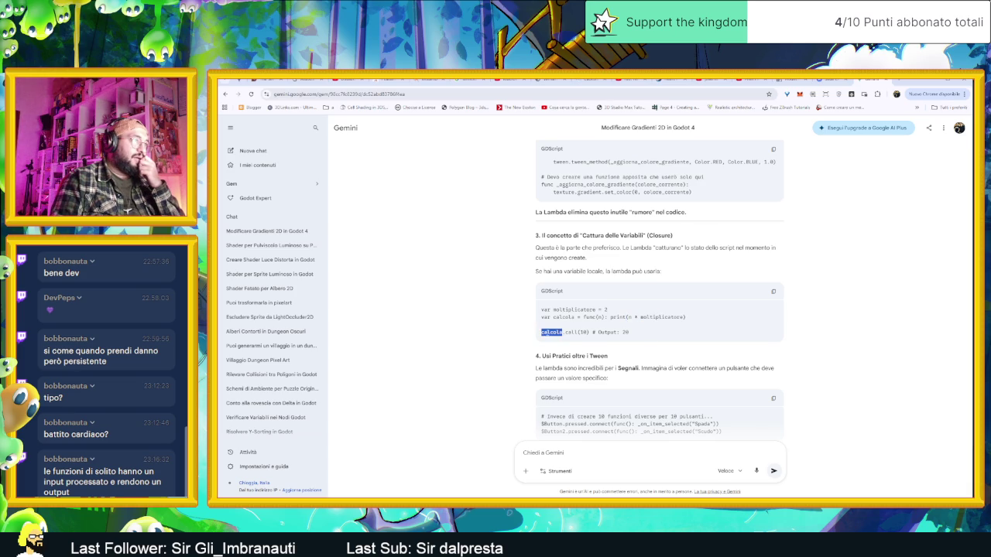
double_click(572, 332)
click(572, 332)
double_click(583, 332)
double_click(608, 332)
double_click(625, 333)
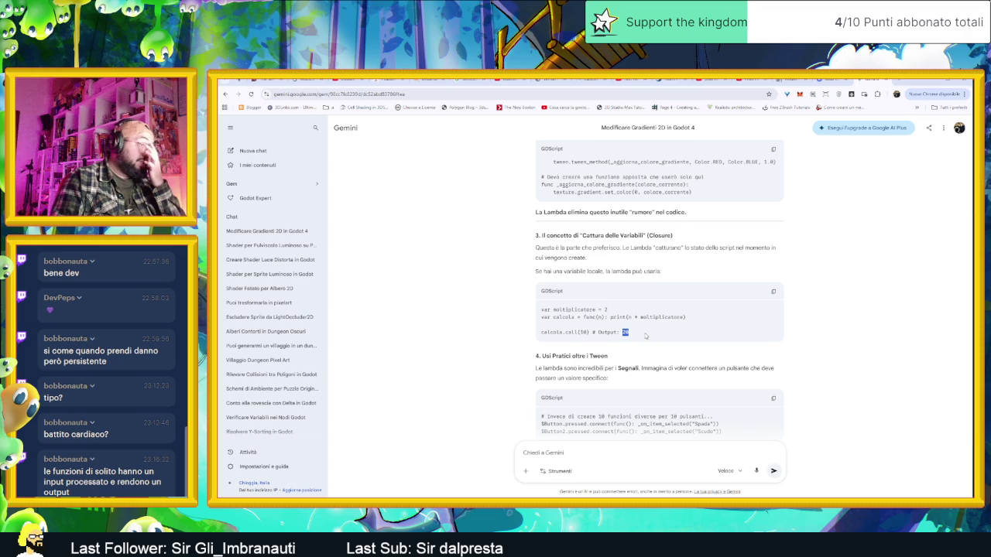
scroll(down, 3)
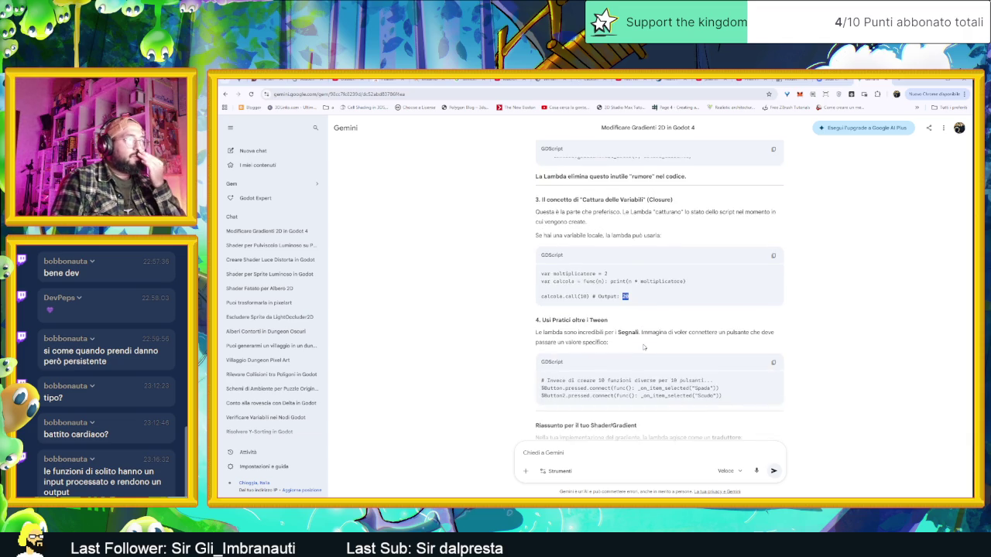
scroll(down, 3)
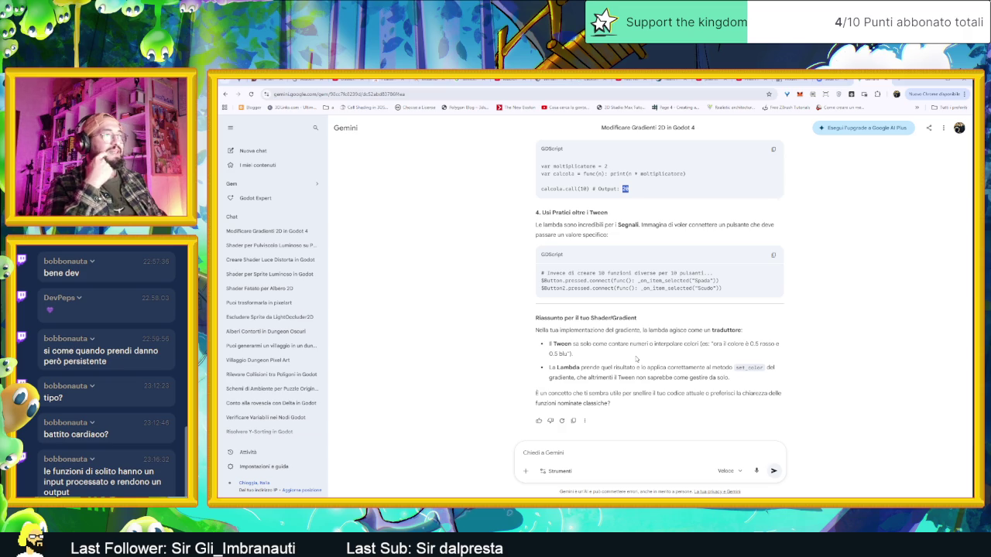
click(711, 307)
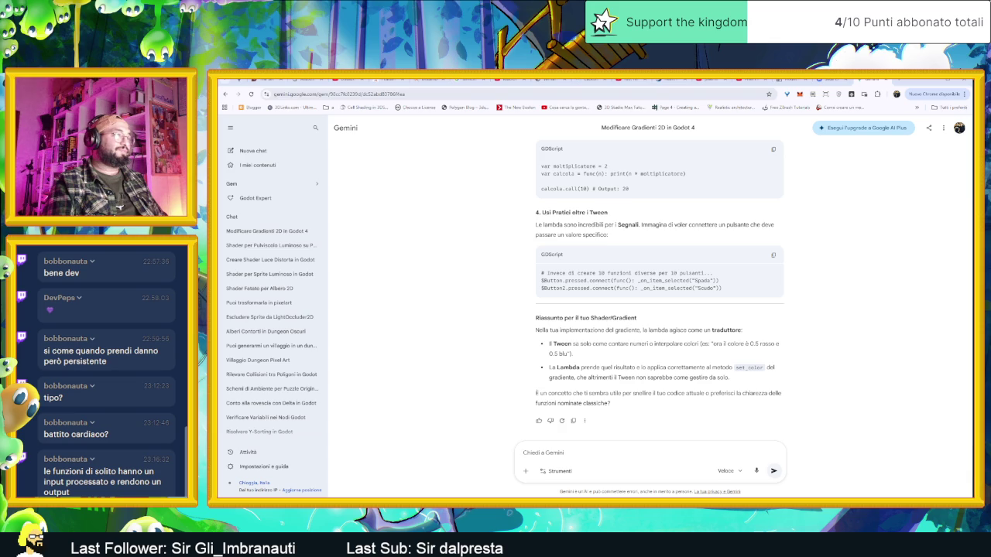
- Ask Gemini a follow-up saying you can't imagine how lambdas would be used
text(altri esempi )
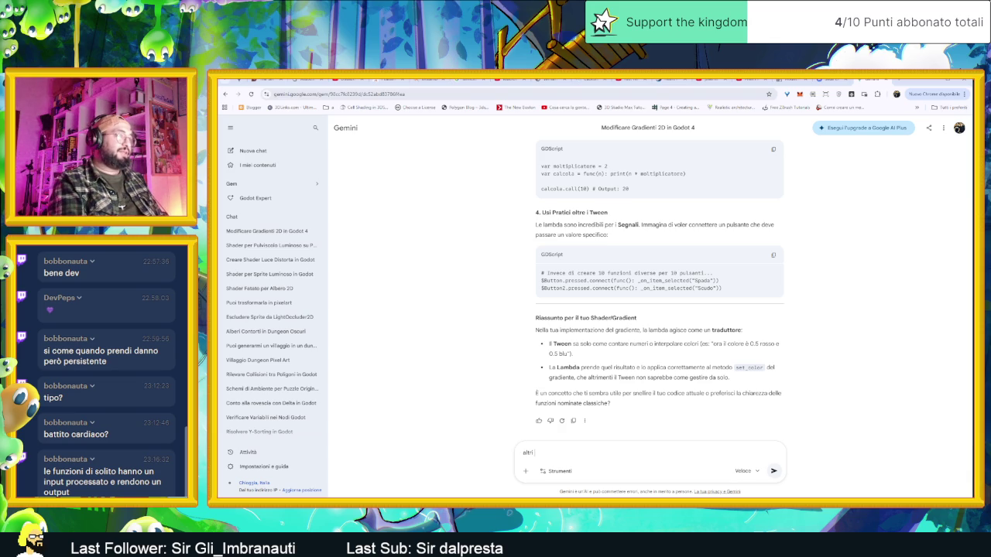
text(con cui)
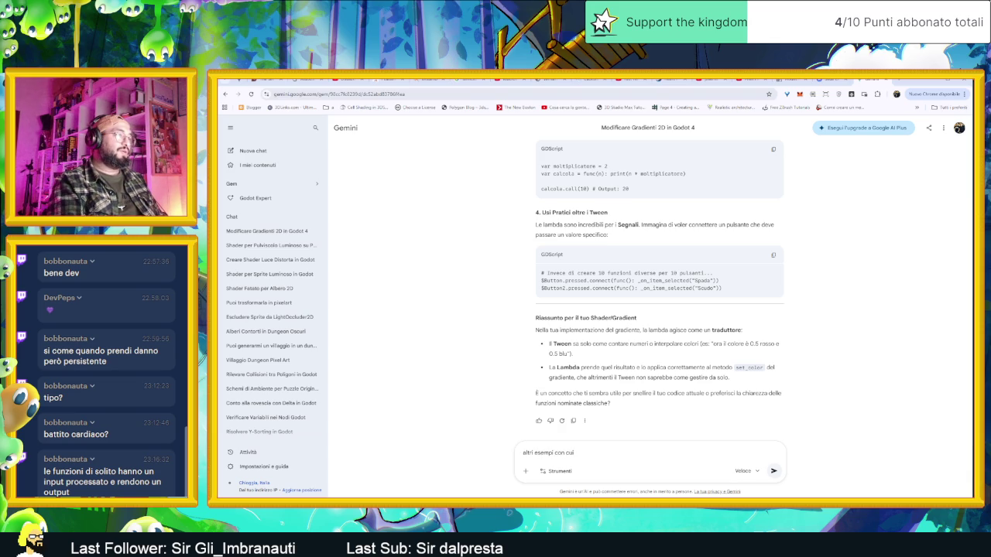
key(BackSpace)
key(BackSpace)
key(BackSpace)
text(non ries)
text(co a trovare )
text(un)
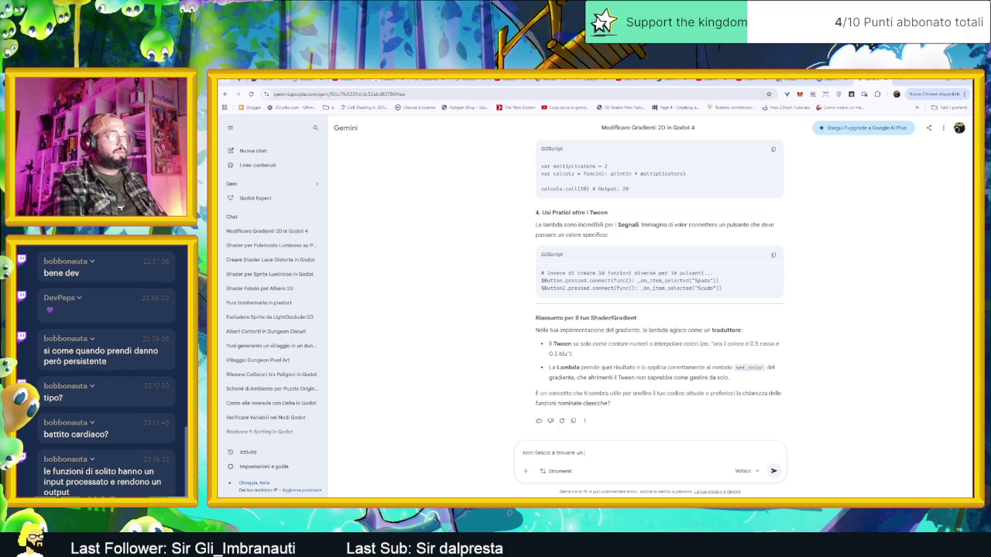
text(a immagini)
text(re )
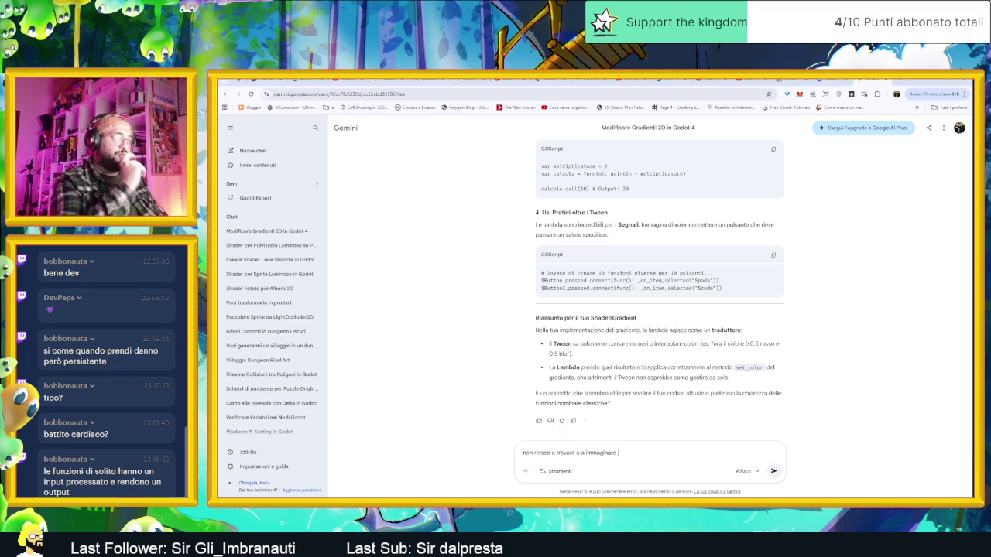
text(uttili)
text(zzo delle)
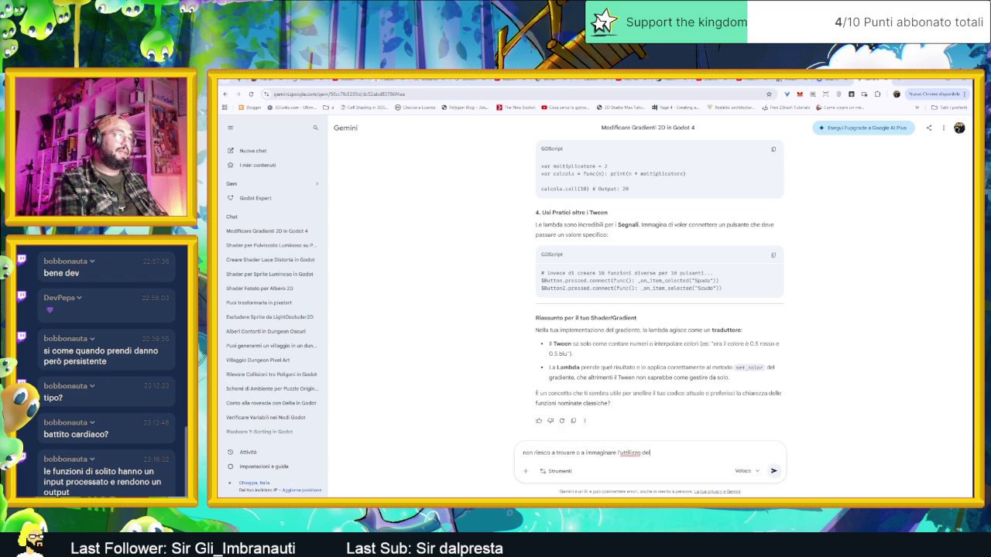
text(lambda)
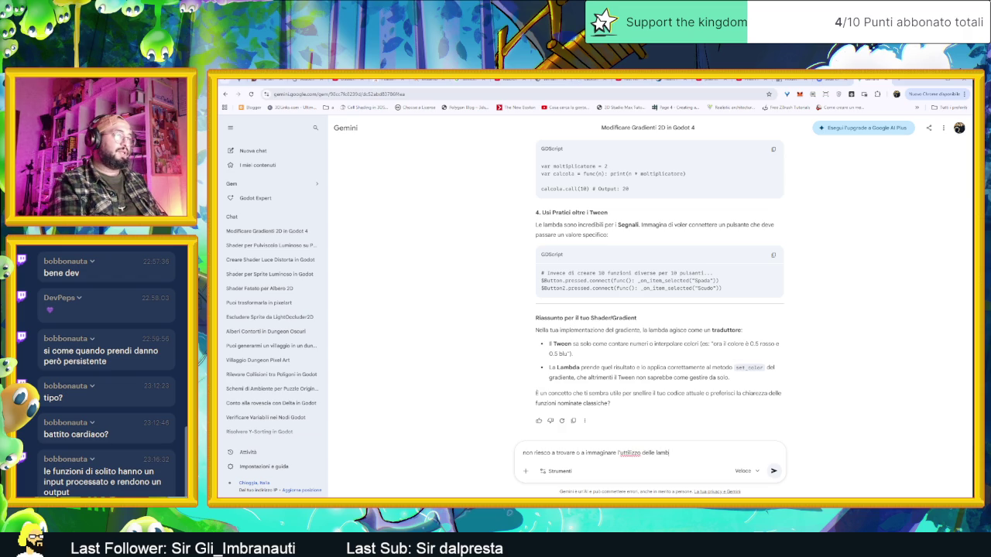
key(Return)
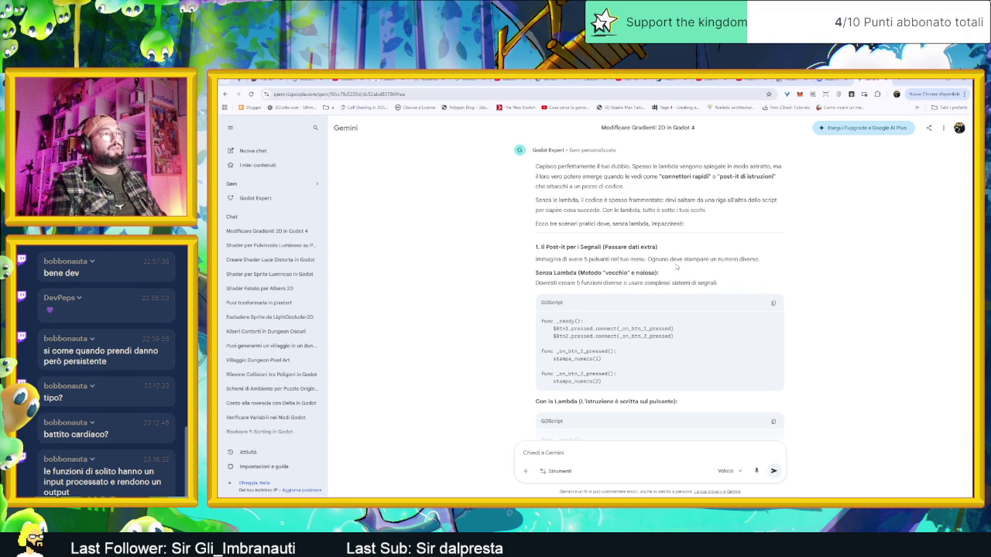
scroll(down, 3)
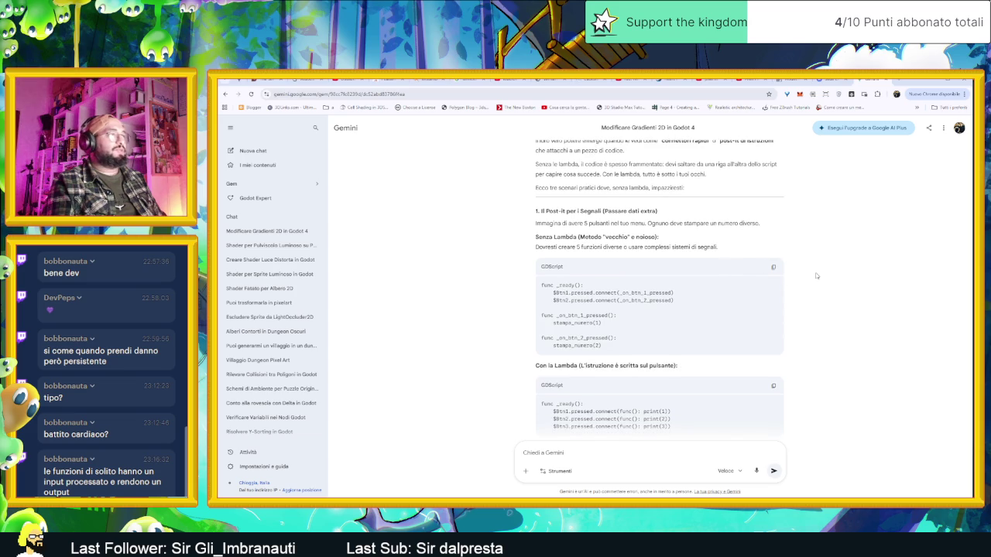
scroll(down, 3)
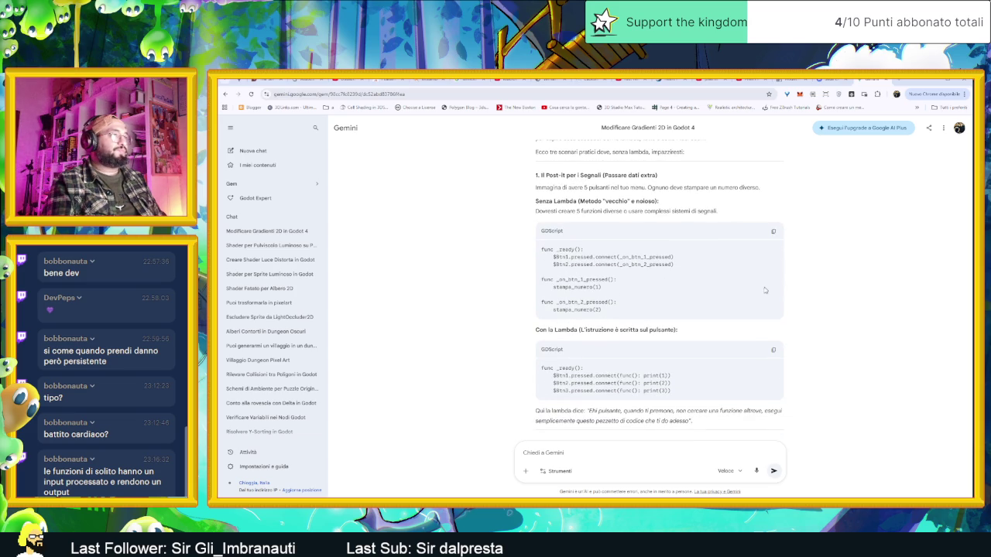
scroll(down, 3)
scroll(down, 3)
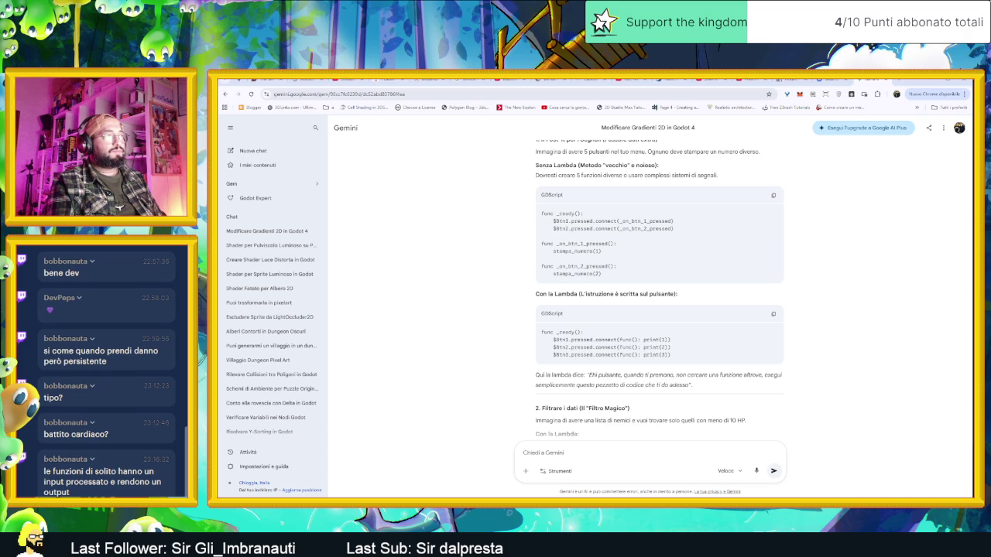
scroll(down, 3)
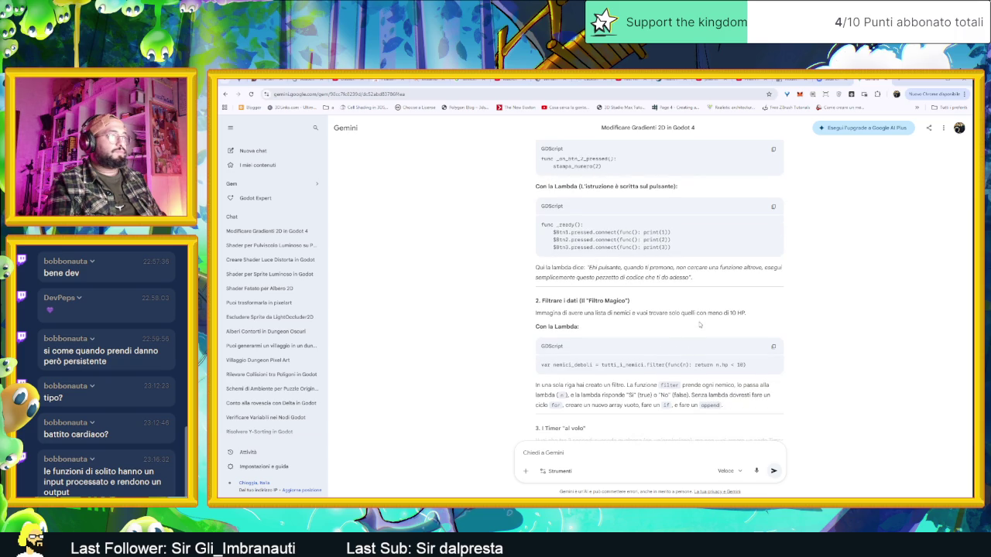
scroll(up, 3)
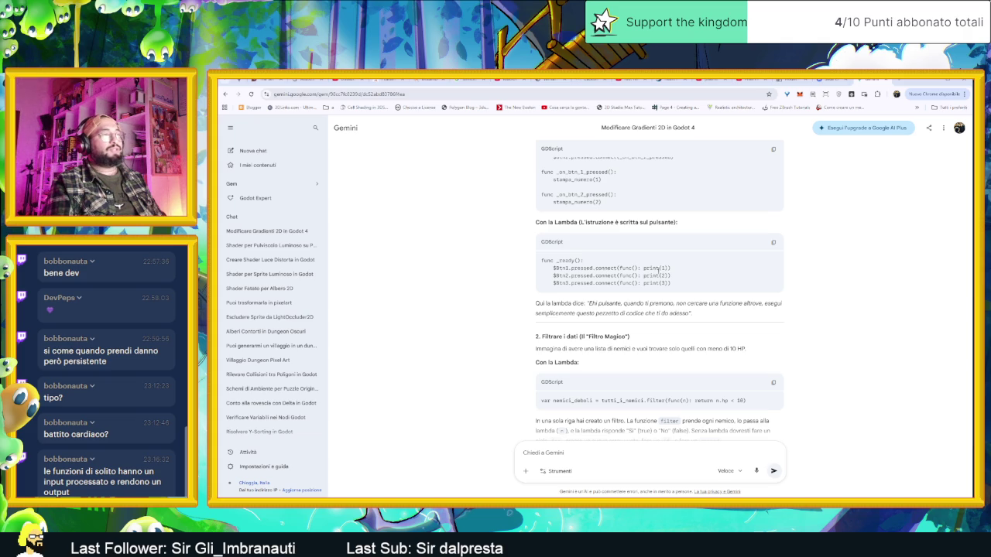
scroll(up, 3)
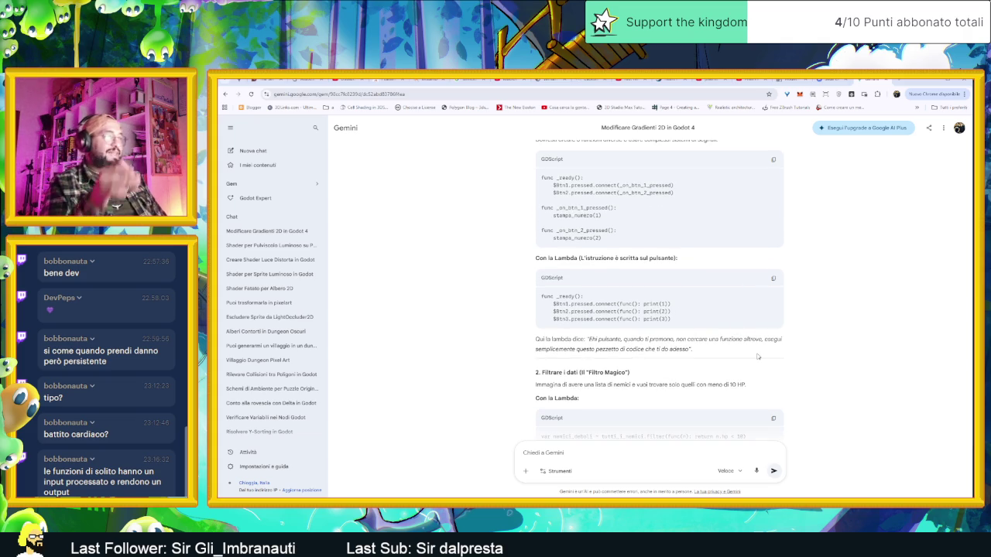
scroll(down, 3)
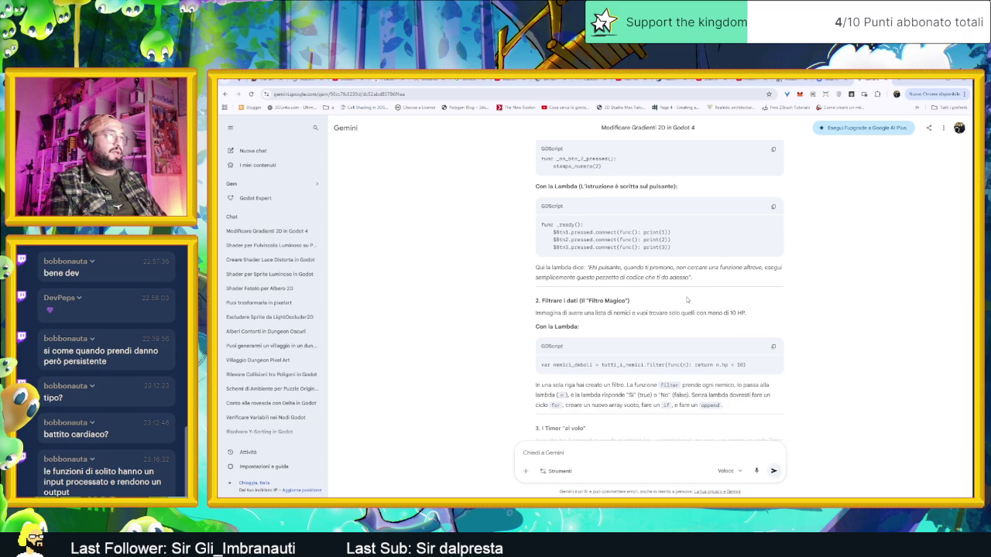
triple_click(635, 232)
click(636, 232)
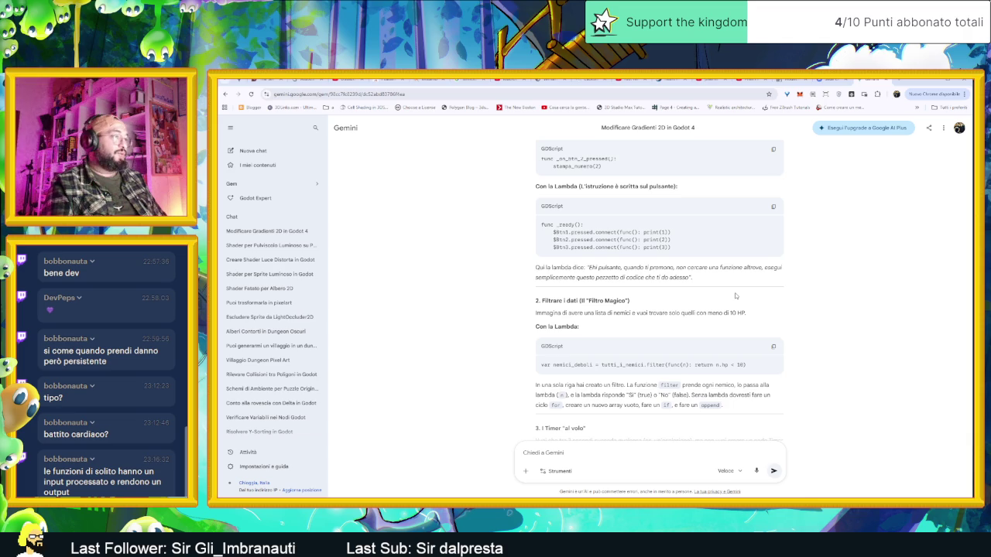
scroll(down, 3)
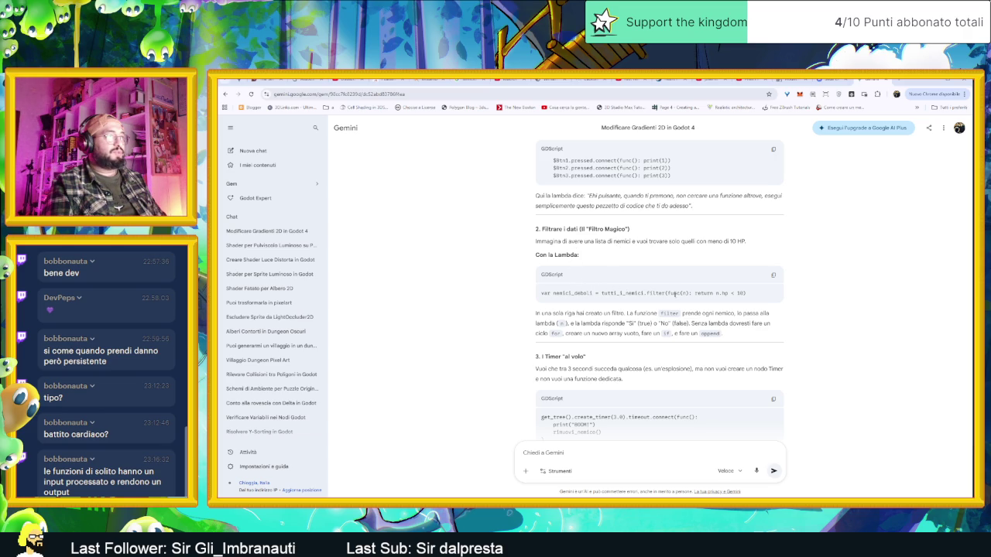
- Read down to the Tween gradient set_color summary of the lambda reply, then minimize Chrome
double_click(656, 293)
click(656, 294)
scroll(down, 3)
scroll(down, 3)
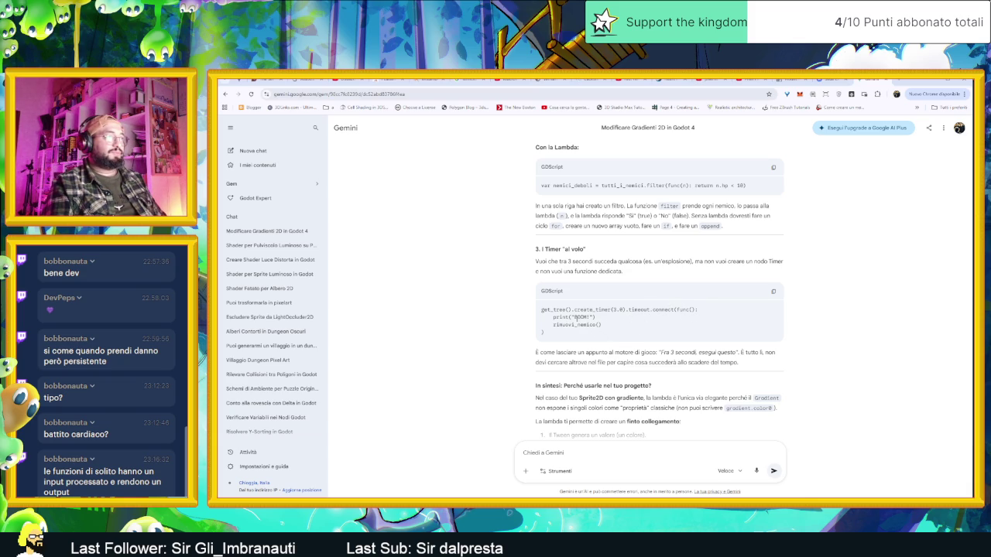
scroll(down, 3)
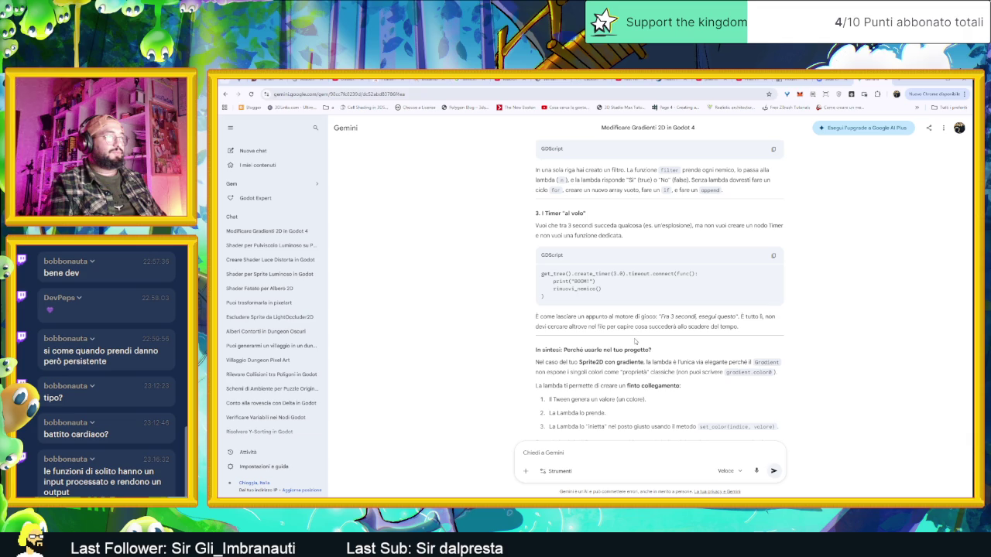
scroll(down, 3)
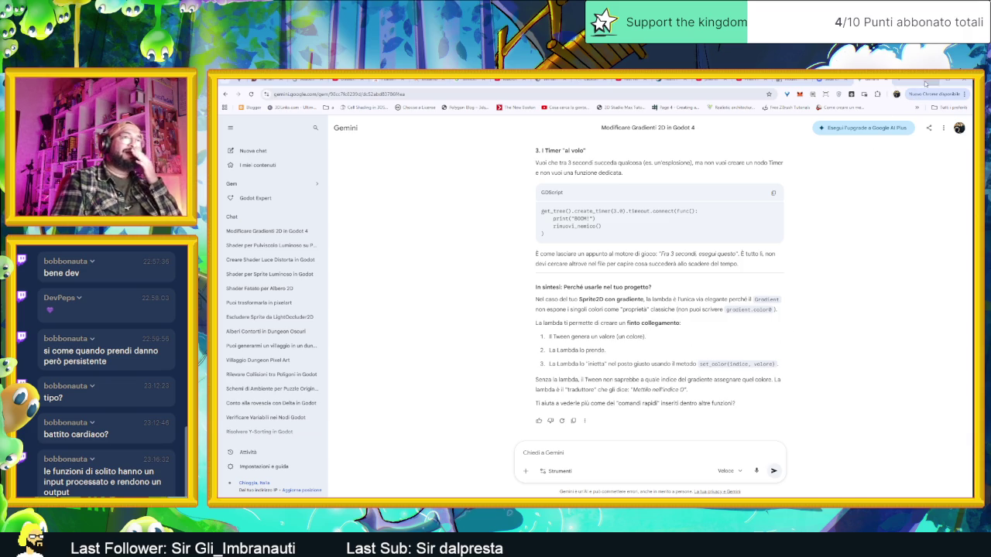
click(926, 83)
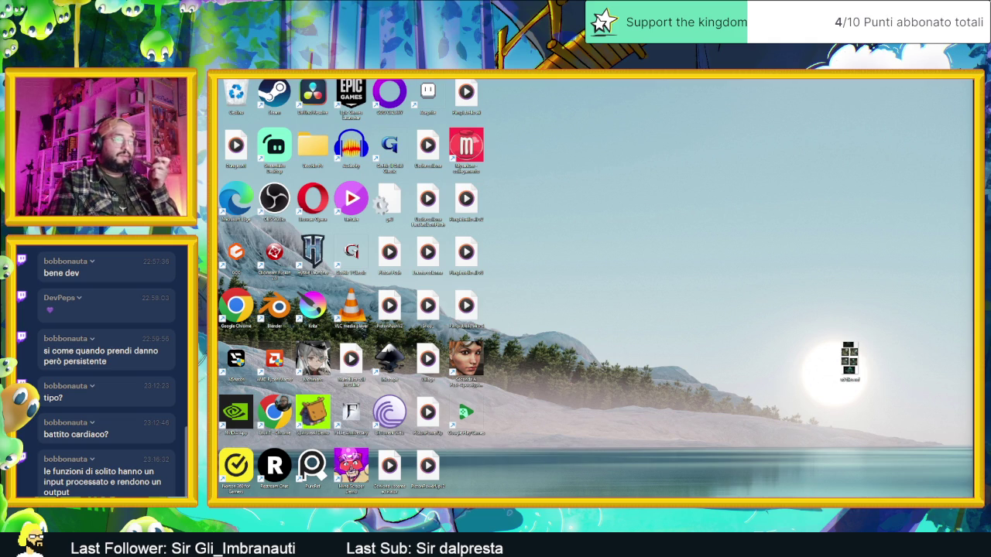
- Glance at the Cuore heart sprite in Aseprite, minimize it, and return to ombreggiaturaVignette.gd in Godot
key(alt+Tab)
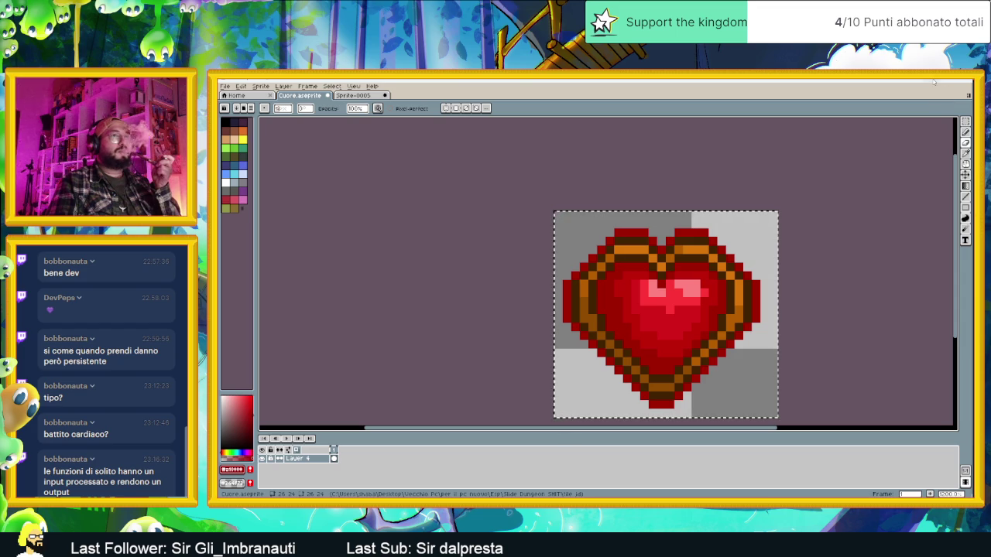
click(934, 81)
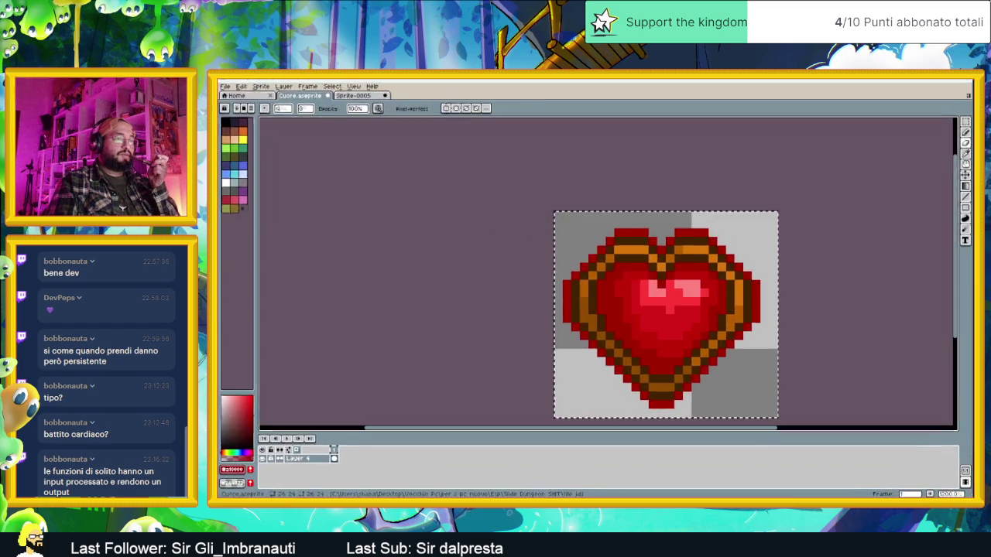
key(alt+Tab)
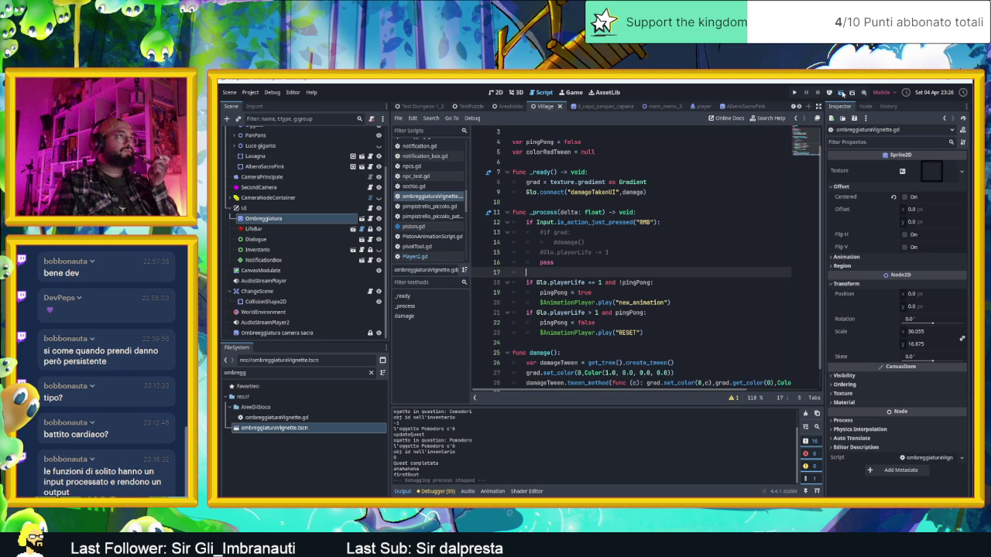
- Save and run the game, guiding the slime through the wizard's room and cherry tree room
key(ctrl+s)
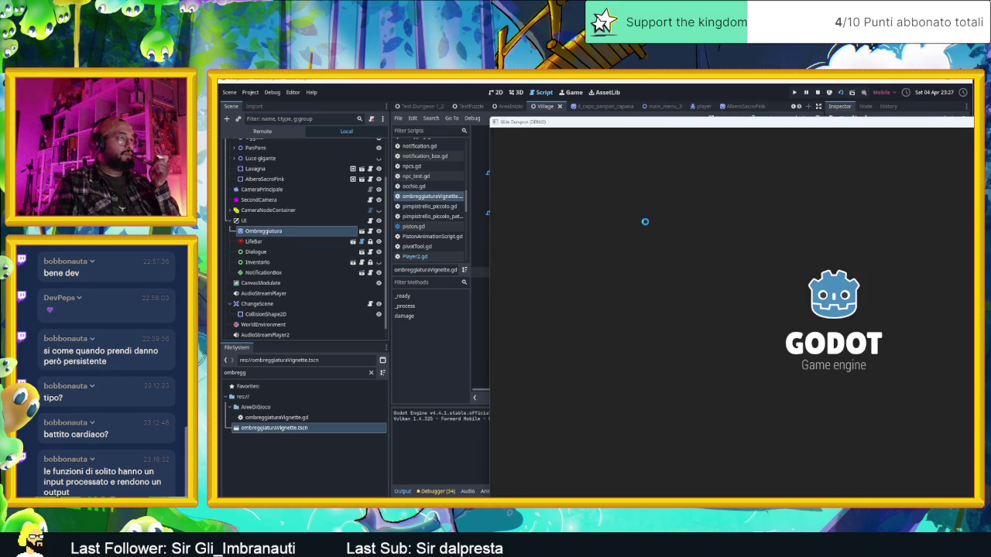
key(Down)
key(Left)
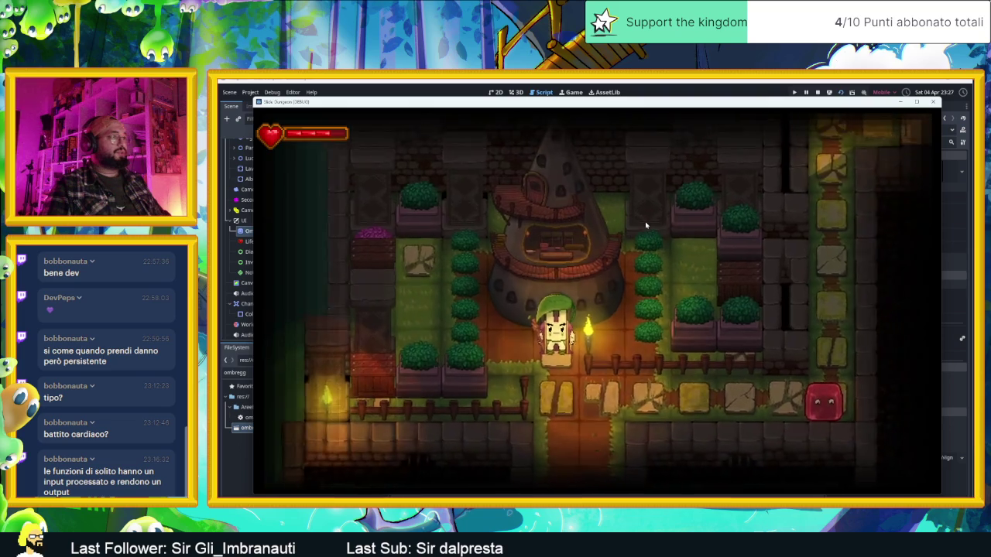
key(Up)
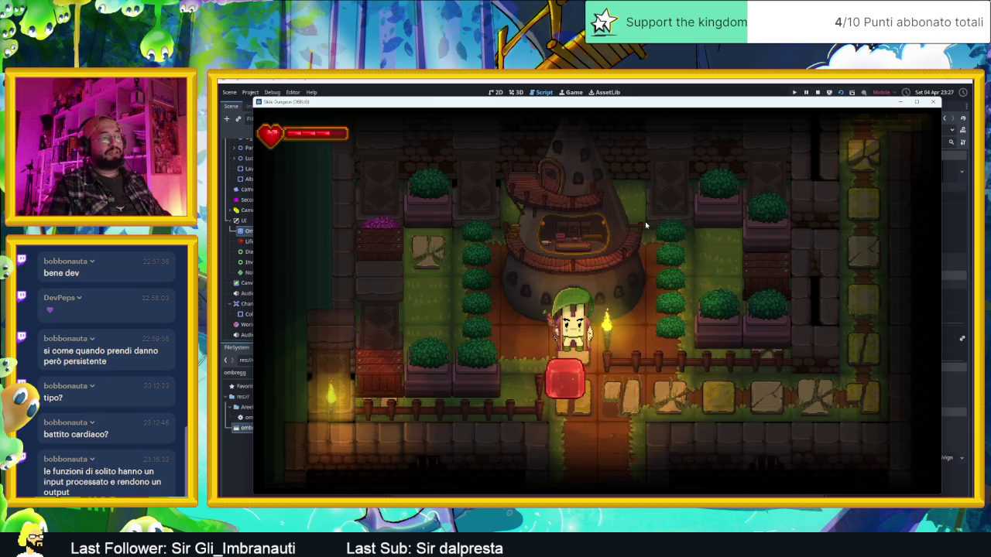
key(Down)
key(Left)
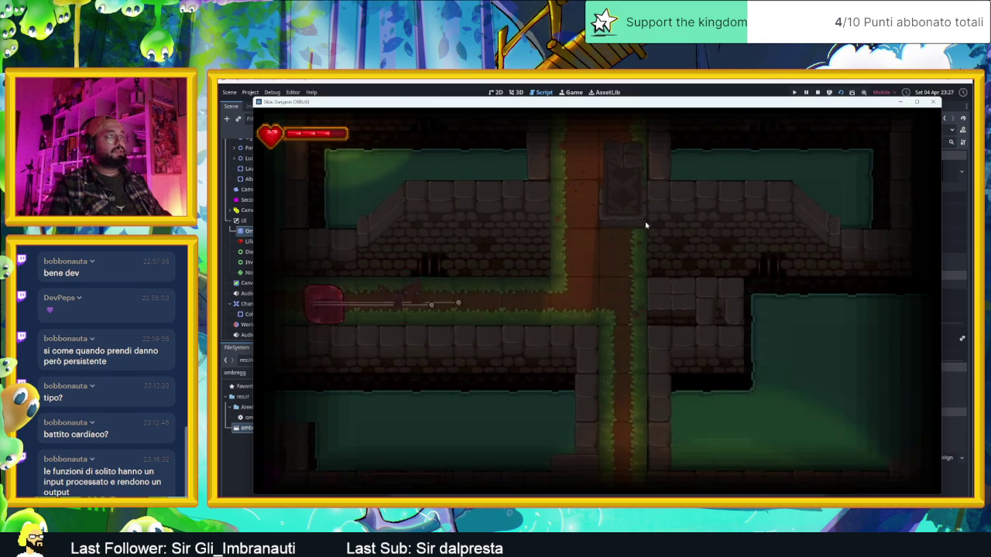
key(Up)
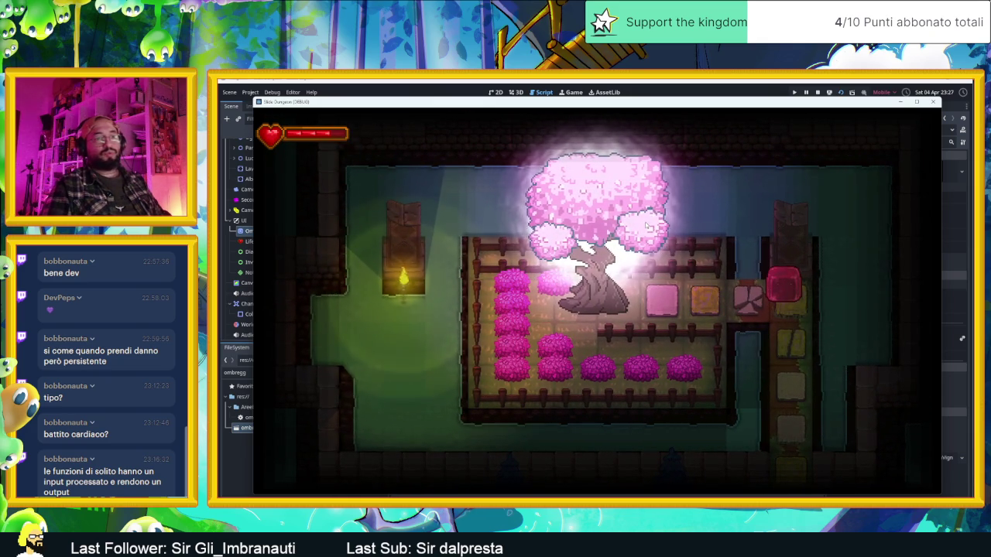
key(Down)
key(Down)
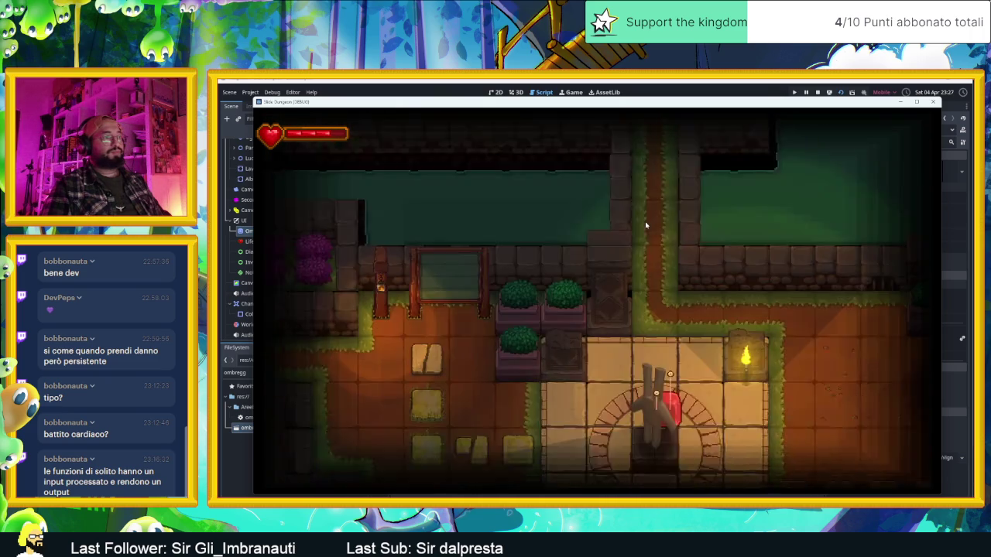
key(Left)
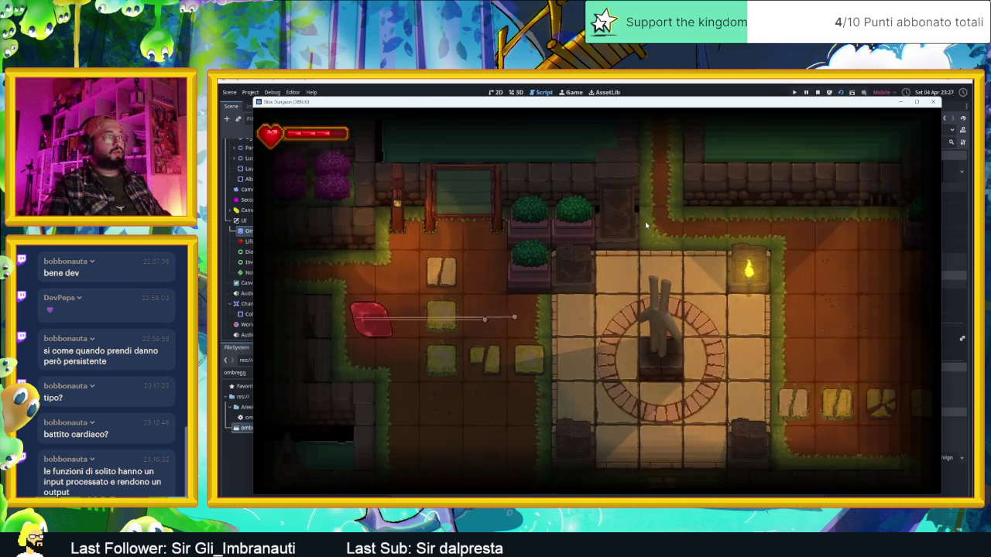
- Steer the slime through the next rooms and across the tiled room toward the tower
key(Right)
key(Up)
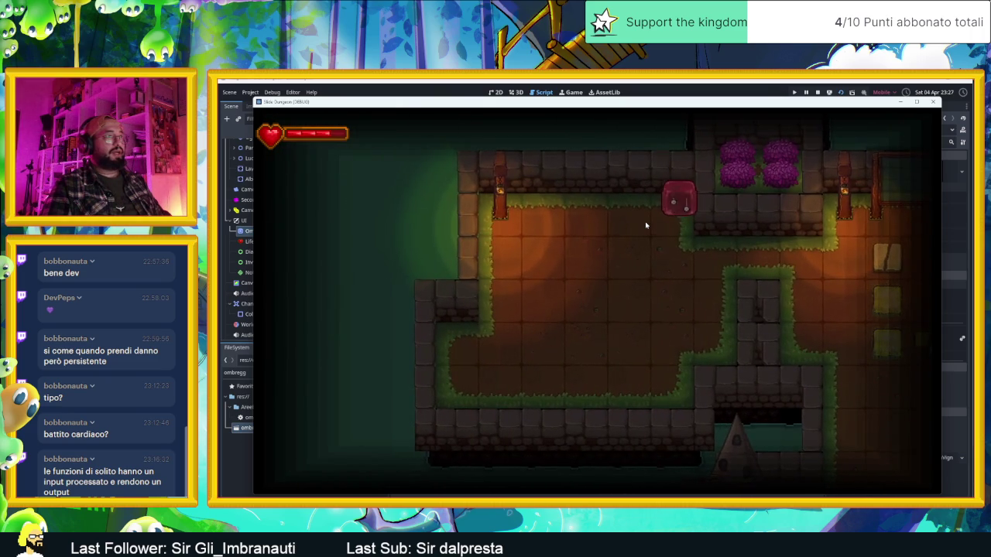
key(Down)
key(Left)
key(Up)
key(Right)
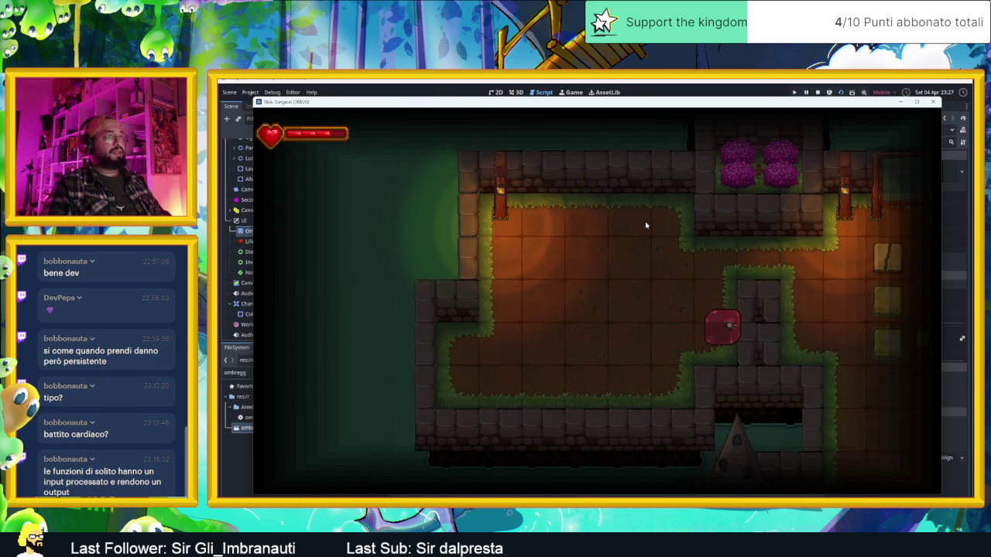
key(Up)
key(Down)
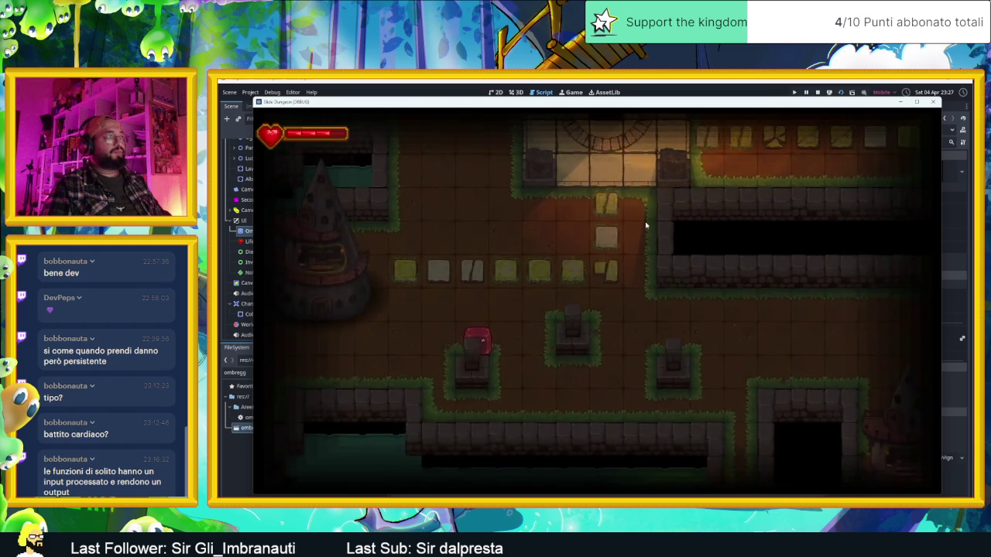
key(Left)
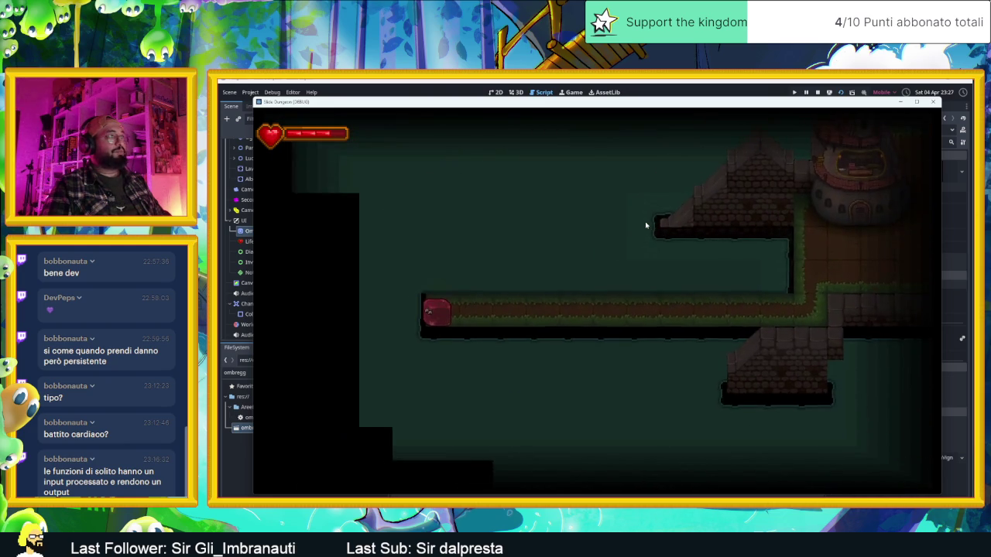
key(Right)
key(Up)
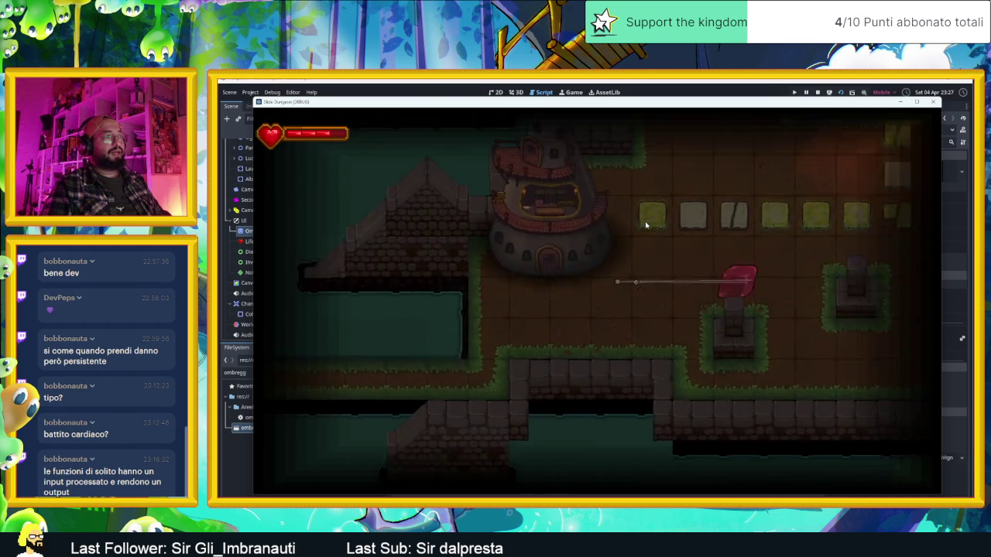
key(Right)
key(Up)
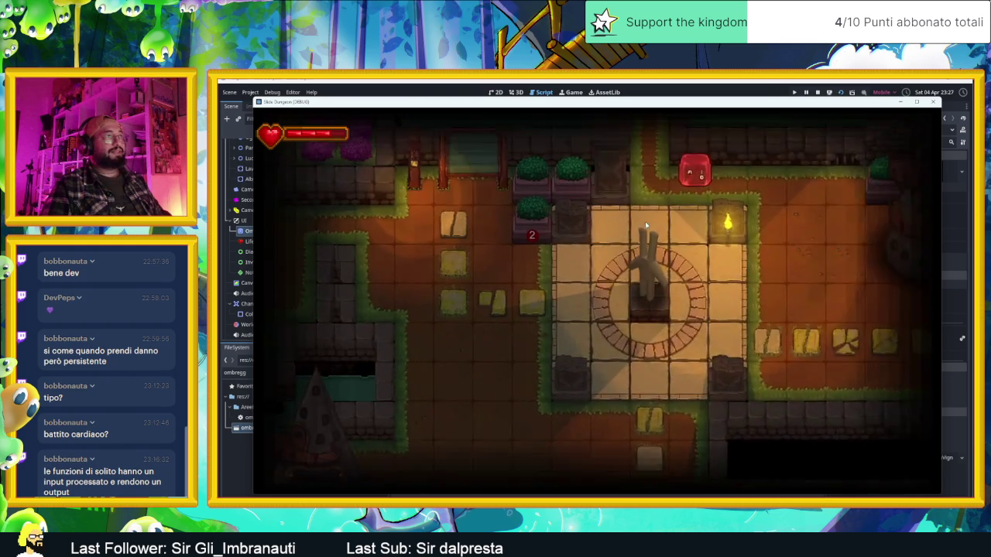
key(Right)
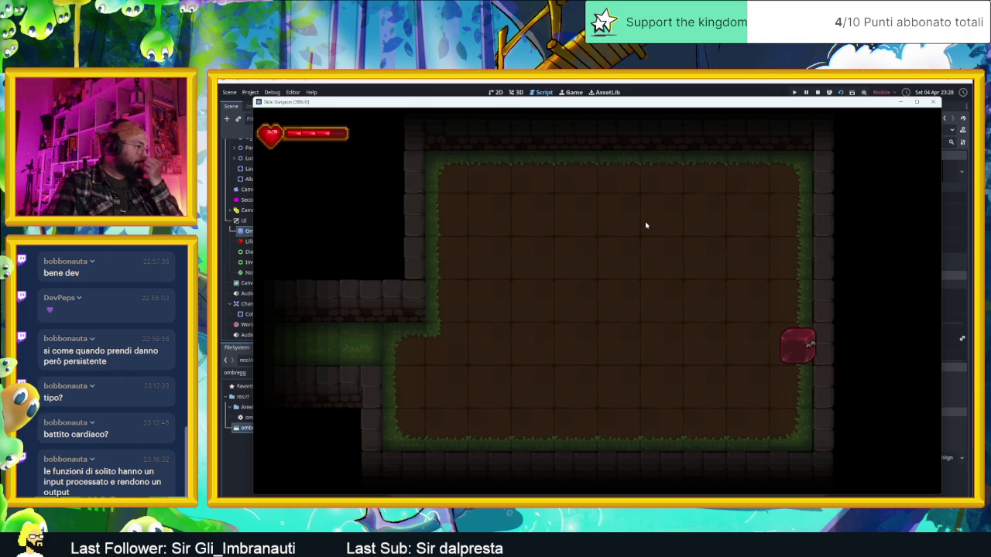
- Move the slime past the towers and up into the following room
key(Right)
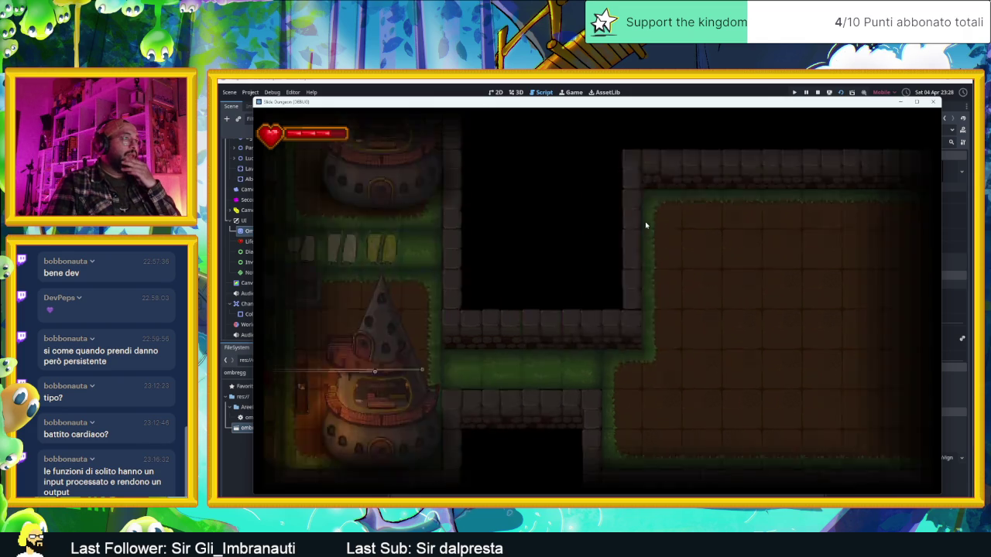
key(Up)
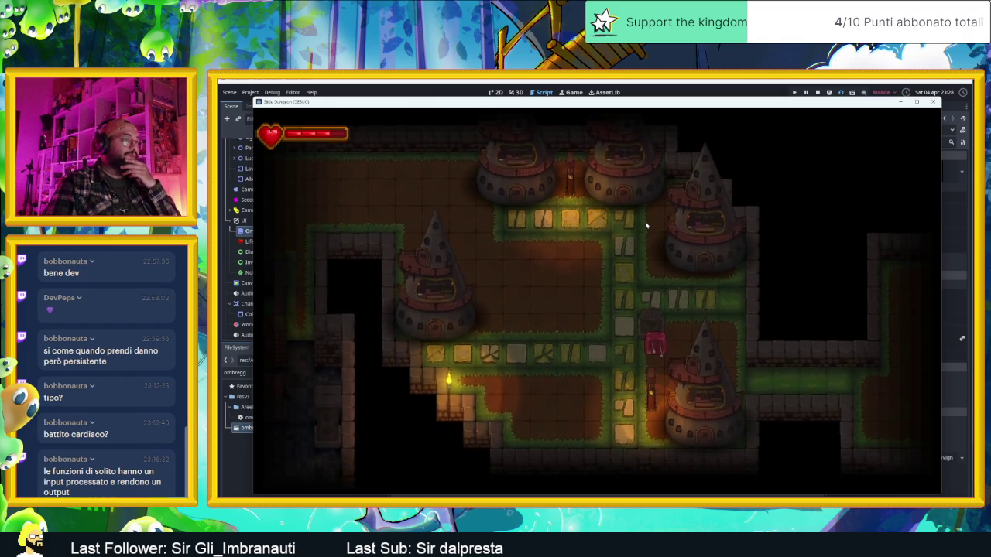
key(Right)
key(Up)
key(Left)
key(Up)
key(Right)
key(Left)
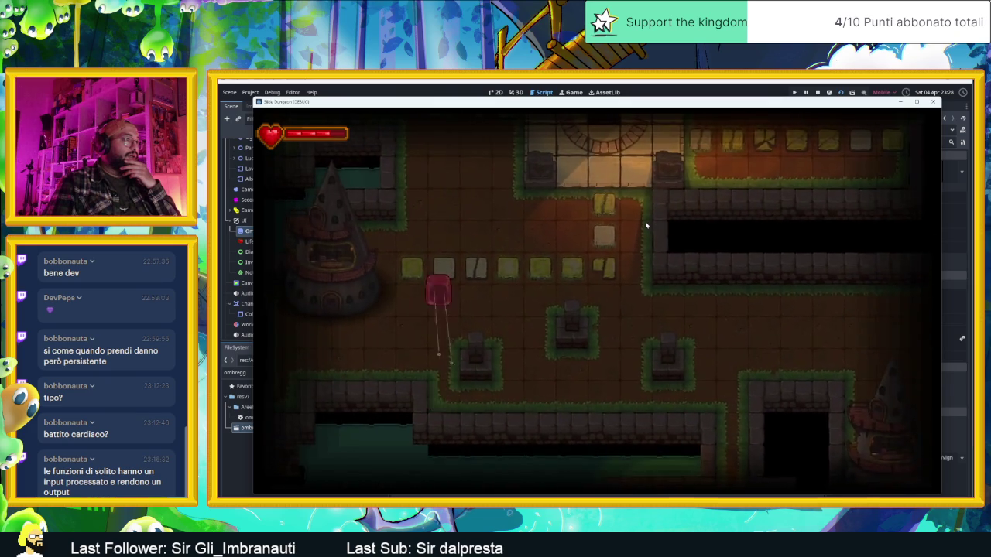
key(Up)
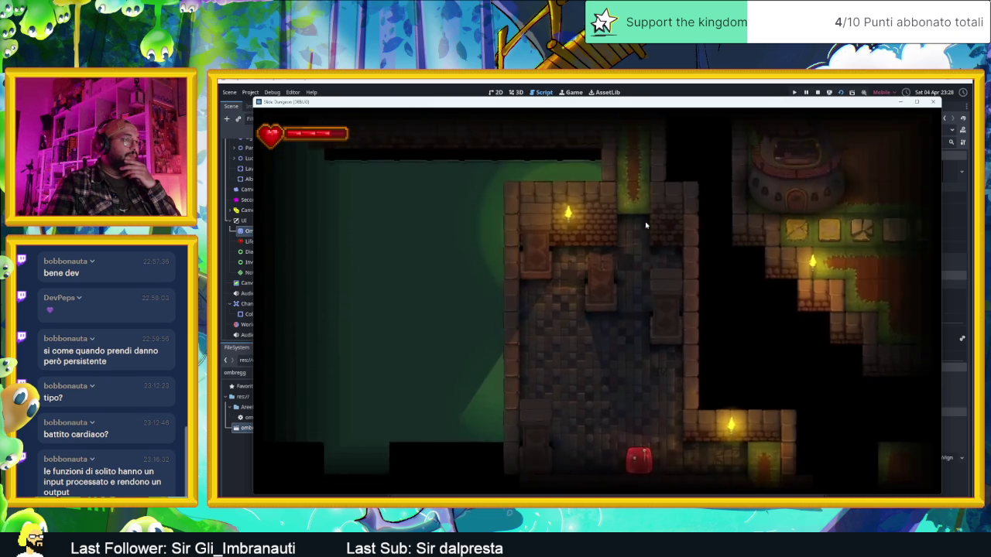
key(Left)
- Navigate the slime from the corridor junction into the large brown room, then stop the game
key(Right)
key(Down)
key(Up)
key(Left)
key(Up)
key(Right)
key(Left)
key(Right)
key(Up)
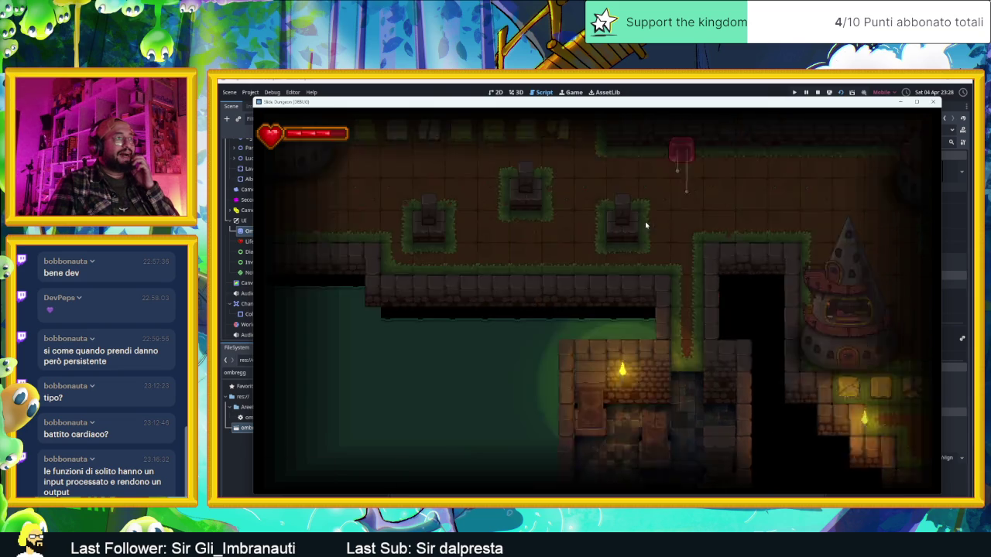
key(Left)
key(Down)
key(Right)
key(Down)
key(Down)
key(Right)
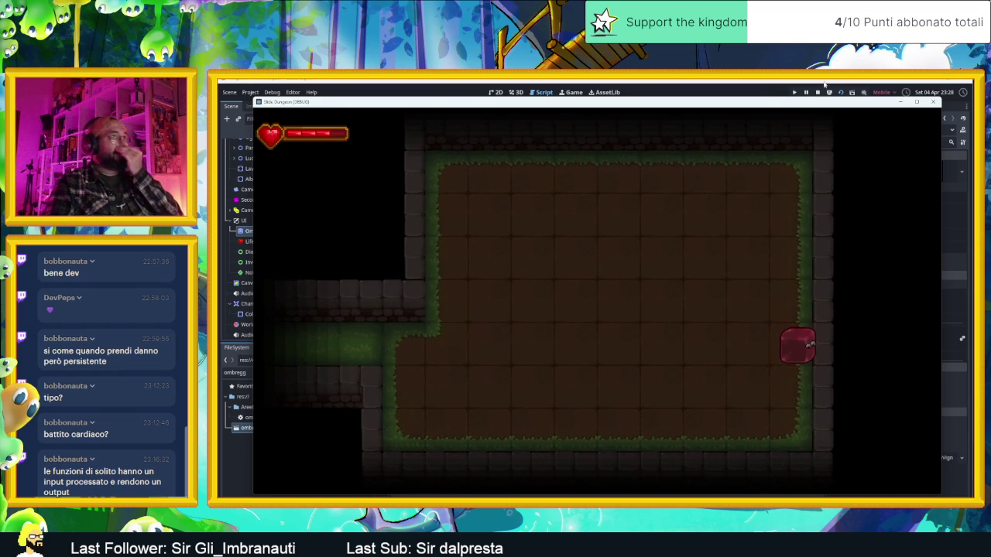
click(818, 92)
- Show the Village map in the 2D view and toggle a UI node's visibility
scroll(down, 3)
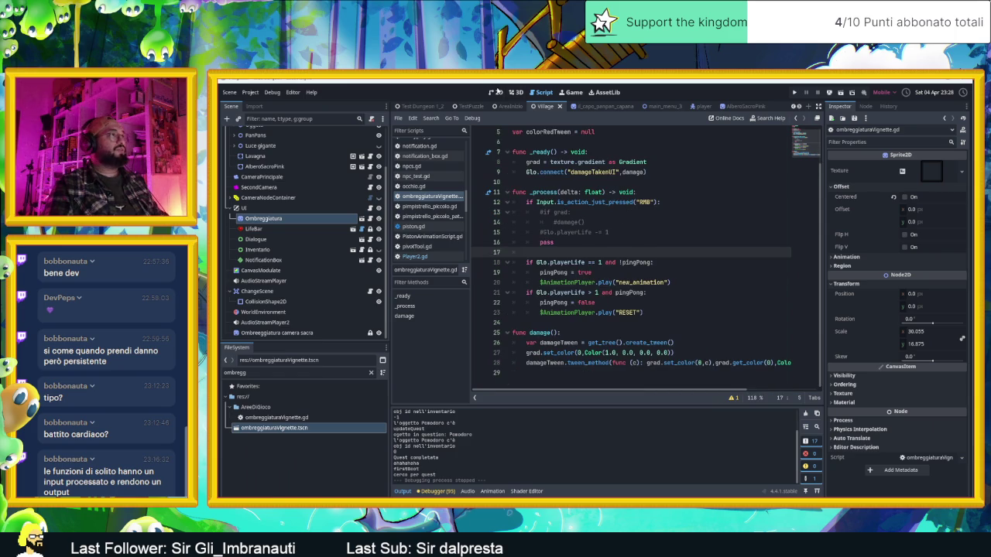
click(496, 93)
scroll(up, 3)
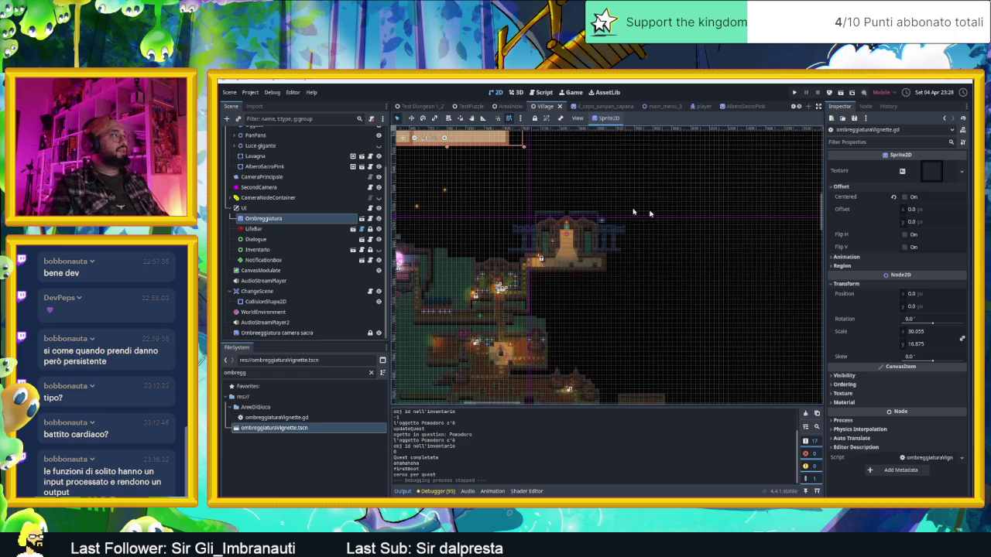
scroll(up, 3)
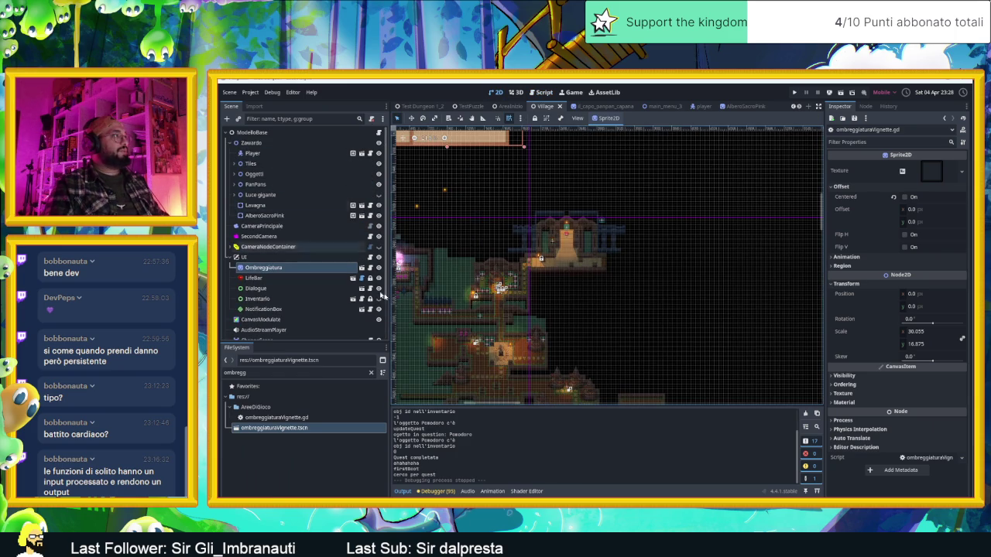
click(380, 260)
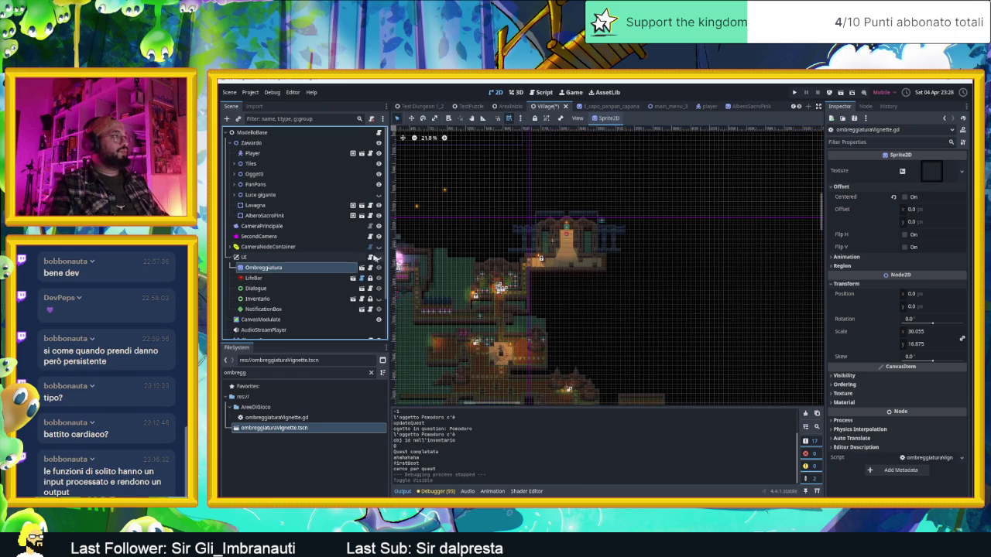
- Drag the Player node to the left entrance of the large brown room, then select Zawardo
click(259, 153)
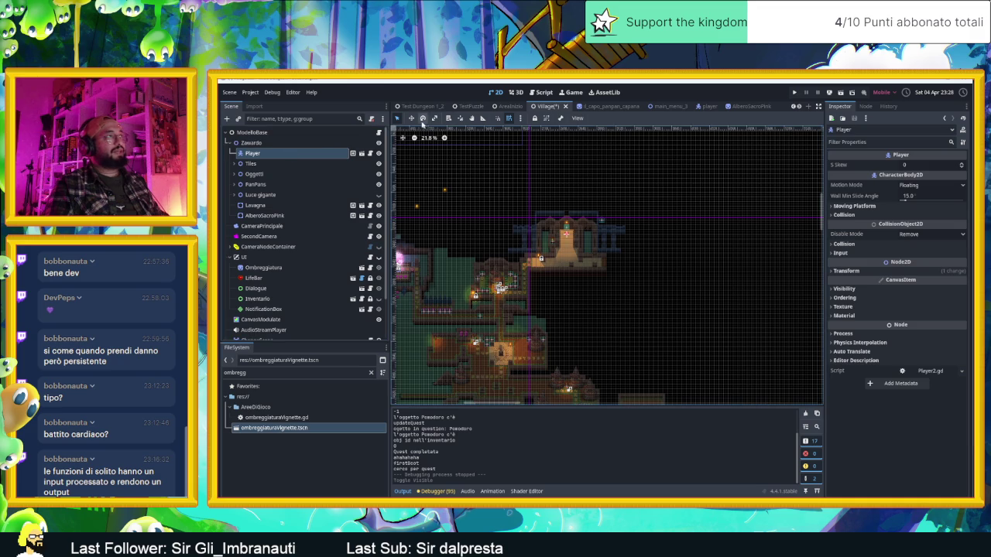
click(411, 118)
drag(683, 319, 697, 264)
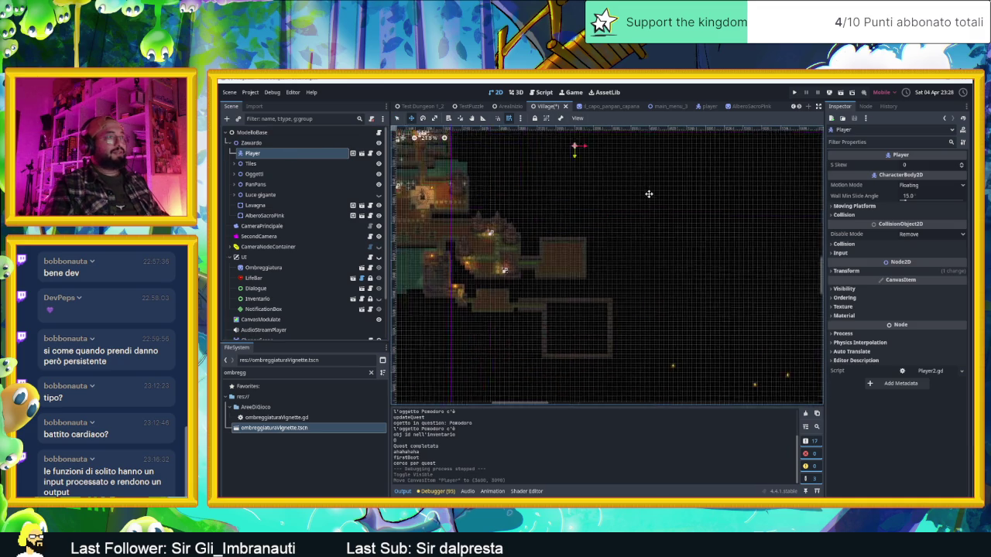
scroll(down, 3)
drag(595, 318, 596, 319)
scroll(up, 3)
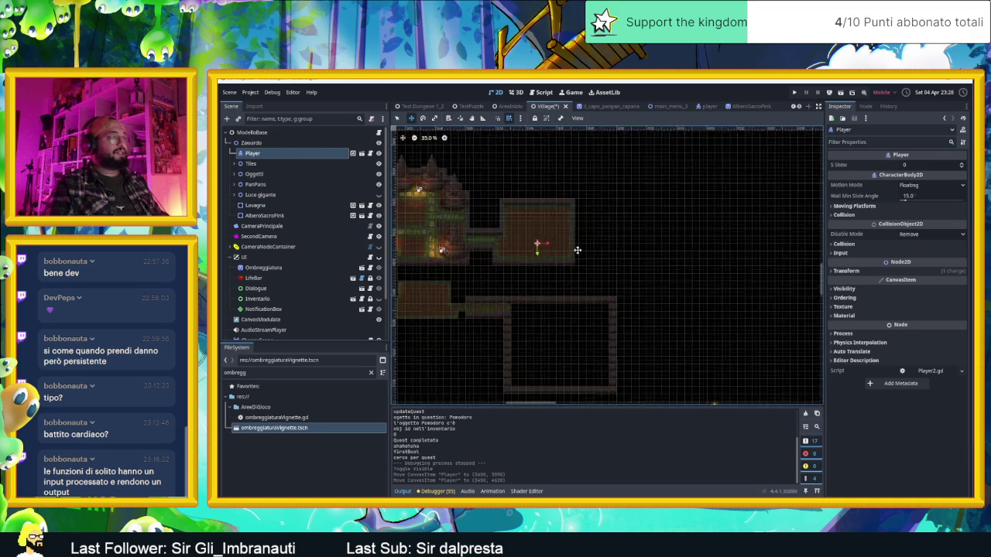
drag(728, 310, 591, 294)
scroll(up, 3)
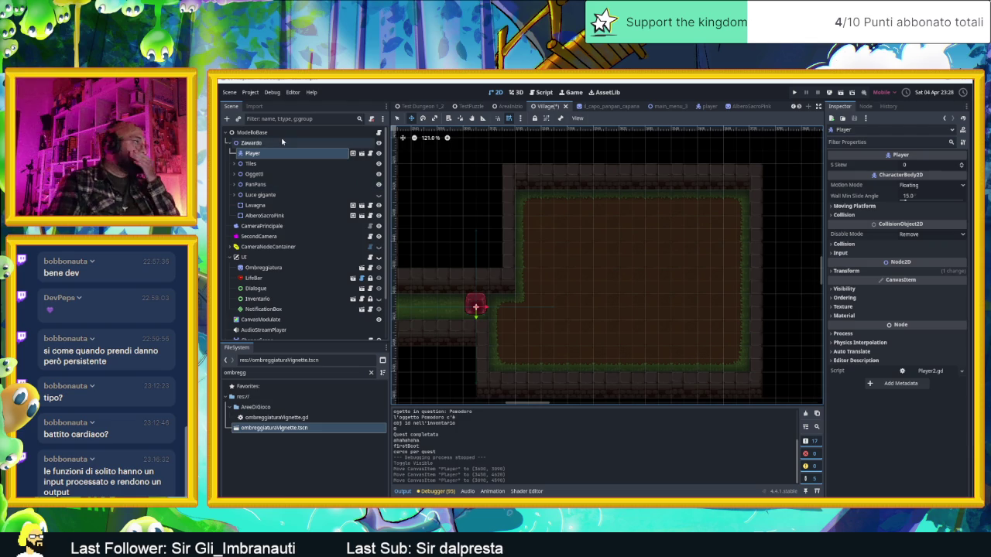
click(284, 143)
click(226, 119)
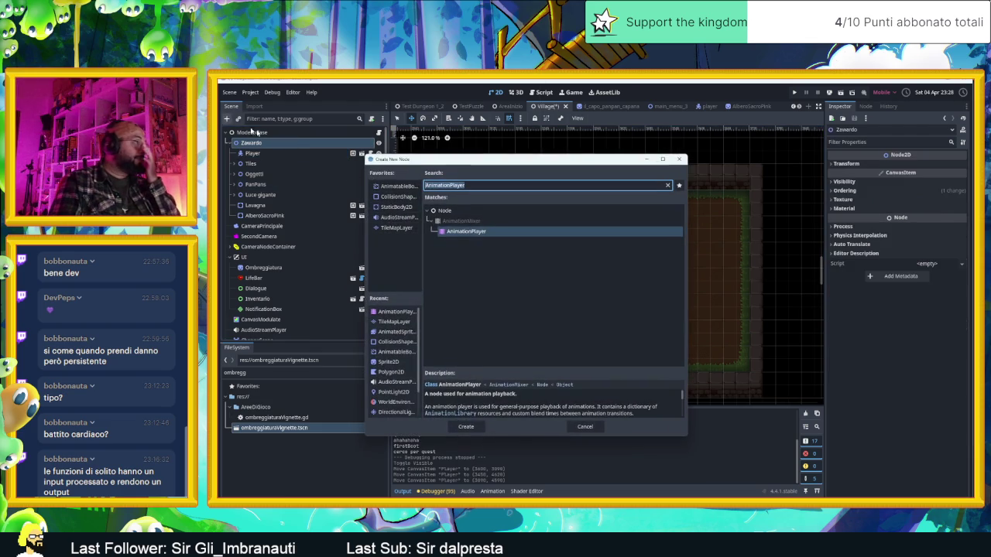
- Add a RigidBody2D node found by searching 'phy' and rename it Palla
click(486, 186)
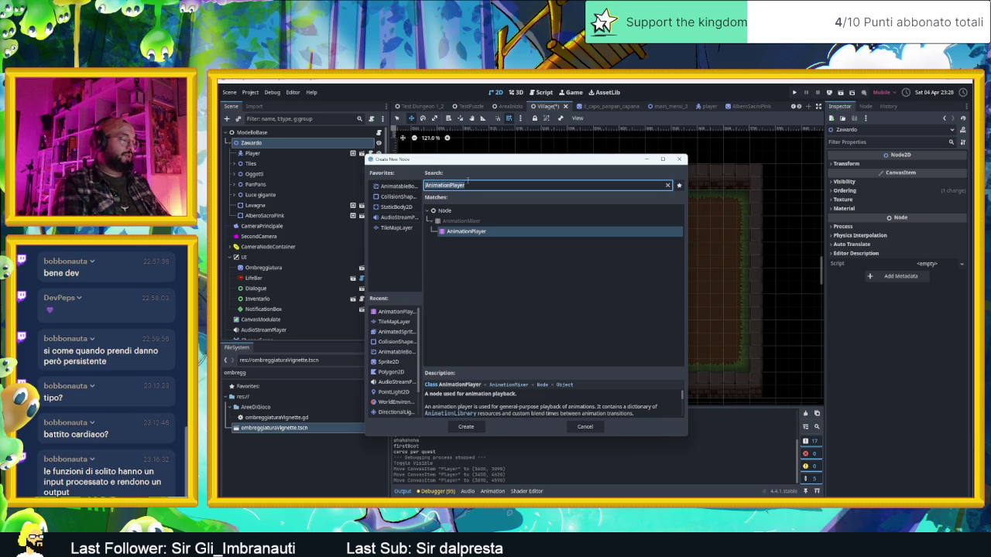
key(BackSpace)
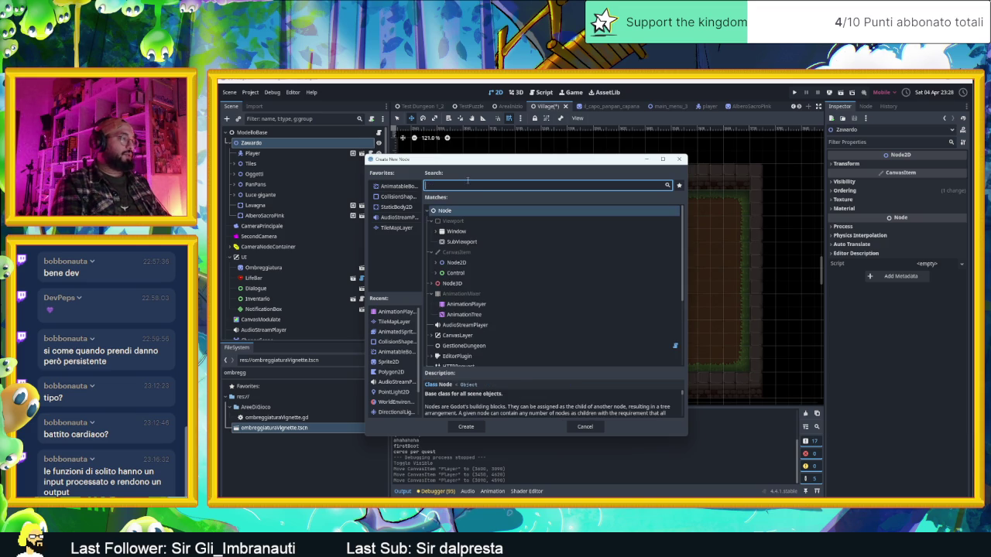
text(phy)
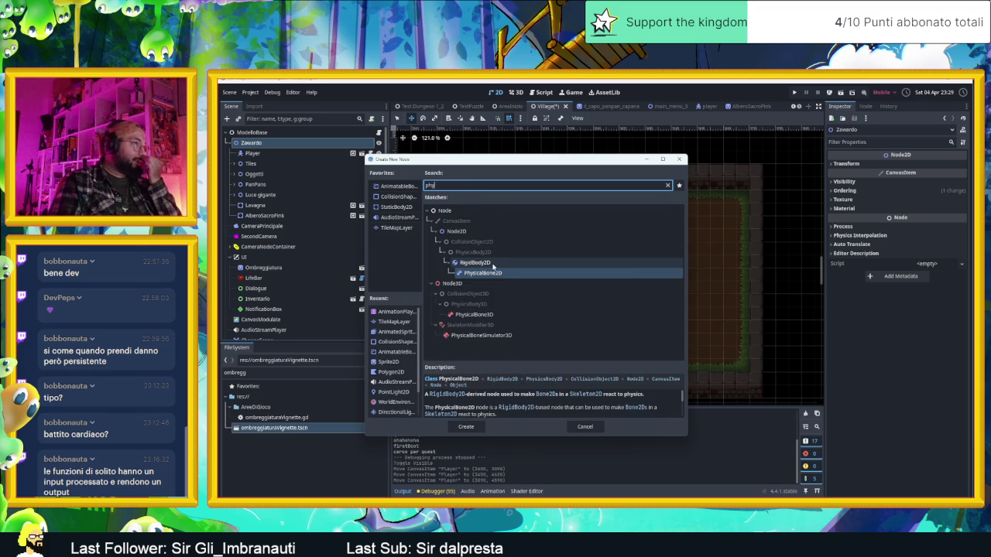
double_click(496, 264)
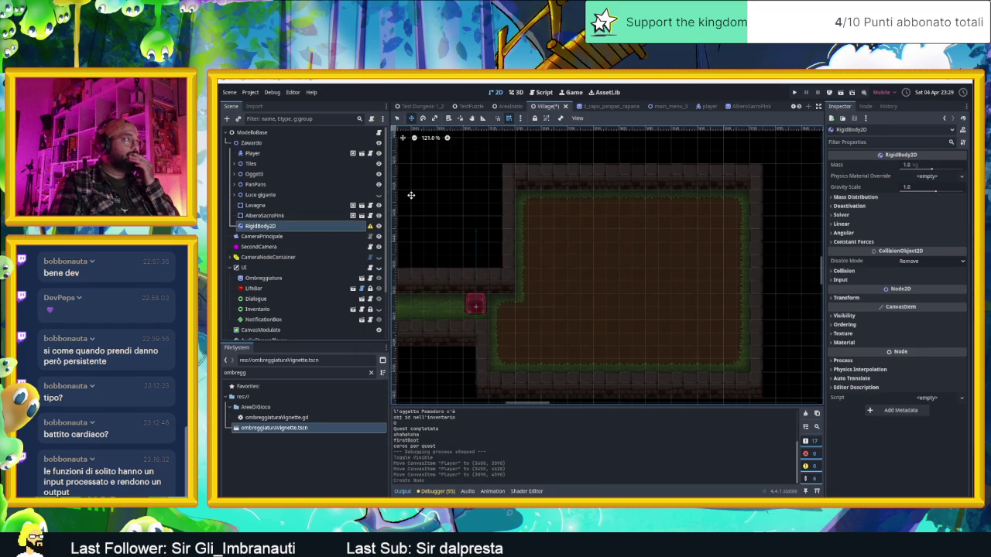
scroll(down, 3)
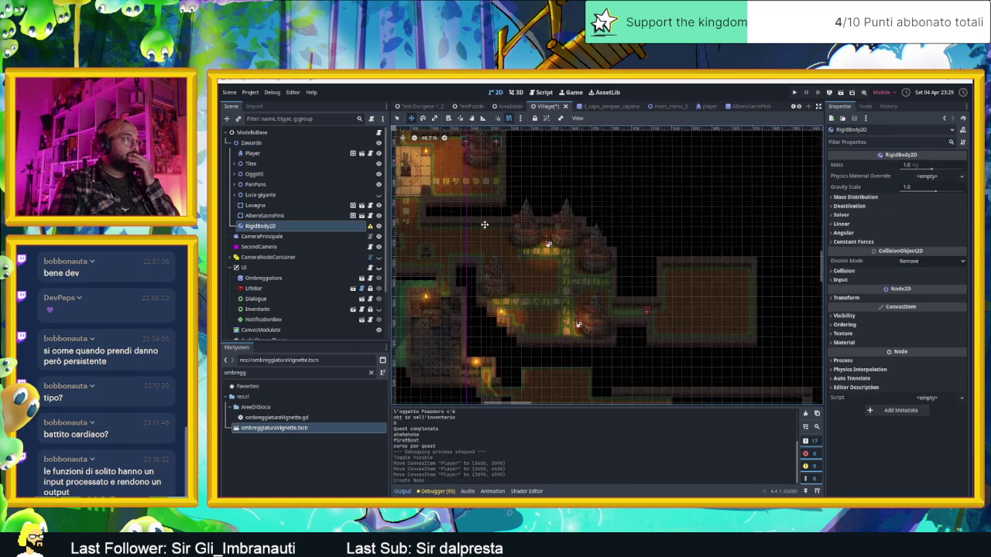
scroll(up, 3)
scroll(down, 3)
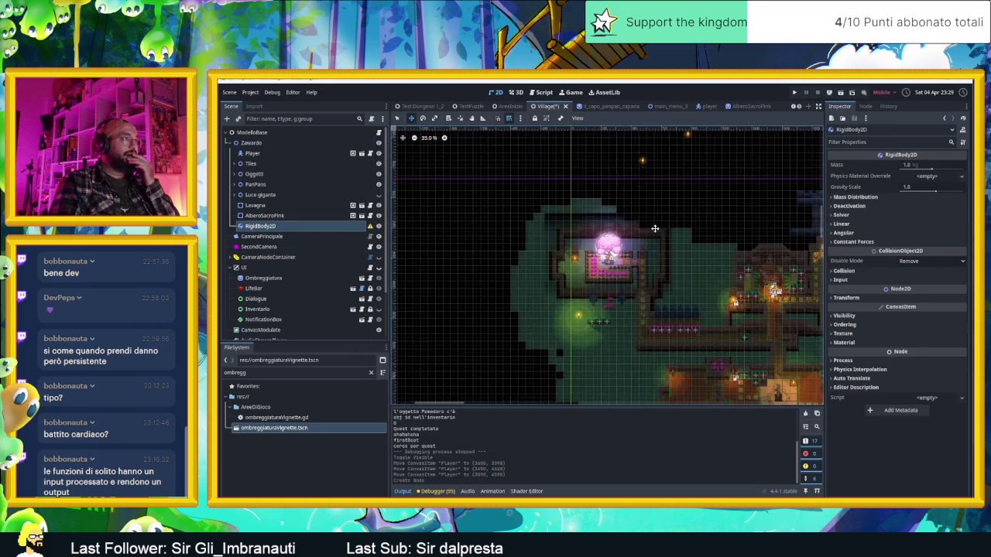
scroll(up, 3)
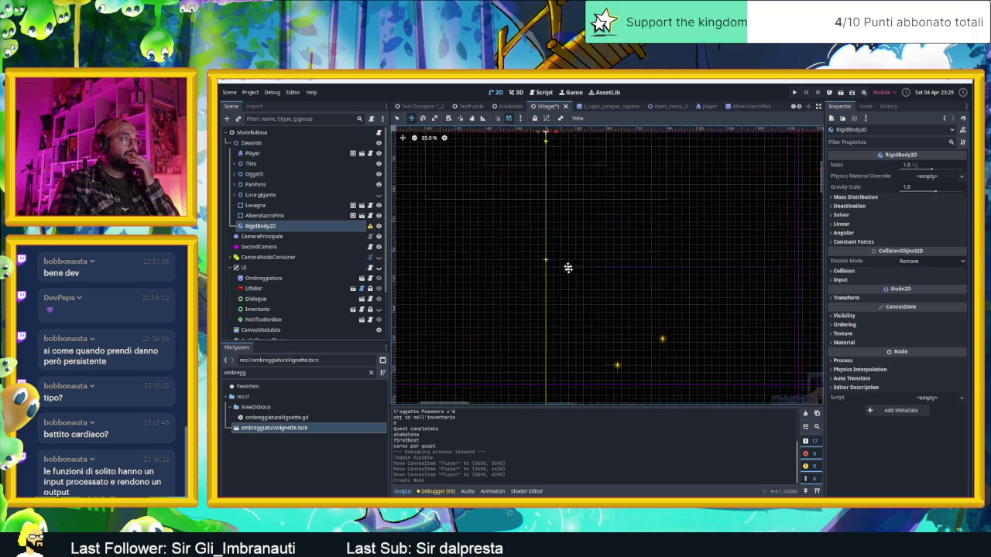
scroll(up, 3)
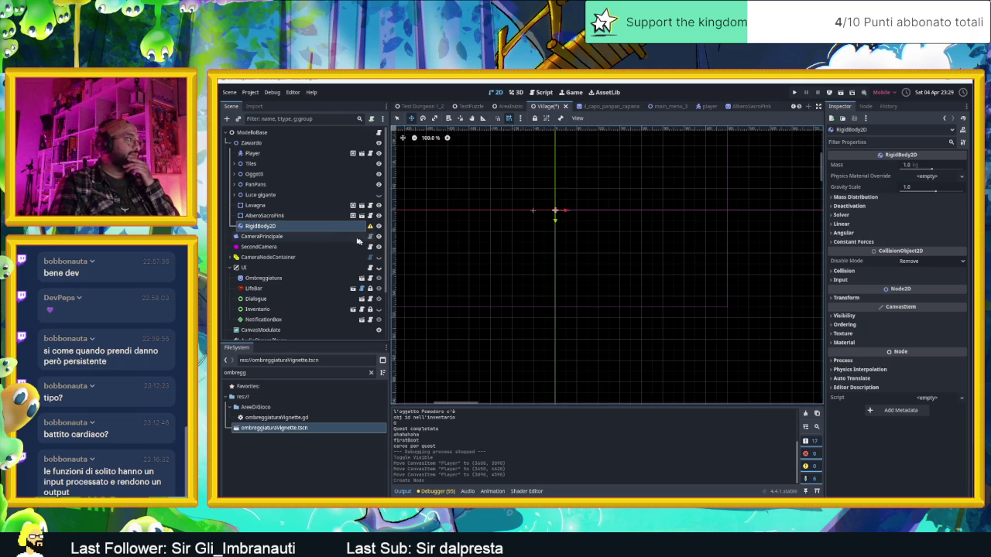
double_click(344, 227)
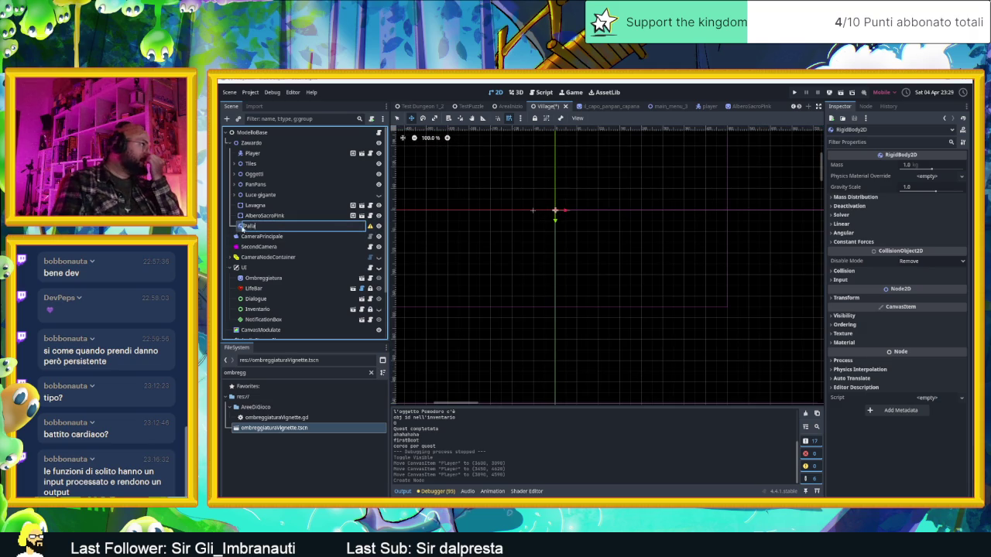
key(Return)
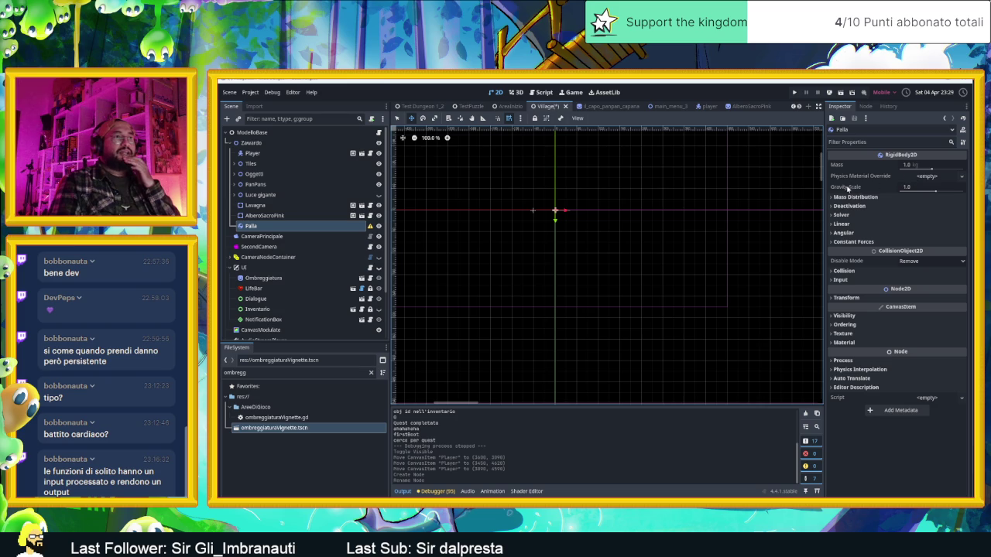
- Set Palla's Gravity Scale to 0
mouse_move(847, 190)
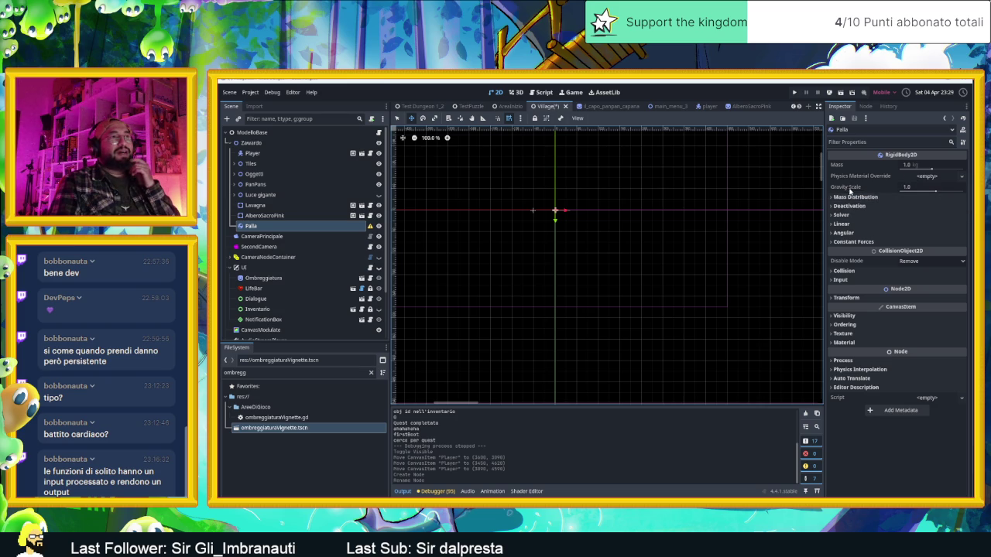
drag(933, 193, 929, 194)
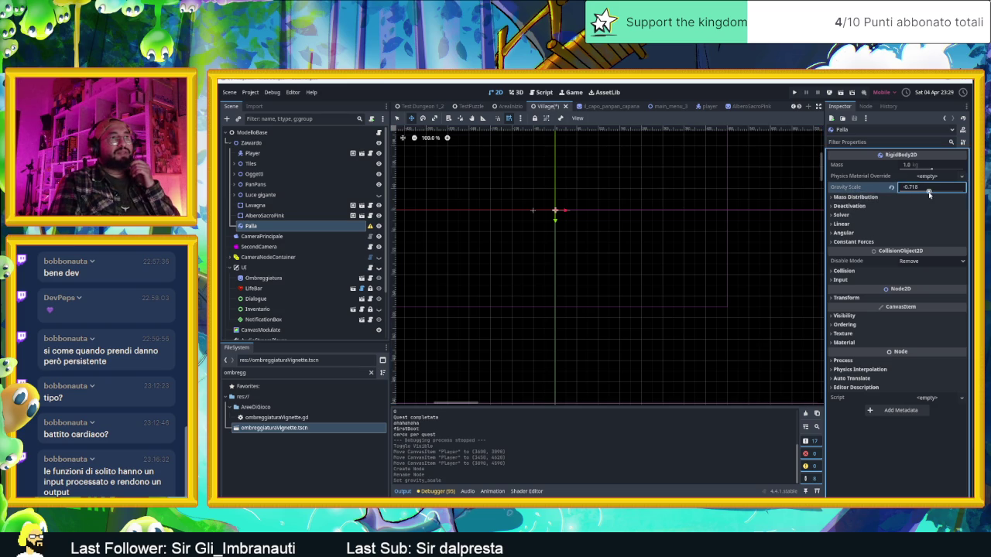
key(Return)
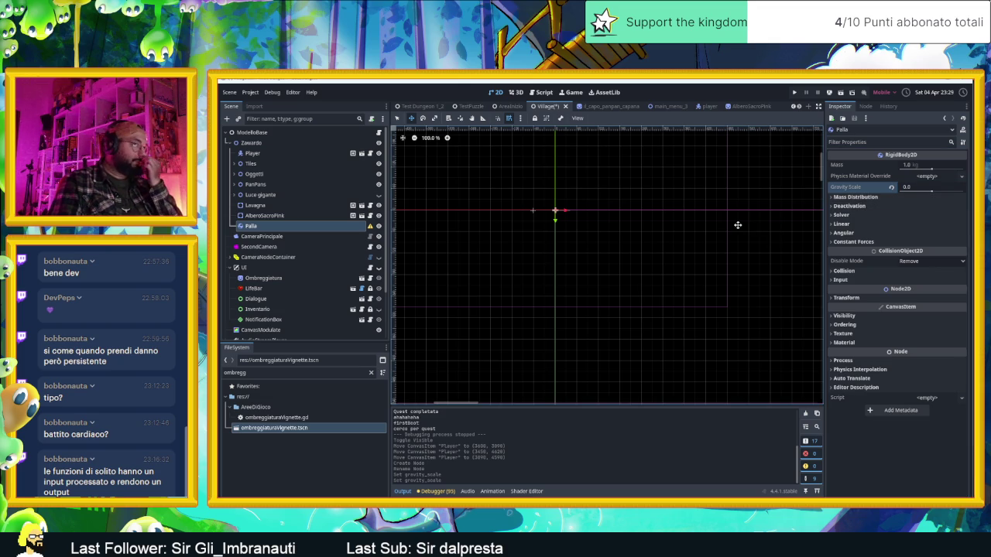
- Override Palla's physics material with a new PhysicsMaterial whose bounce is 0.5
click(929, 177)
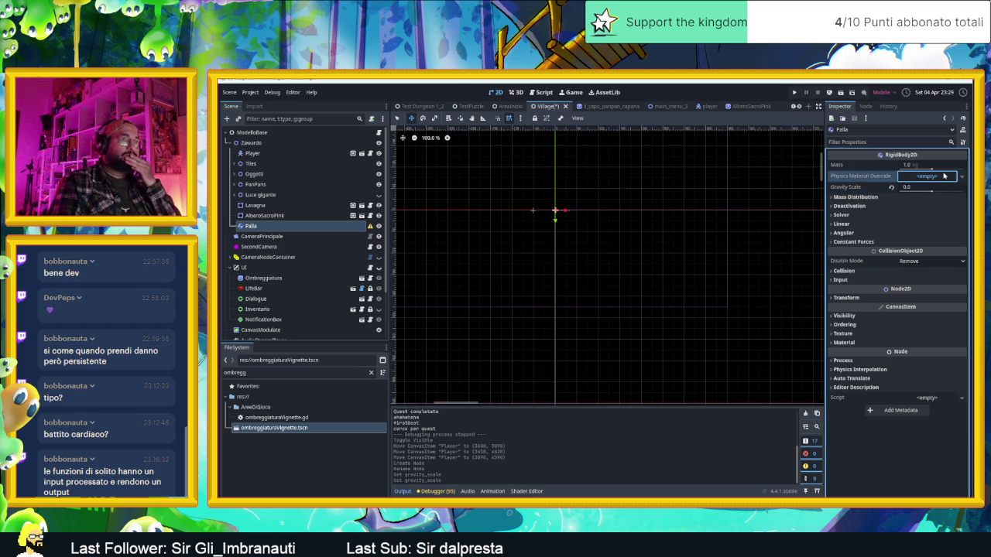
click(936, 187)
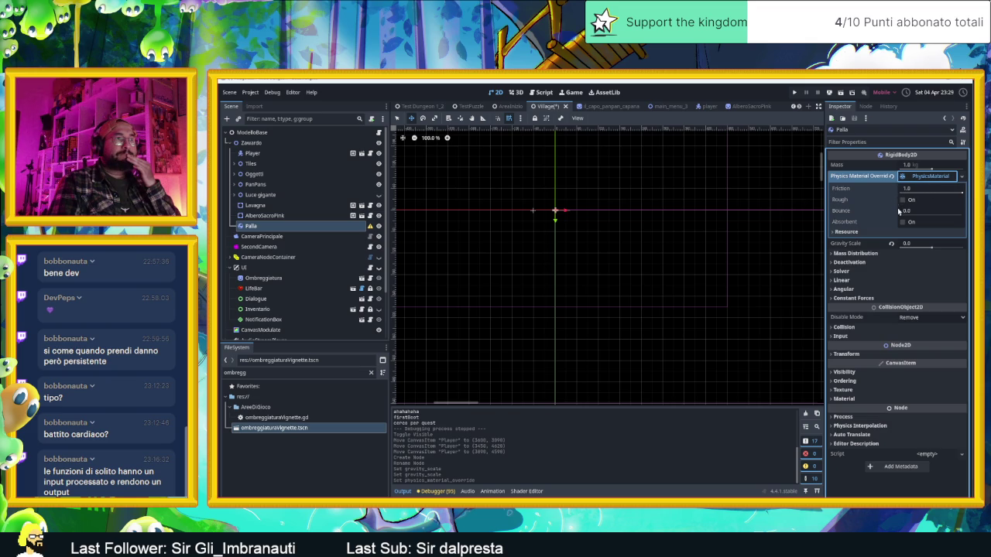
drag(904, 213, 915, 219)
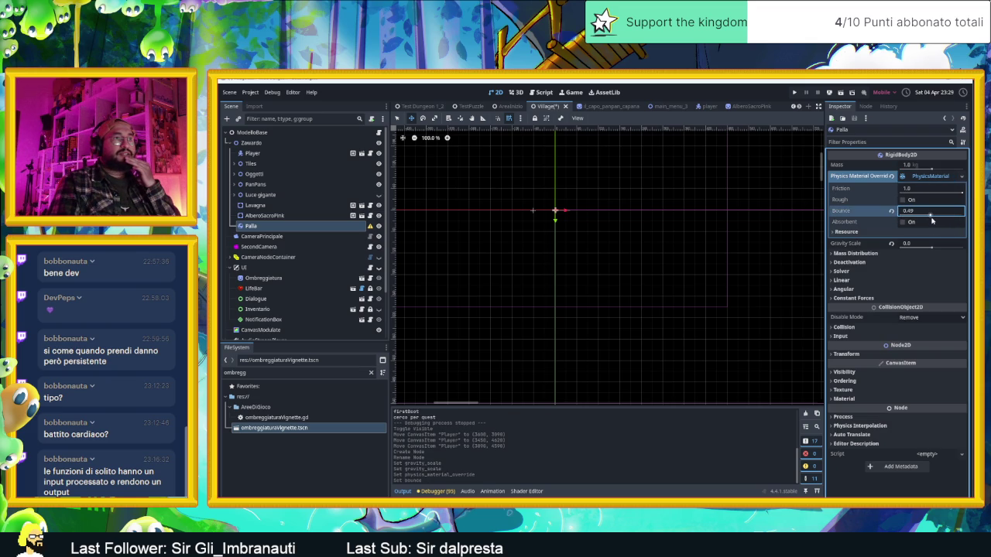
click(932, 221)
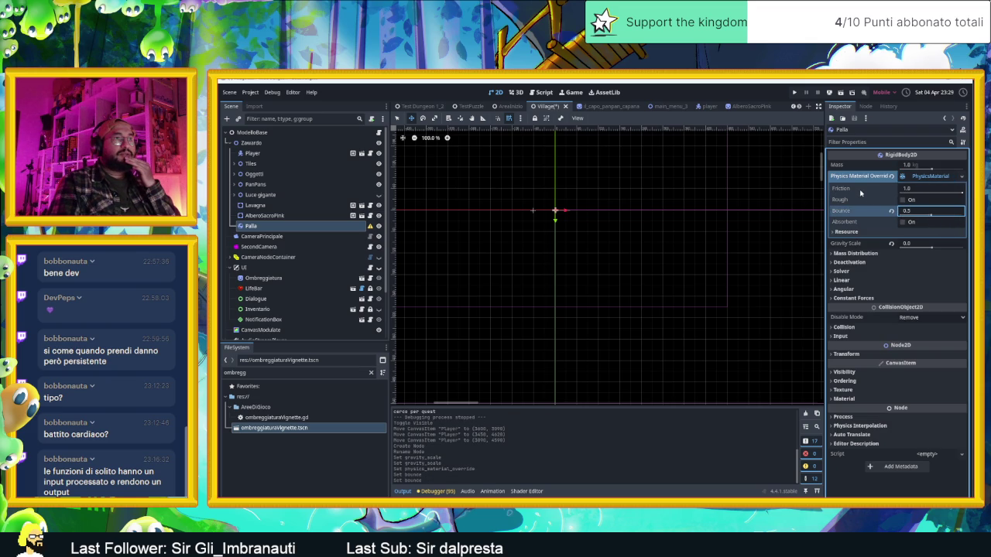
click(860, 193)
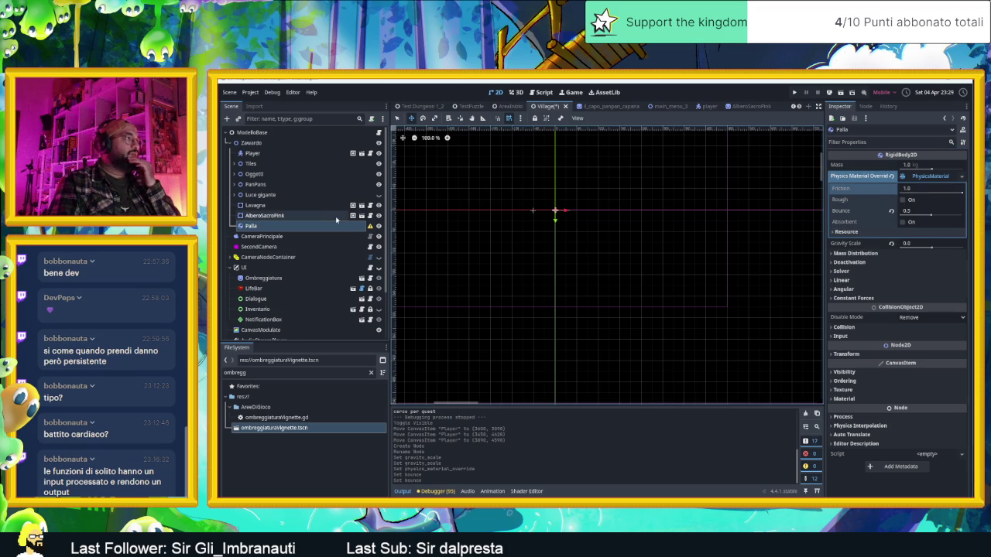
scroll(up, 3)
scroll(up, 3)
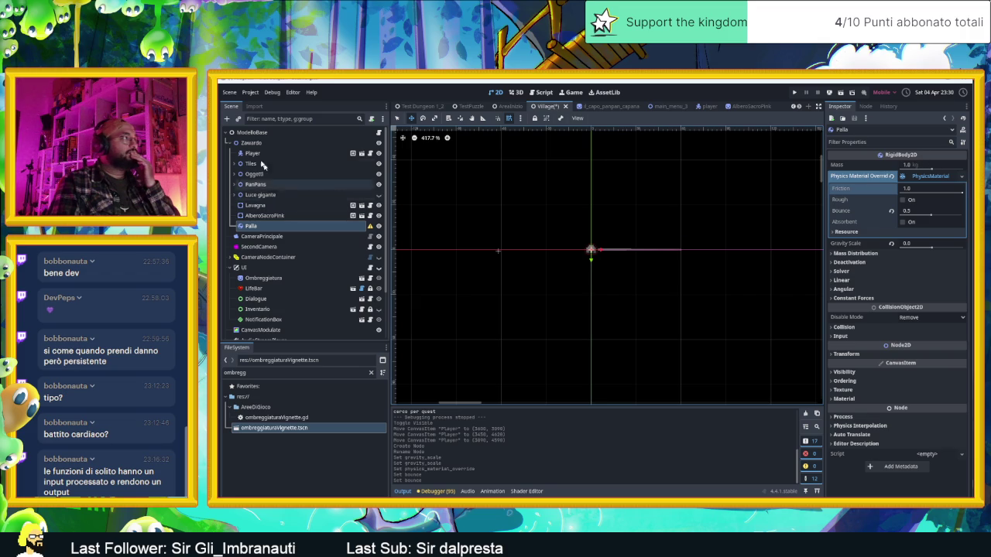
click(227, 119)
- Add a CollisionShape2D under Palla using a CircleShape2D with radius 23.69 px
text(phy)
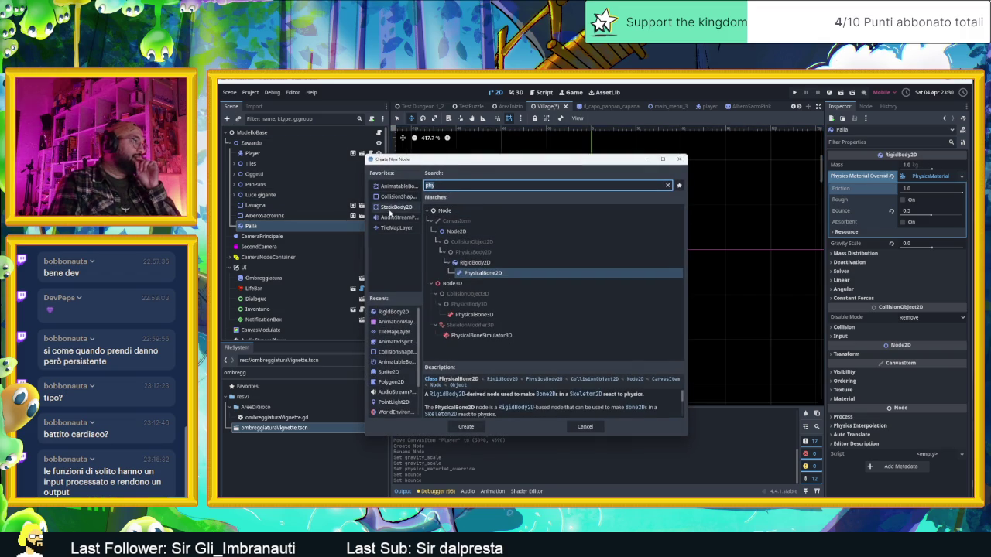
double_click(399, 199)
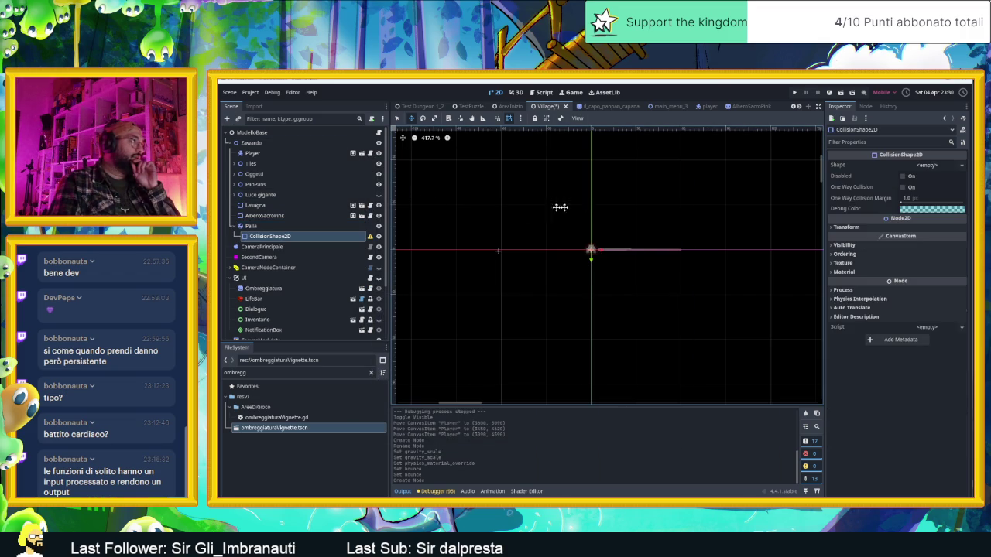
click(927, 165)
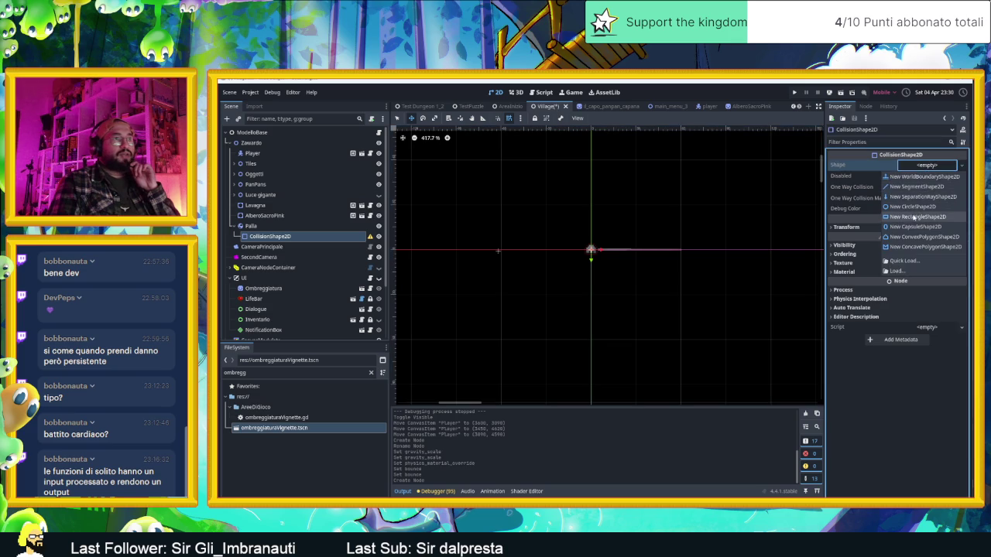
click(913, 207)
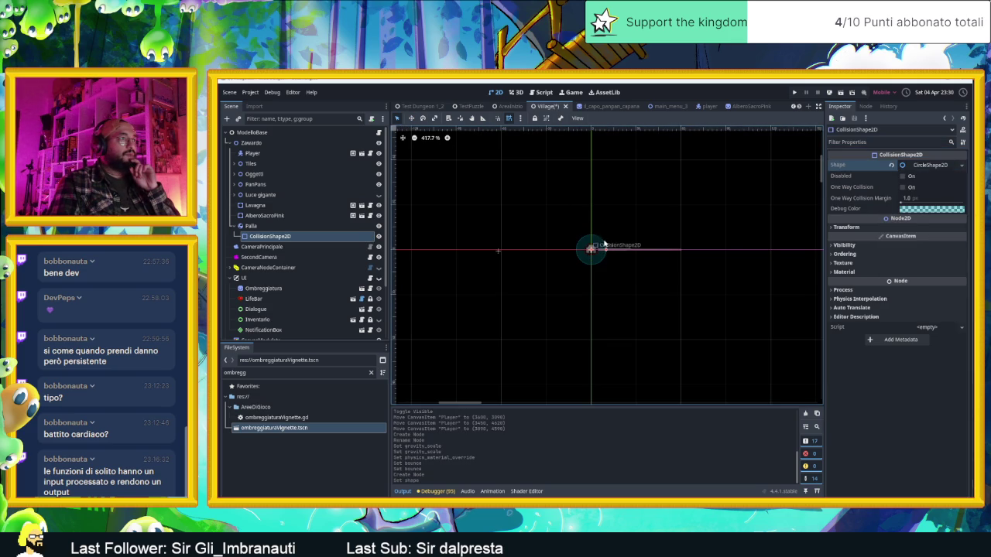
click(608, 251)
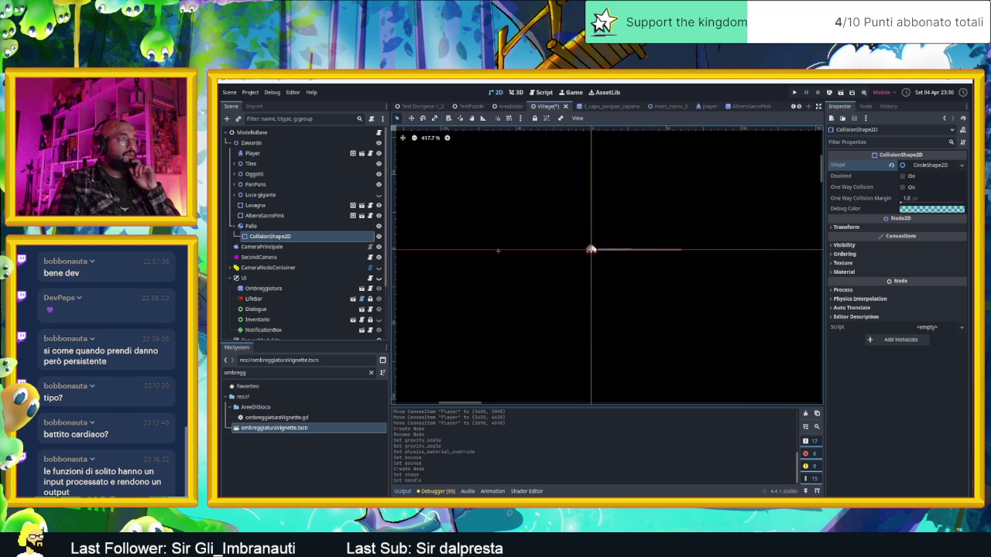
click(929, 165)
drag(900, 179, 901, 181)
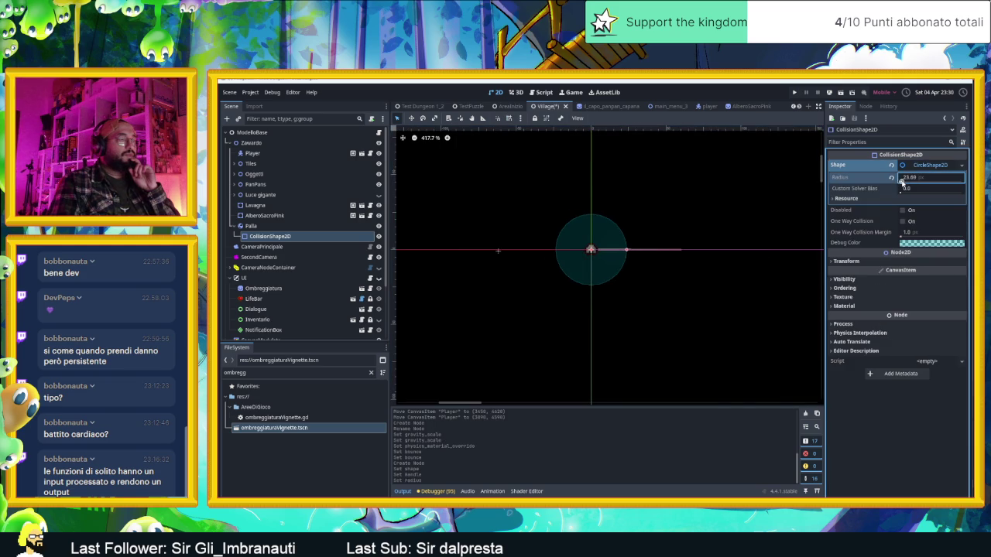
scroll(down, 3)
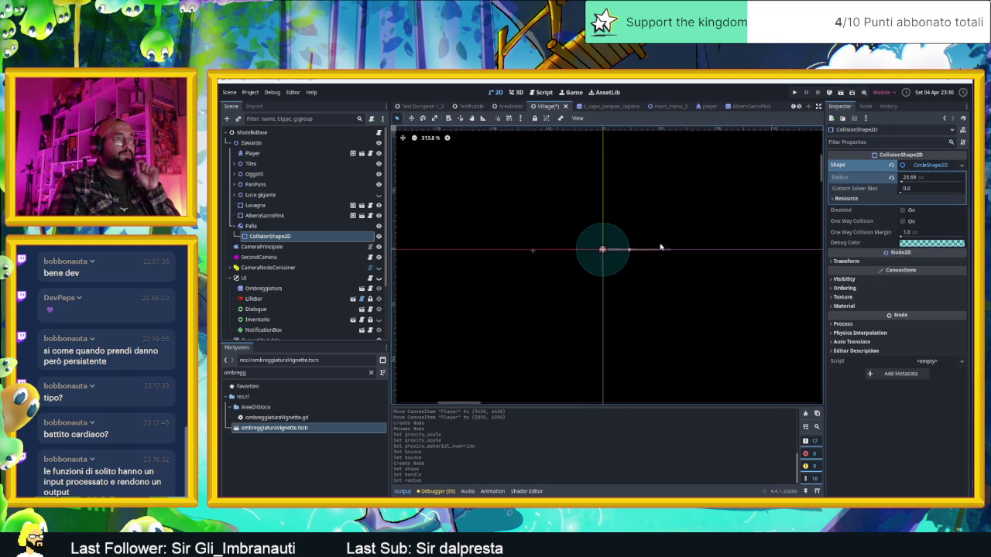
- Reselect Palla and try 'dot', 'punto' and then 'ui' as FileSystem filters
scroll(up, 3)
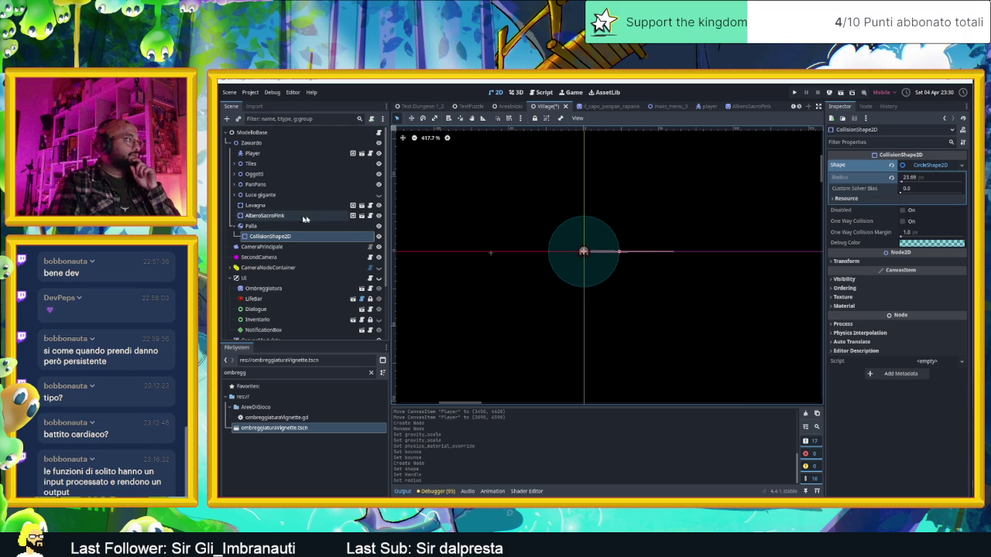
click(282, 225)
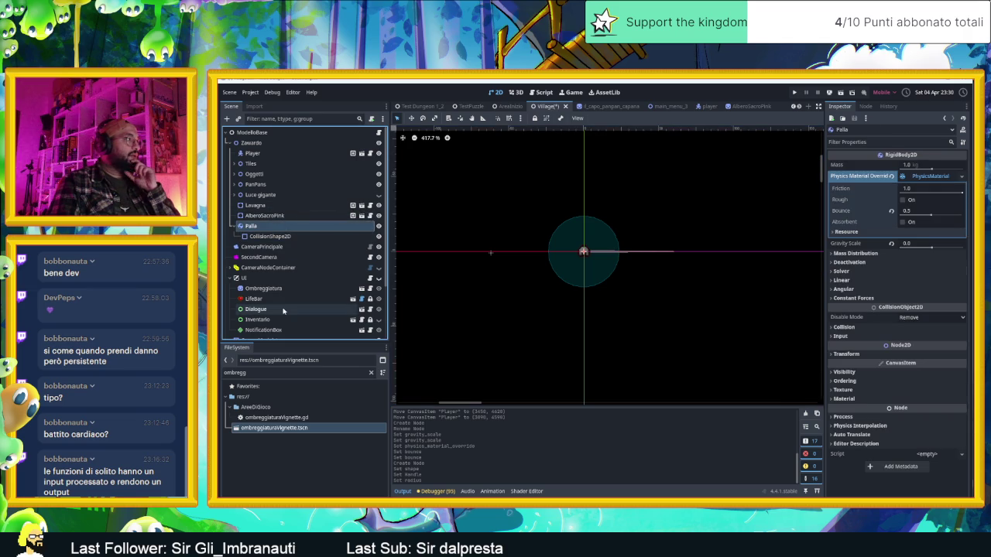
double_click(252, 374)
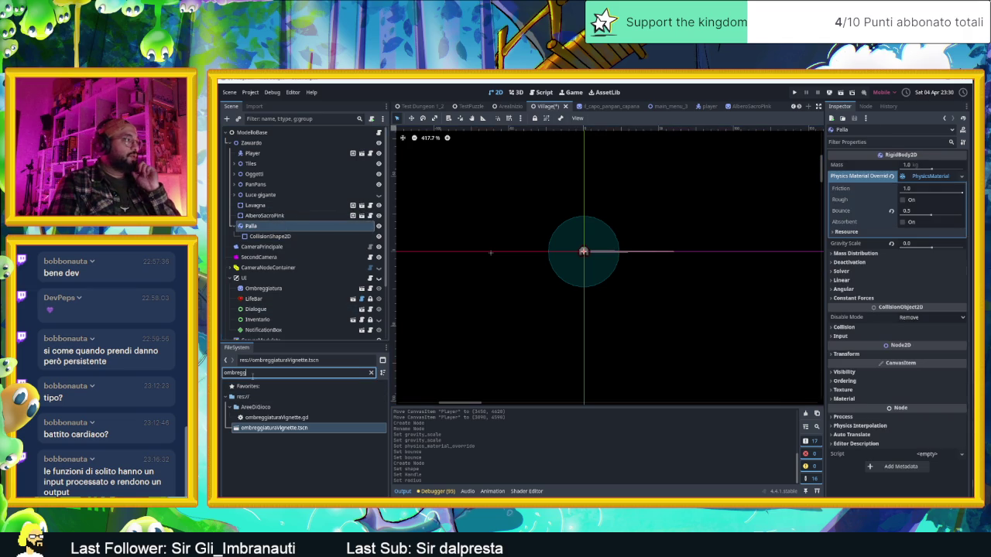
text(dot)
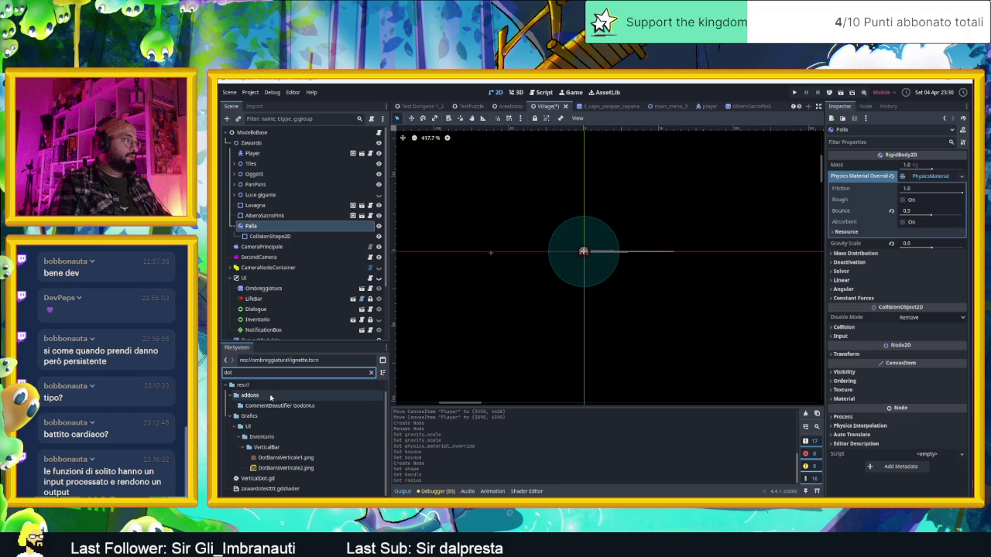
key(BackSpace)
key(BackSpace)
key(BackSpace)
text(punto)
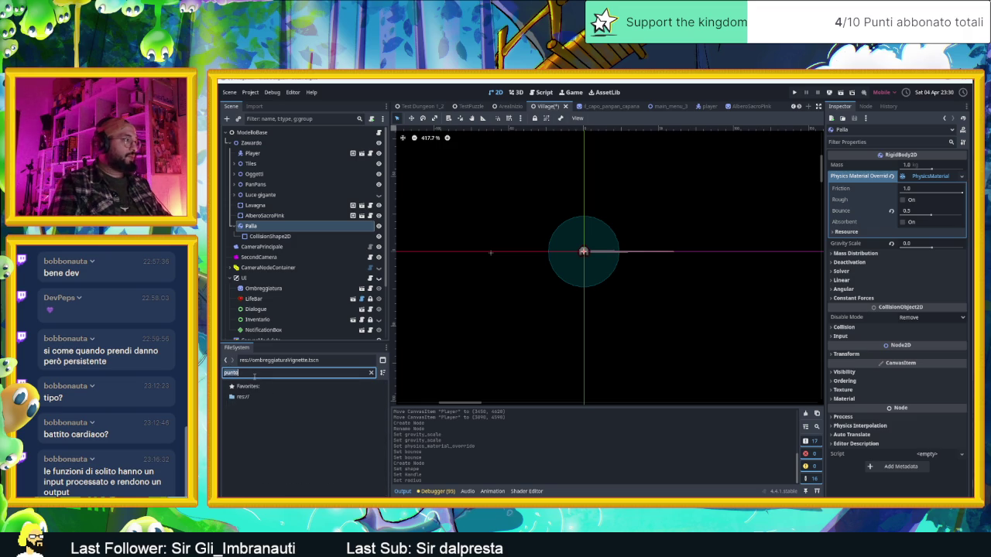
key(BackSpace)
key(BackSpace)
key(BackSpace)
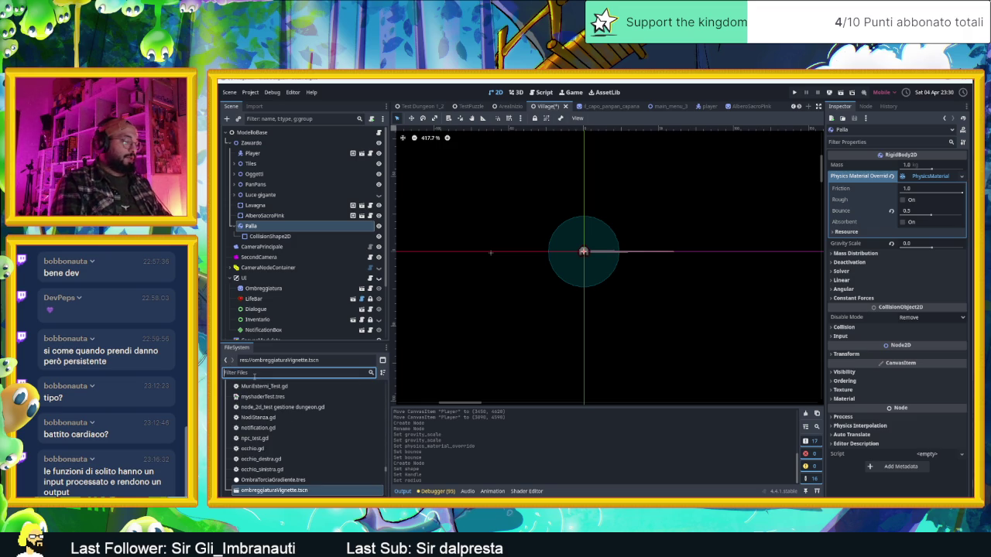
text(ui)
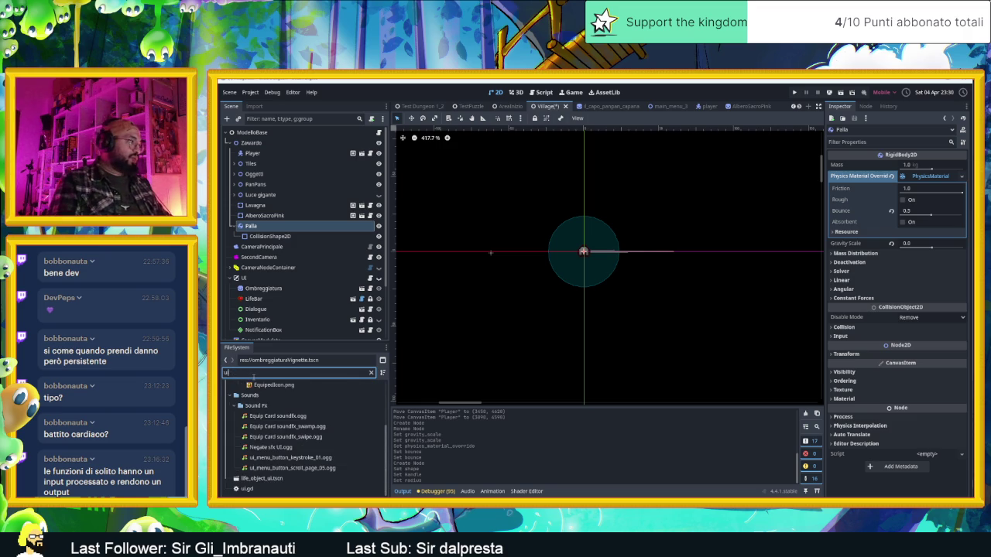
- Open res://Grafics/UI, clear the filter, and select InfoBtnSpot.png
scroll(up, 3)
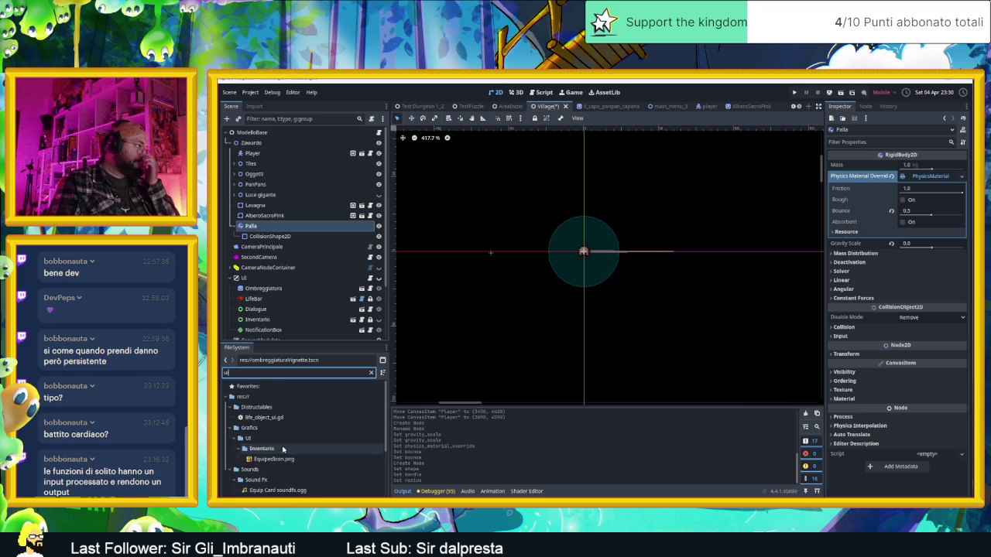
click(262, 439)
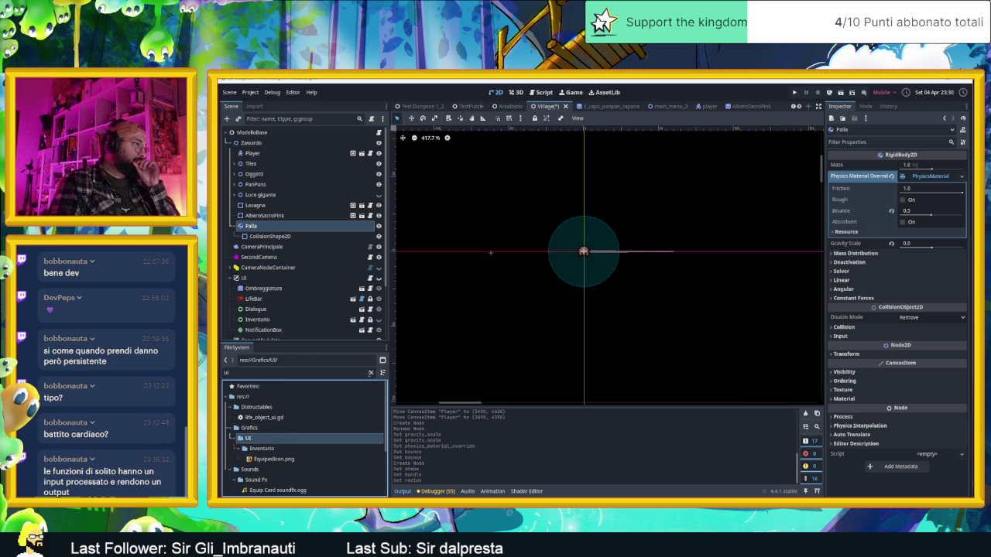
click(370, 373)
scroll(down, 3)
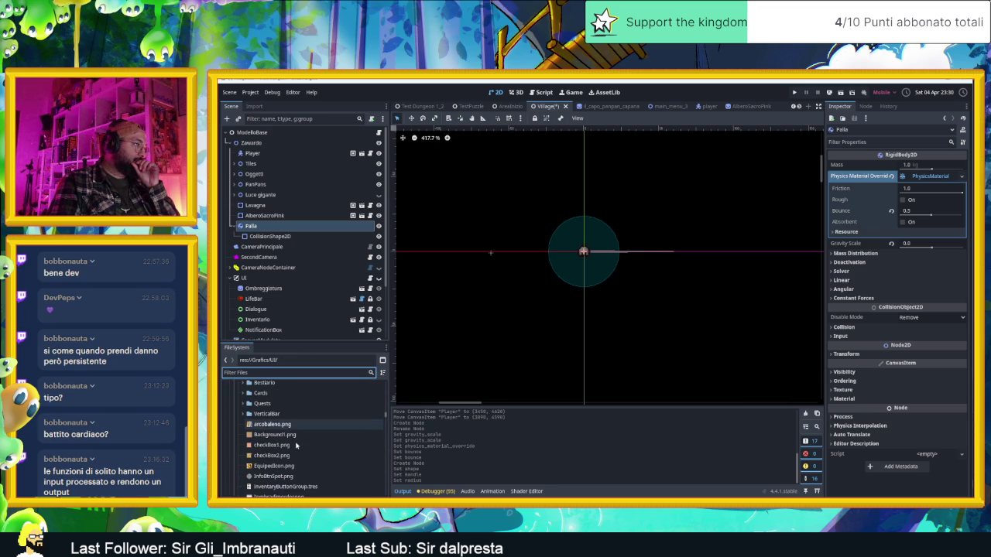
scroll(down, 3)
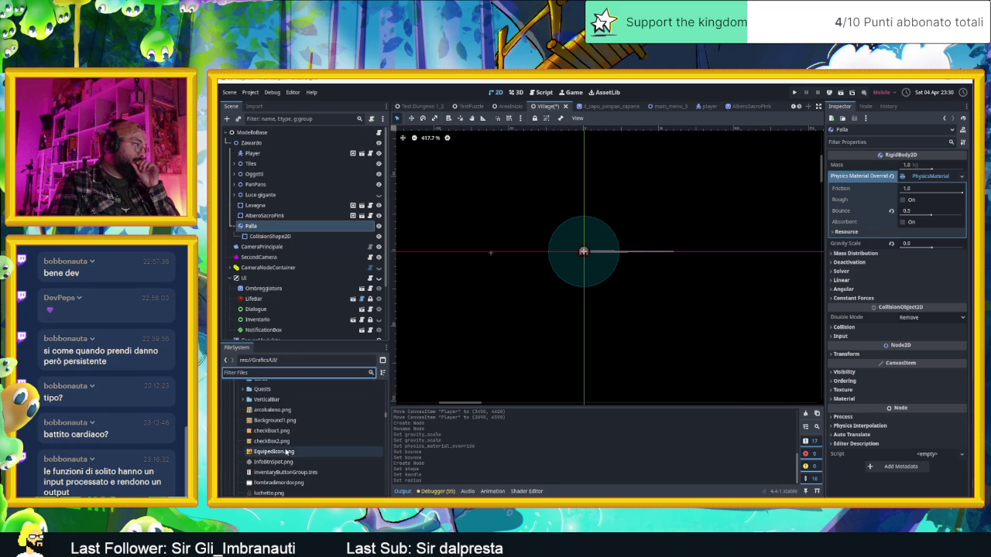
click(288, 463)
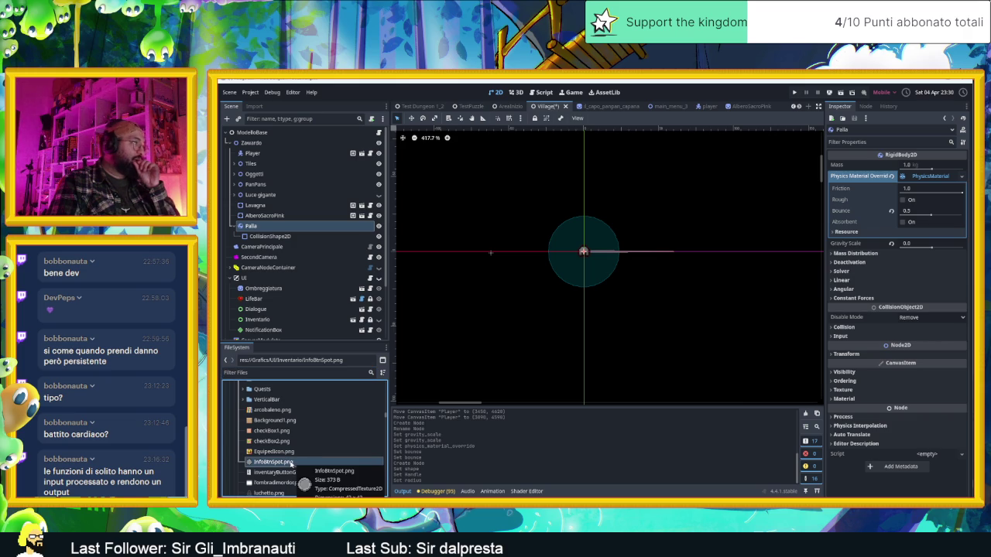
- Add InfoBtnSpot.png as a Sprite2D child of Palla and scale it to 1.24
drag(288, 463, 584, 254)
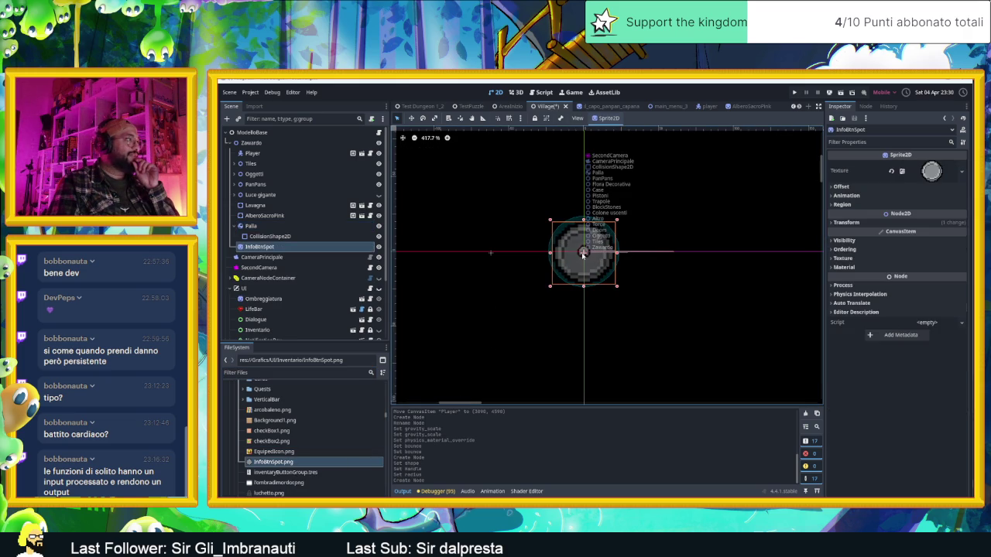
drag(267, 230, 267, 227)
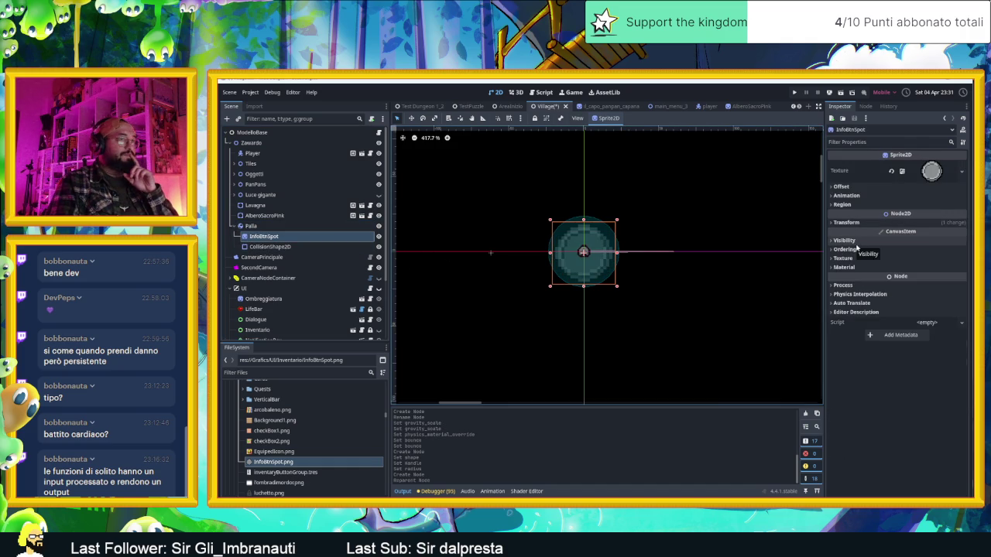
click(847, 223)
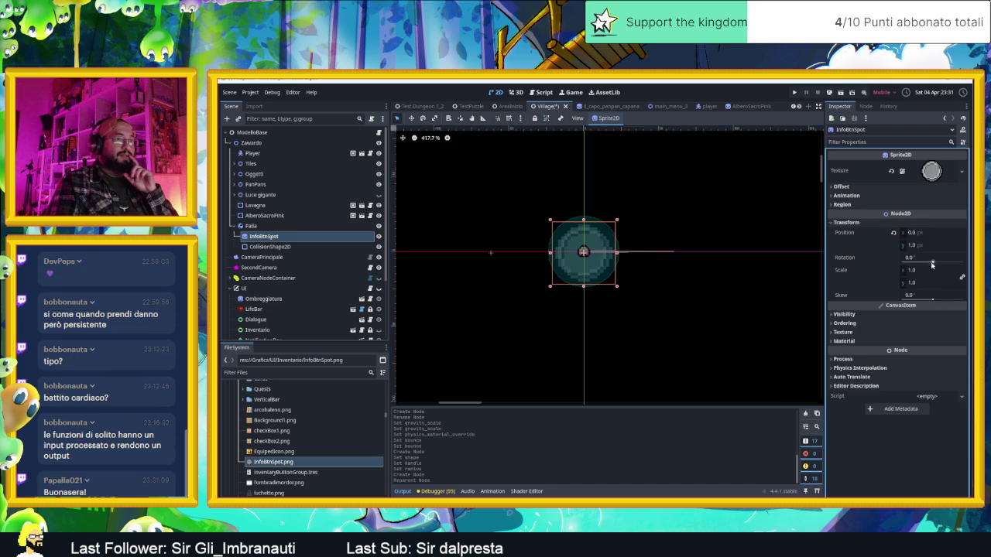
drag(923, 272, 968, 271)
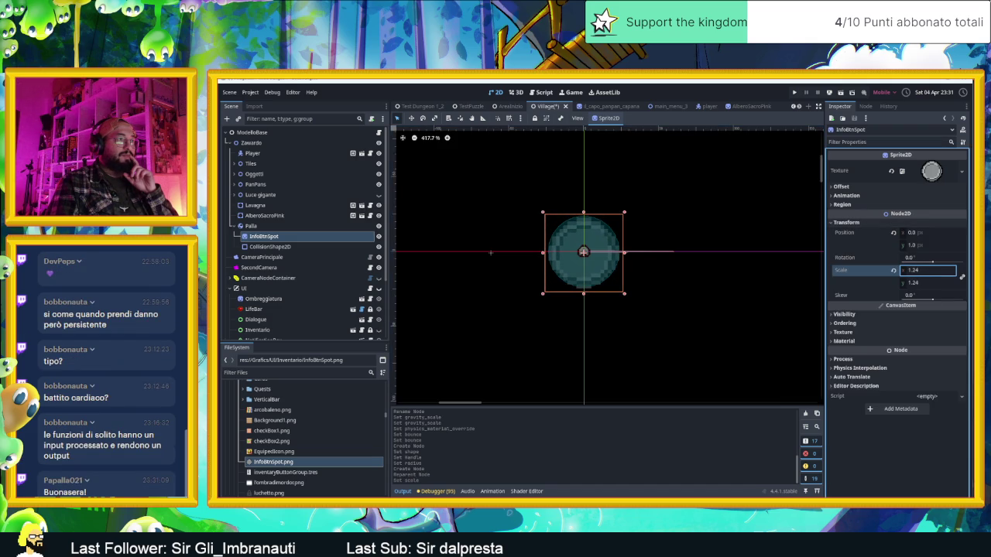
click(251, 225)
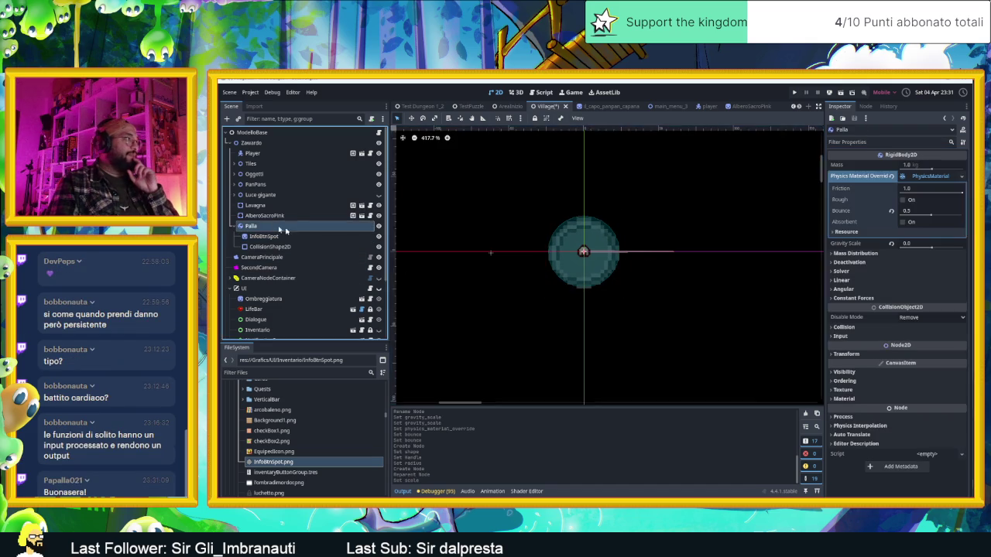
- With the Move tool and grid snap on, place Palla in the dungeon room beside the red block, then save
scroll(down, 3)
scroll(down, 3)
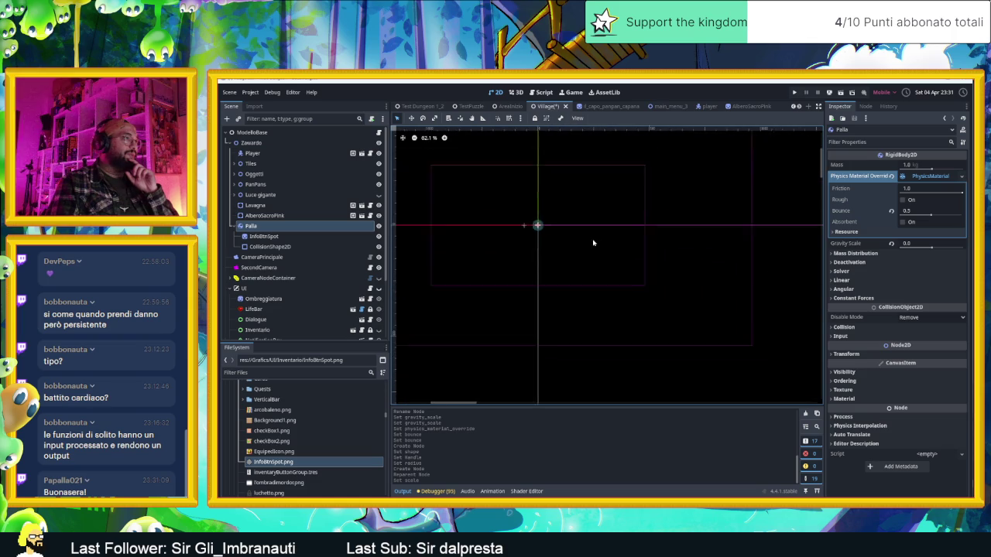
scroll(down, 3)
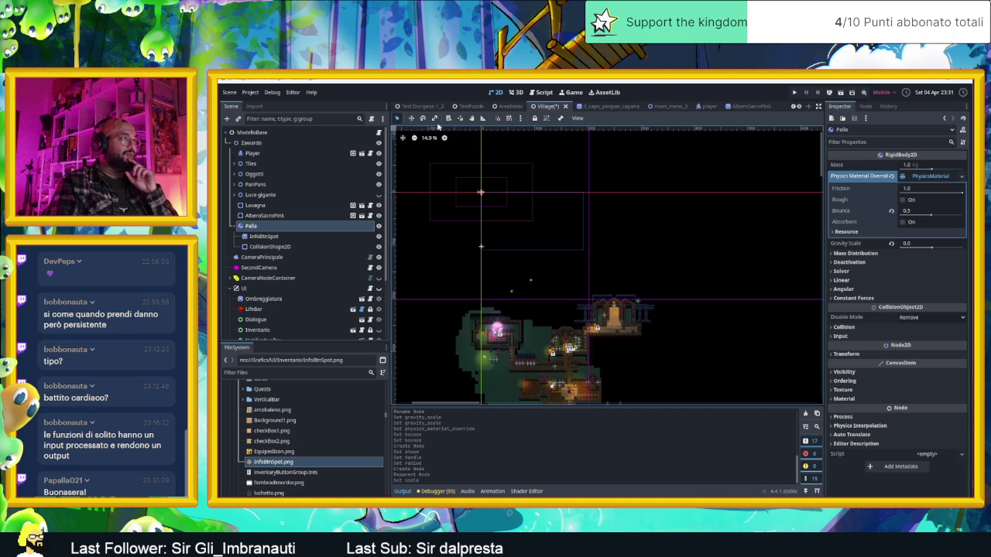
click(412, 118)
click(509, 118)
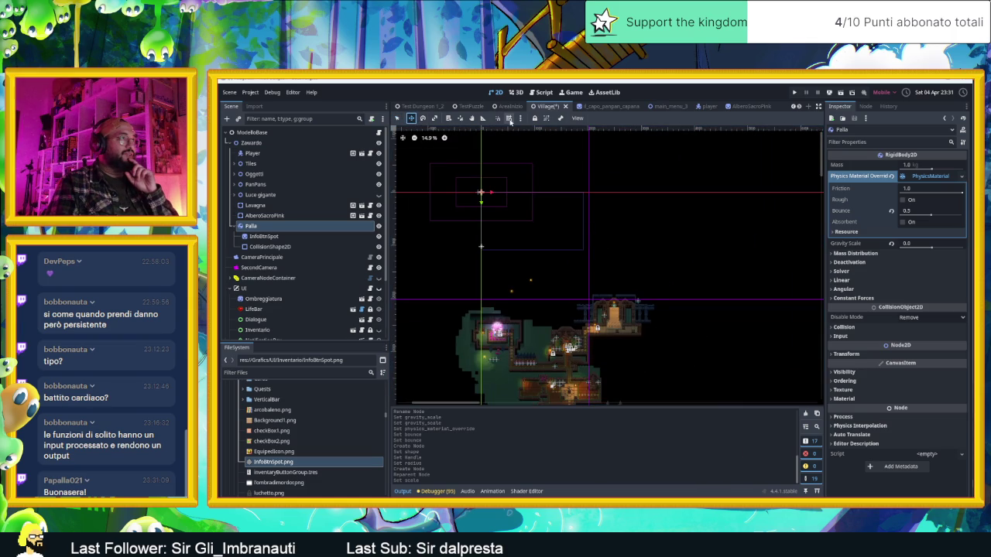
drag(531, 161, 496, 287)
scroll(up, 3)
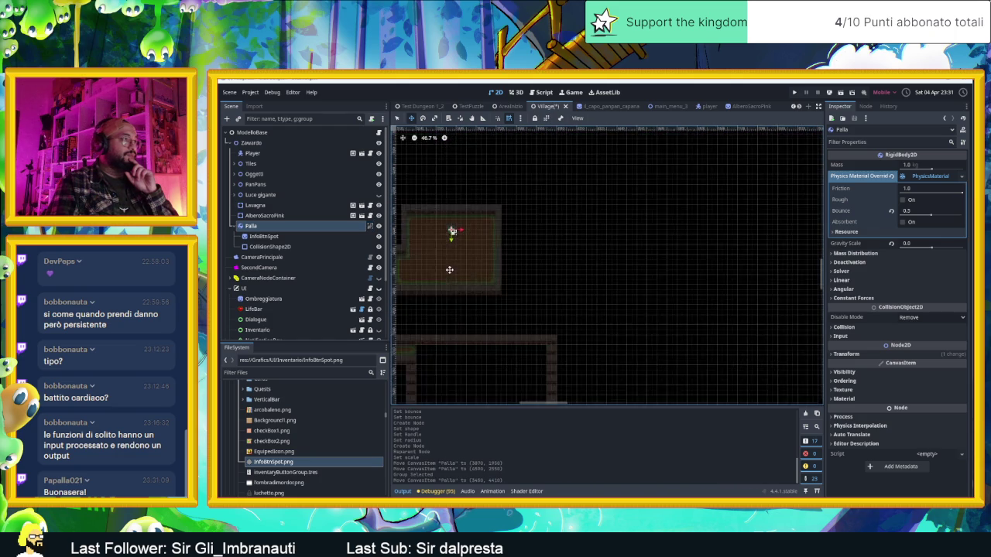
scroll(up, 3)
drag(518, 253, 572, 308)
key(ctrl+s)
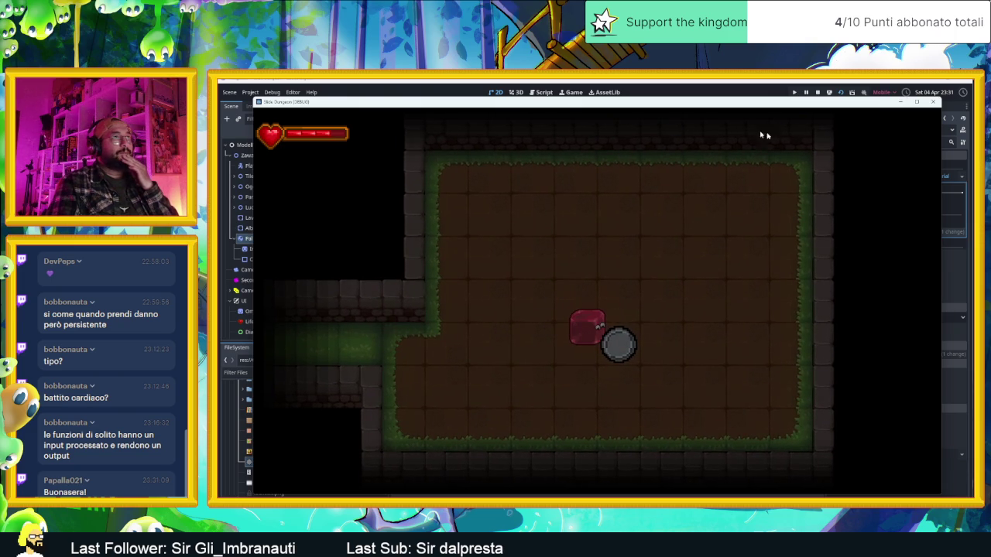
- Stop the running game after testing the ball
click(816, 92)
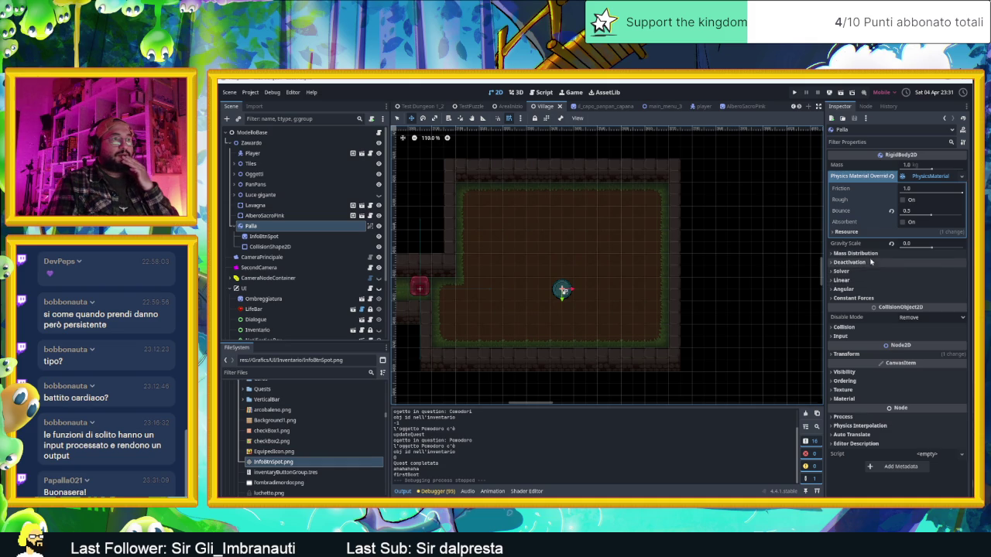
click(871, 259)
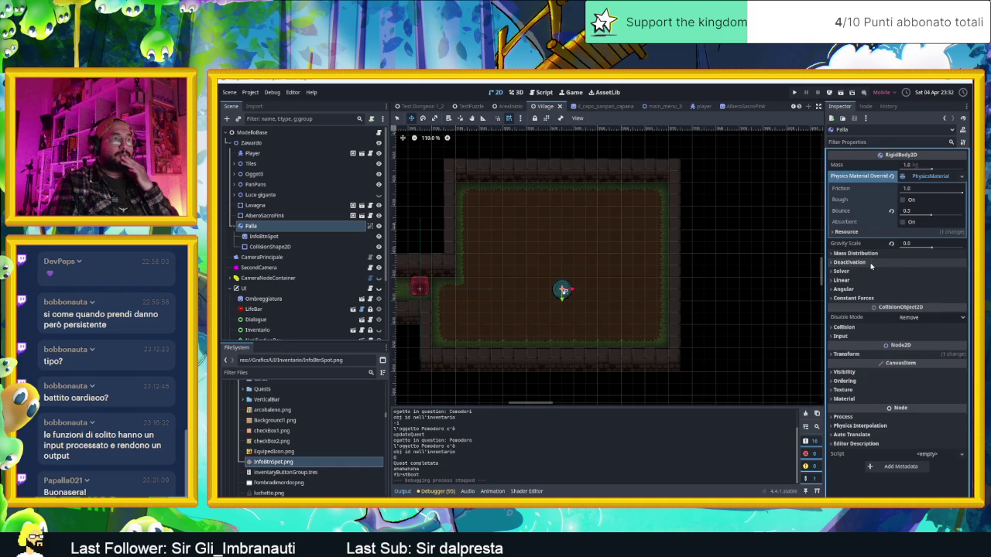
click(870, 262)
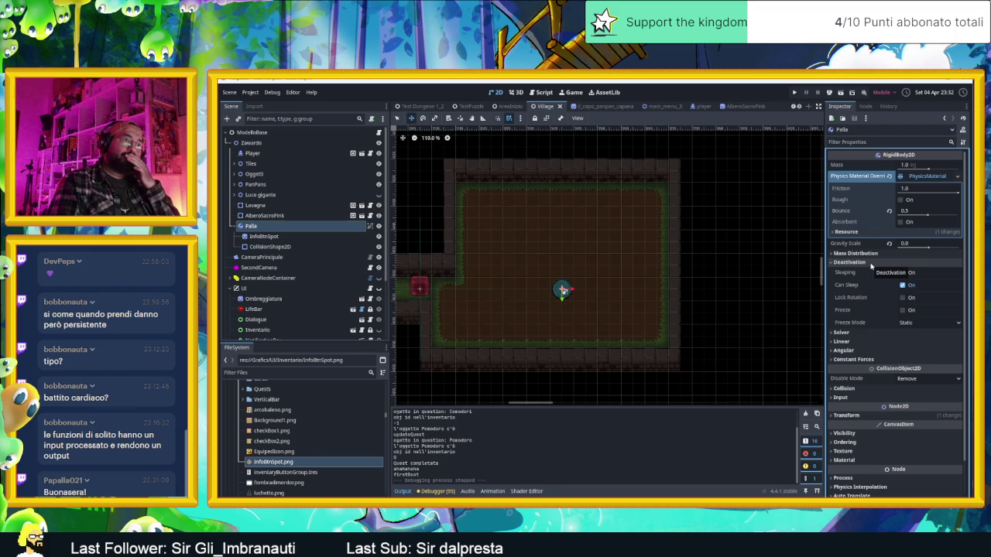
click(870, 263)
click(870, 263)
click(869, 264)
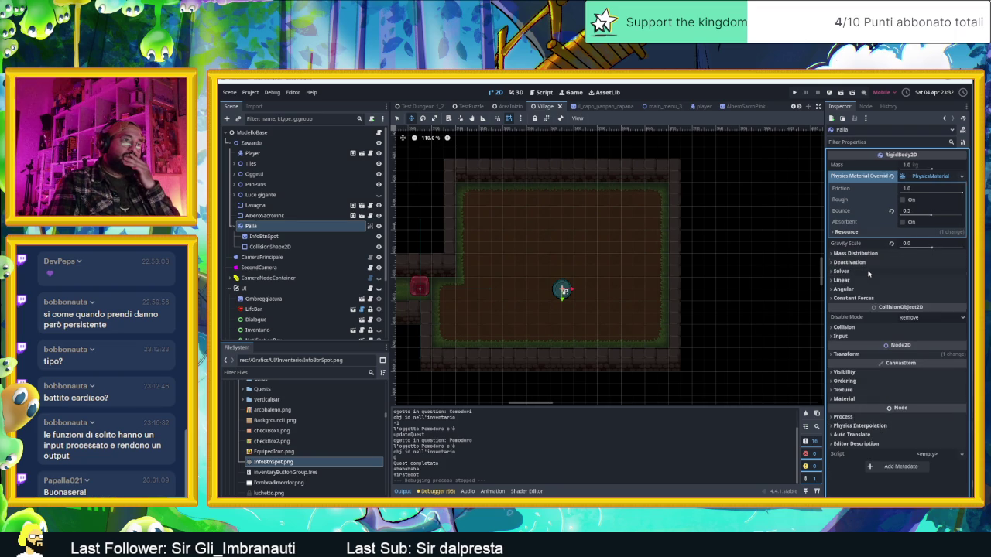
click(866, 280)
click(867, 280)
click(866, 280)
click(867, 280)
click(867, 289)
click(867, 289)
click(869, 298)
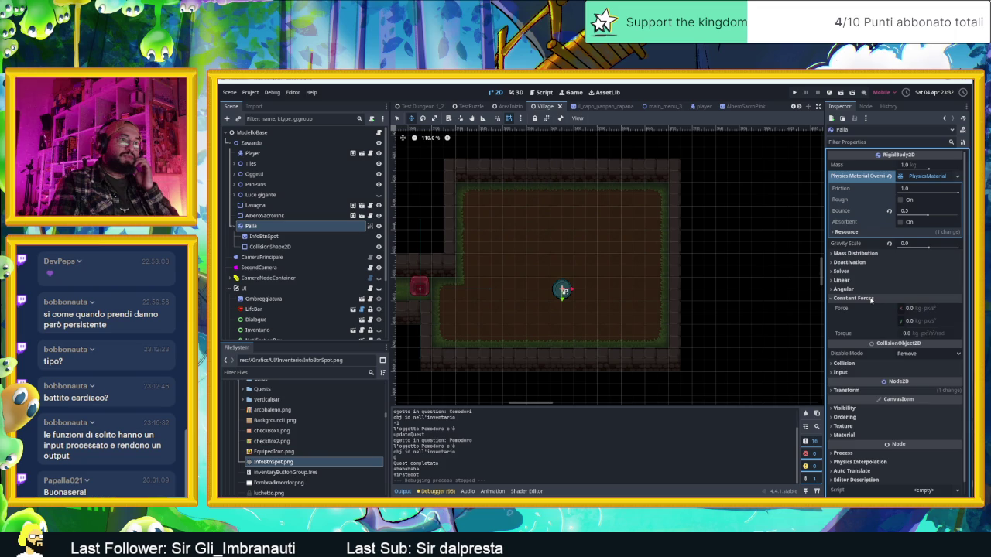
click(870, 299)
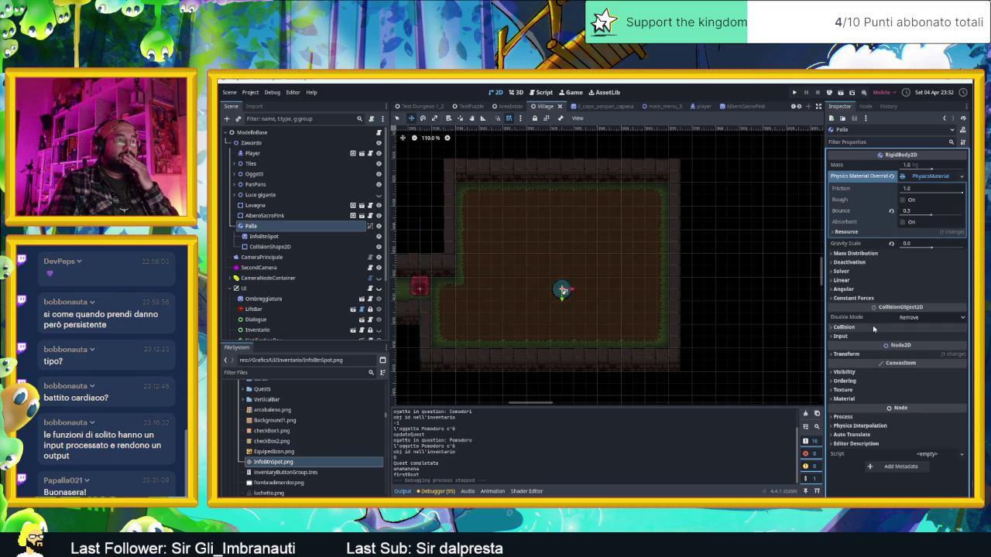
click(870, 328)
click(870, 328)
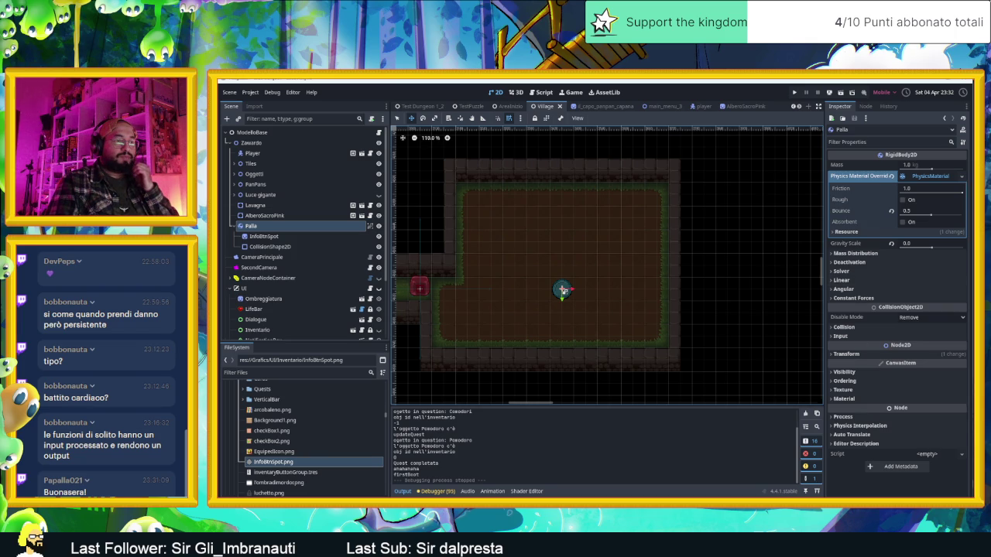
key(alt+Tab)
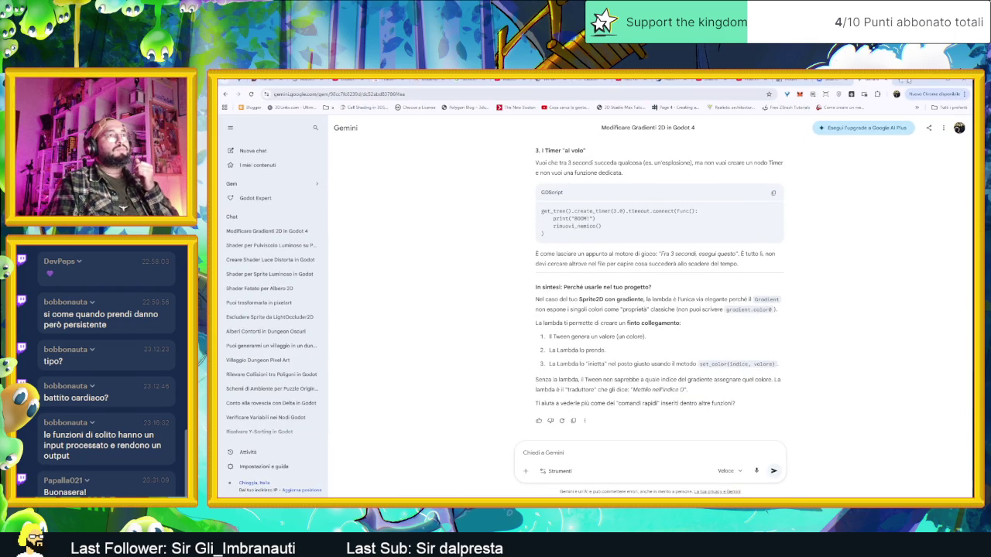
- In a new tab, search Google for 'Rigidbody2d godot 4and kinematic body intereaction'
click(900, 81)
text(Rigidbod)
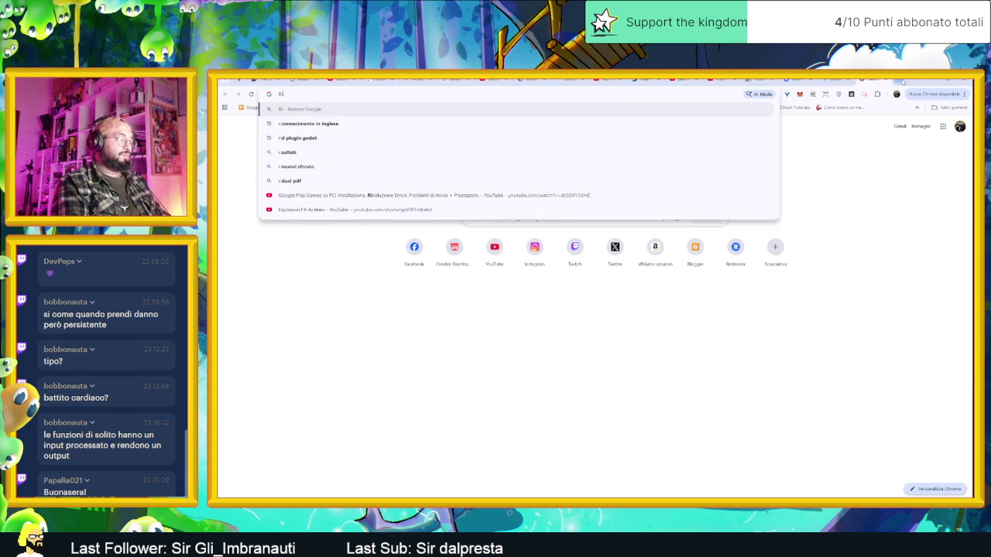
text(y)
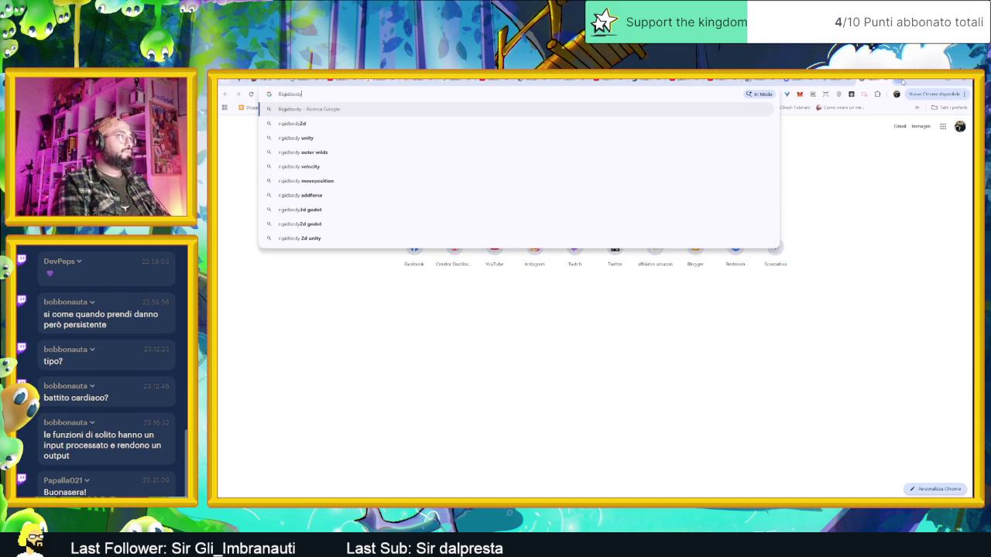
text(2d godot)
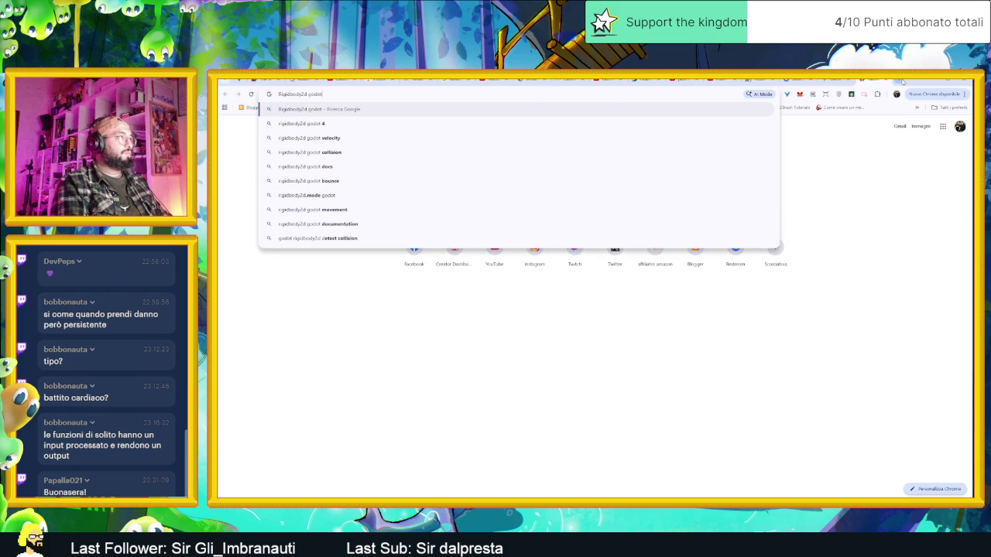
text( 4)
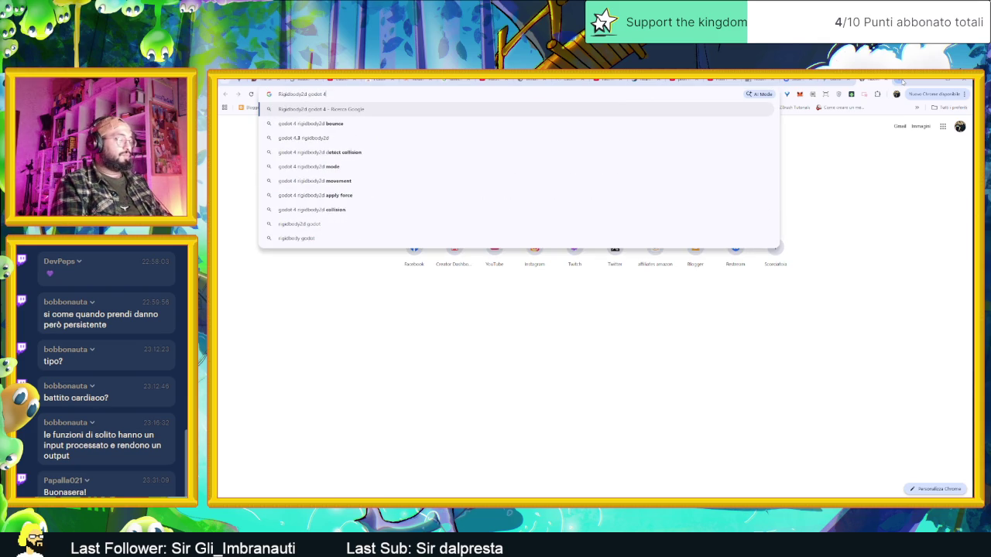
text(and kine)
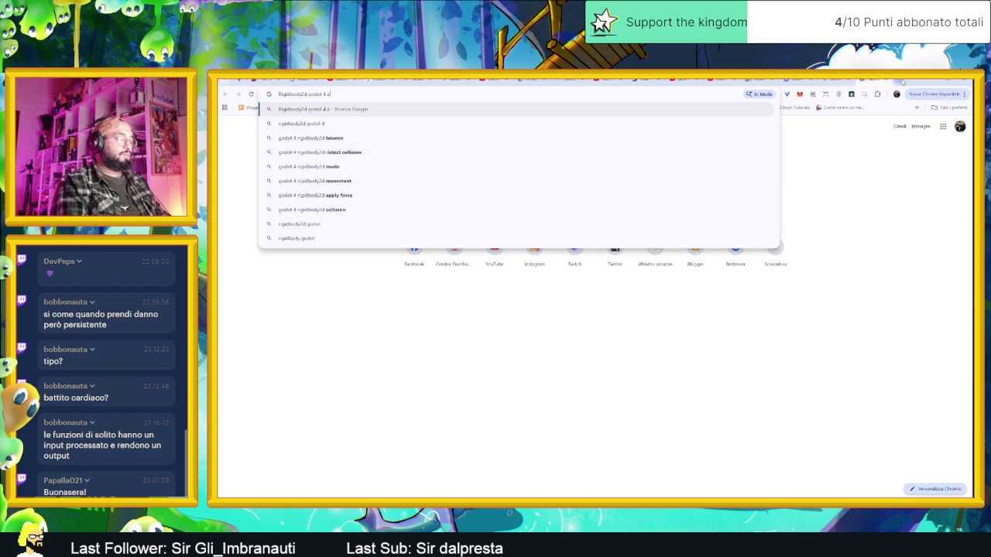
text(matic bod)
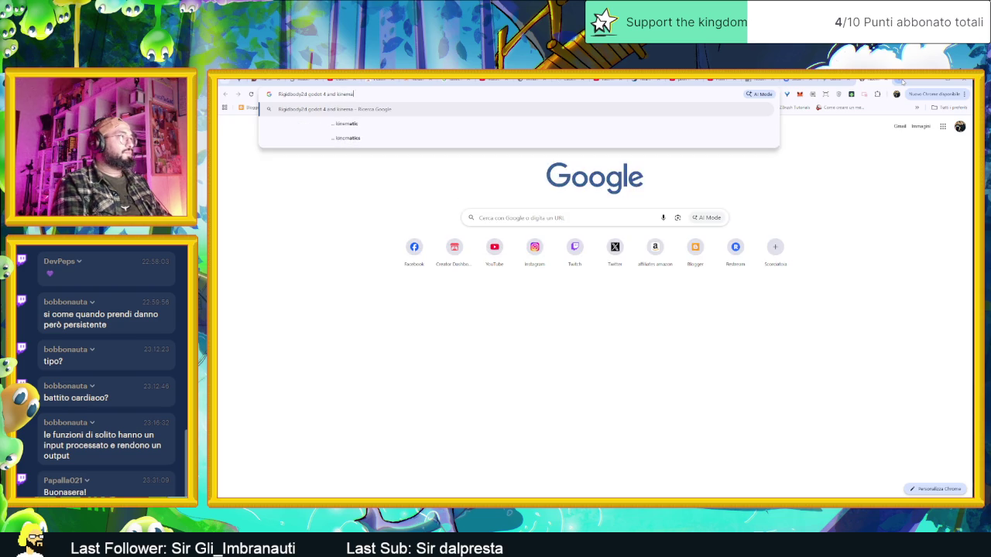
text(y)
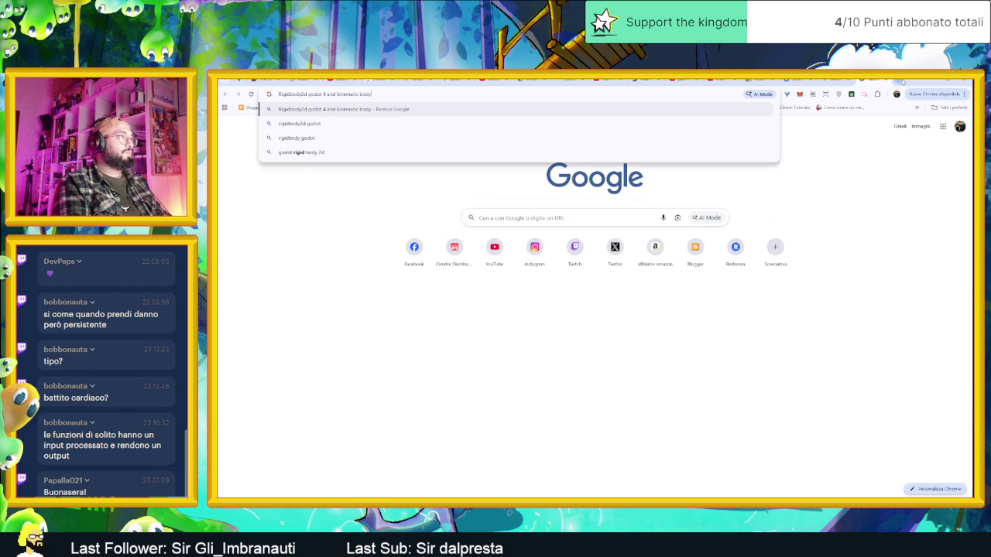
text( intere)
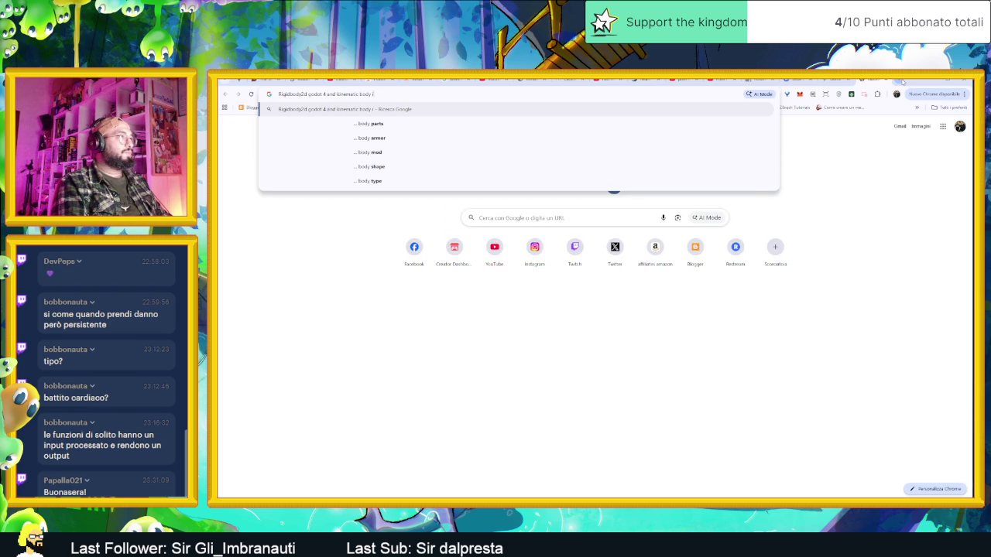
text(action)
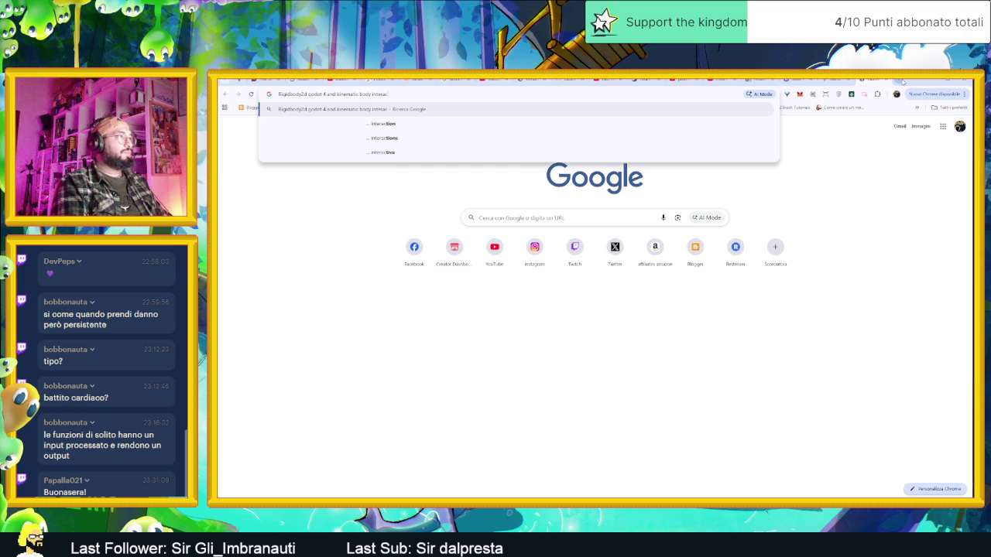
key(Return)
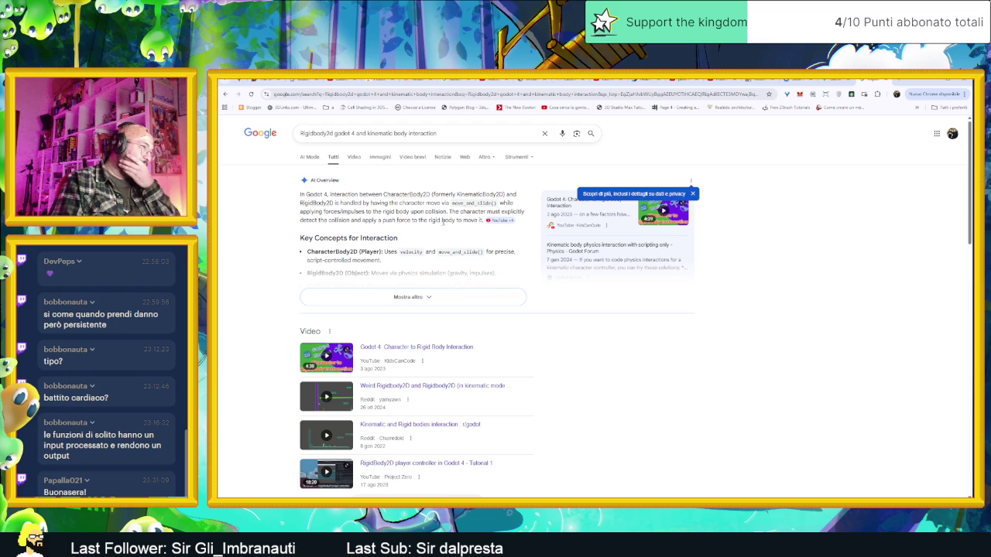
- Expand Google's AI Overview and read its code for pushing a RigidBody2D from a character
click(422, 297)
scroll(down, 3)
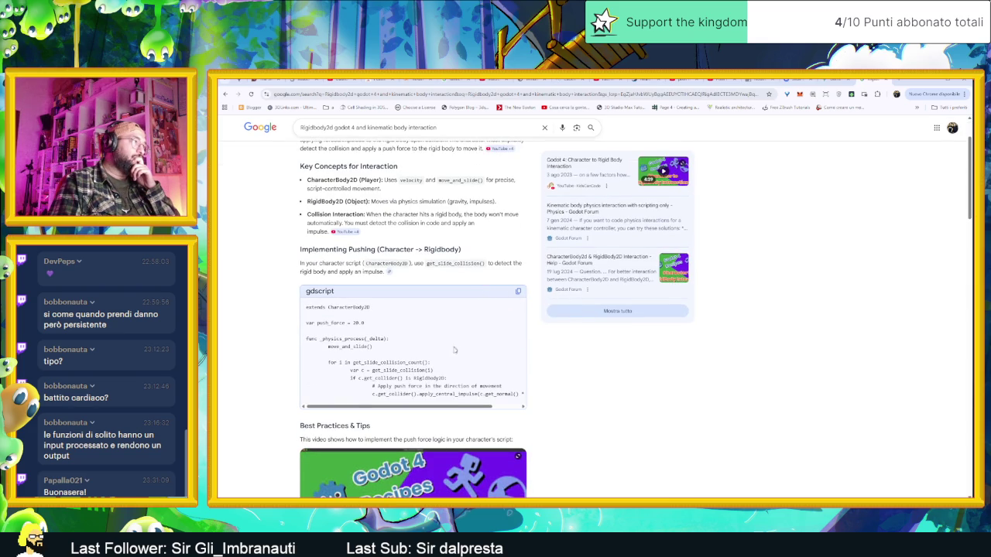
scroll(down, 3)
scroll(up, 3)
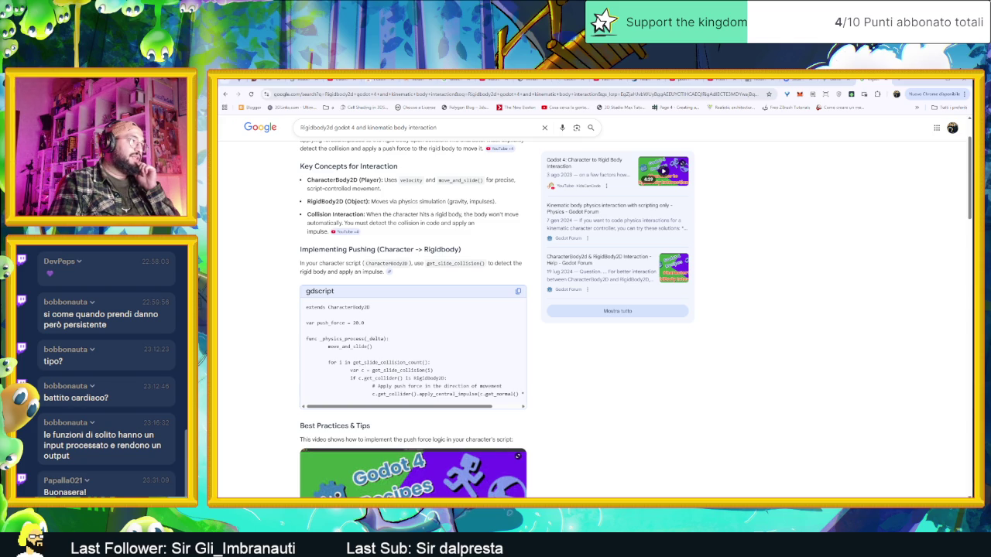
scroll(down, 3)
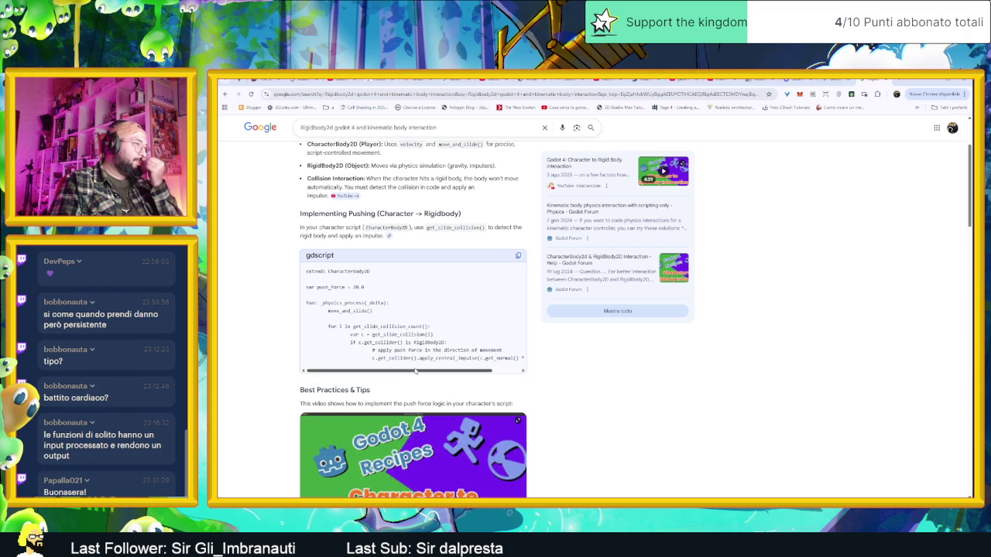
drag(420, 373, 461, 374)
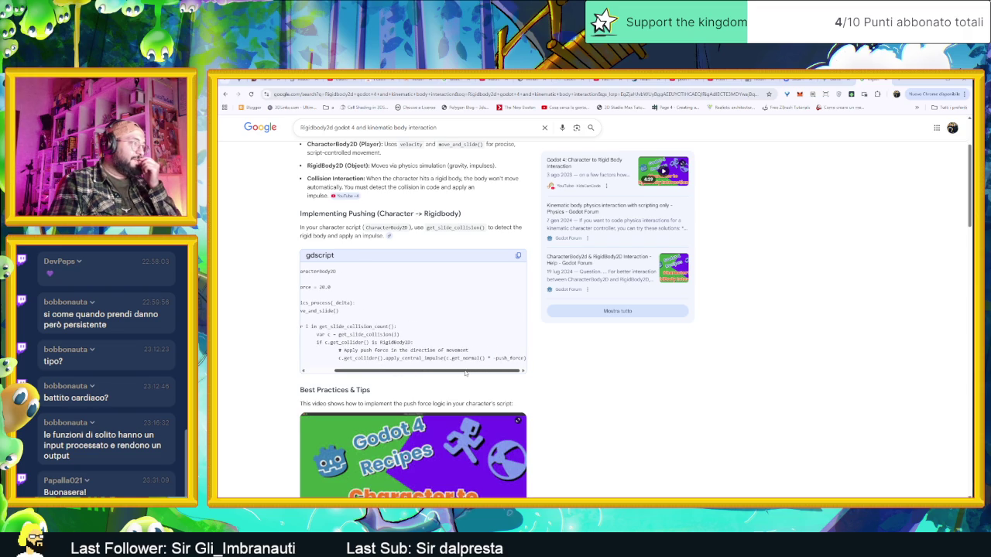
drag(459, 372, 466, 373)
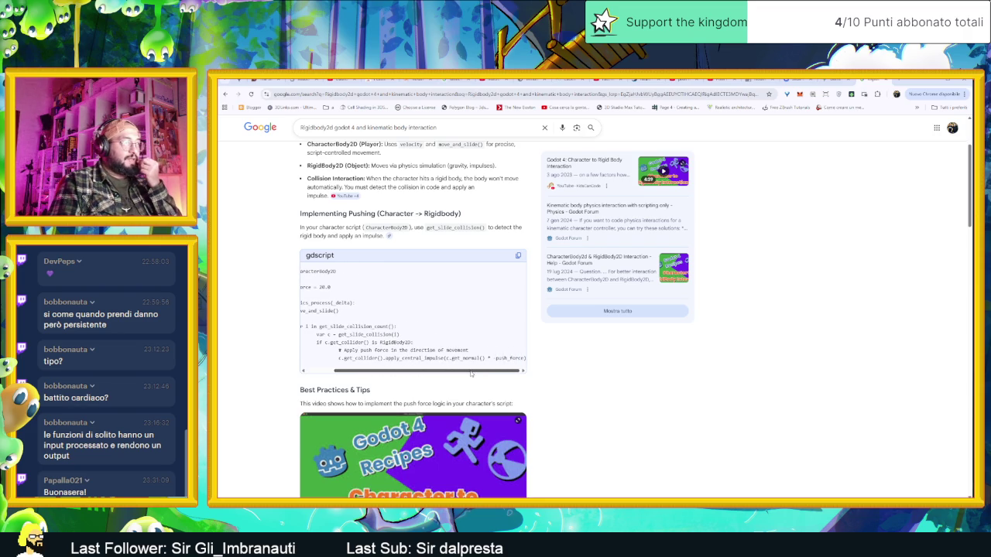
drag(471, 374, 444, 137)
scroll(down, 3)
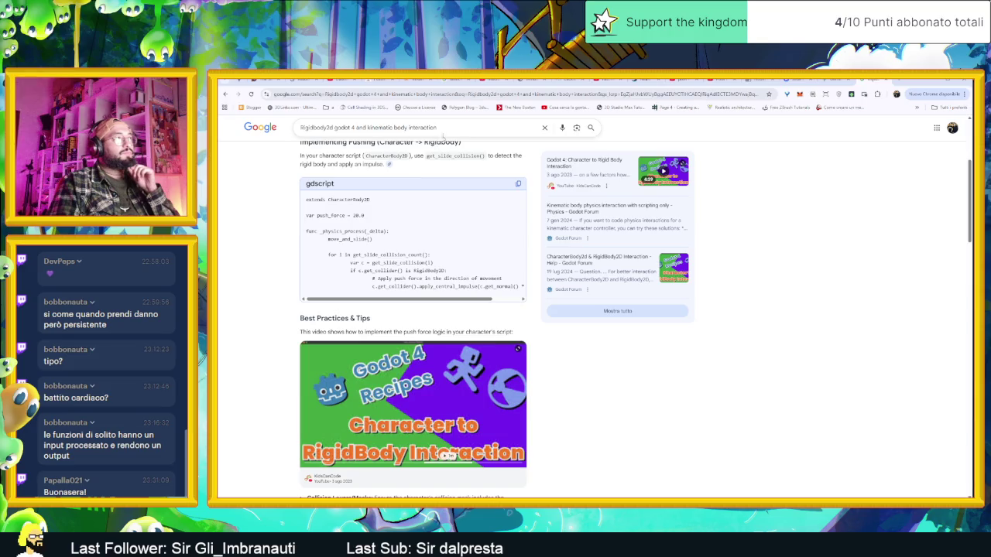
- Copy the search query and switch to the Gemini chat tab
triple_click(430, 128)
right_click(438, 130)
click(489, 166)
click(827, 82)
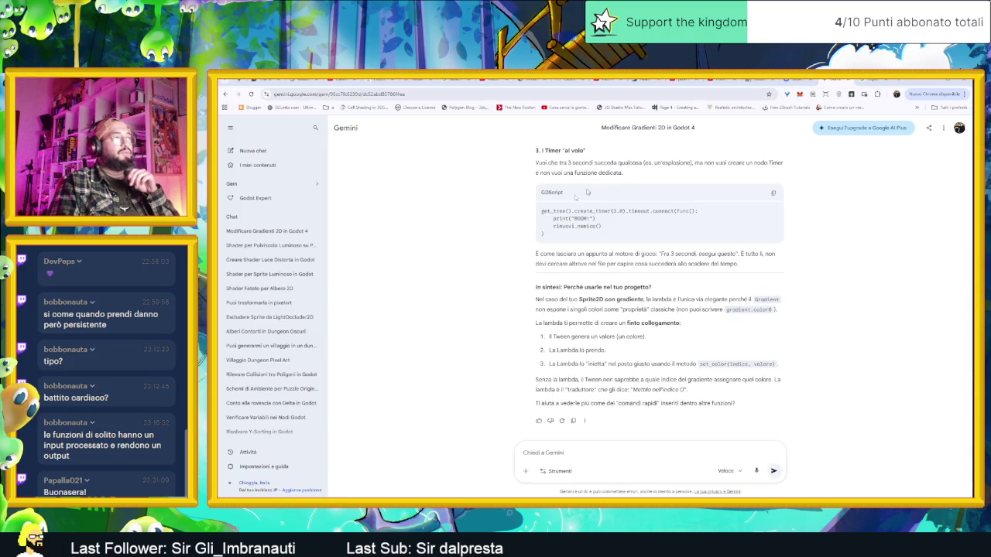
- Paste the copied search query into the Godot Expert gem and send it
click(255, 198)
right_click(565, 454)
key(Return)
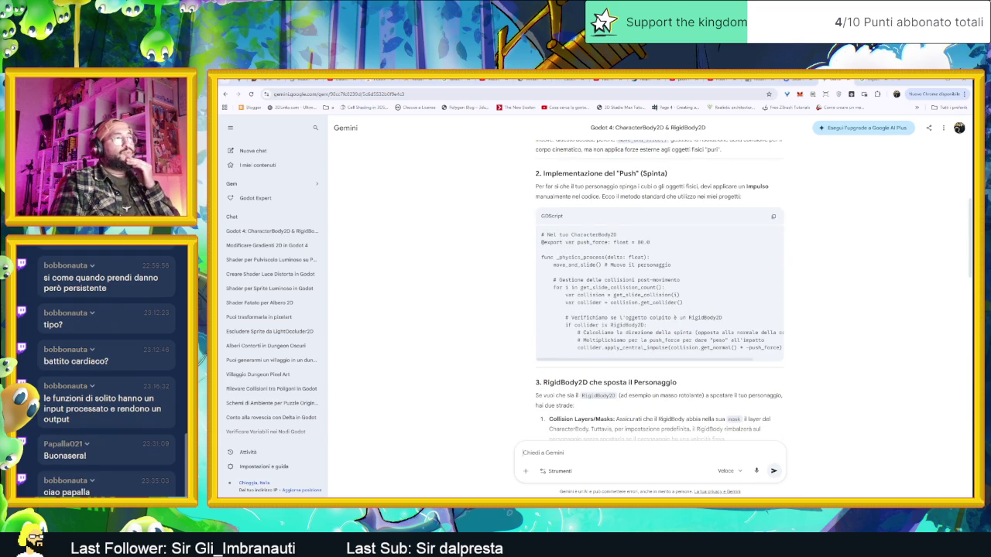
- Send the follow-up 'non puo essere gestito direttamente dalla palla'
scroll(down, 3)
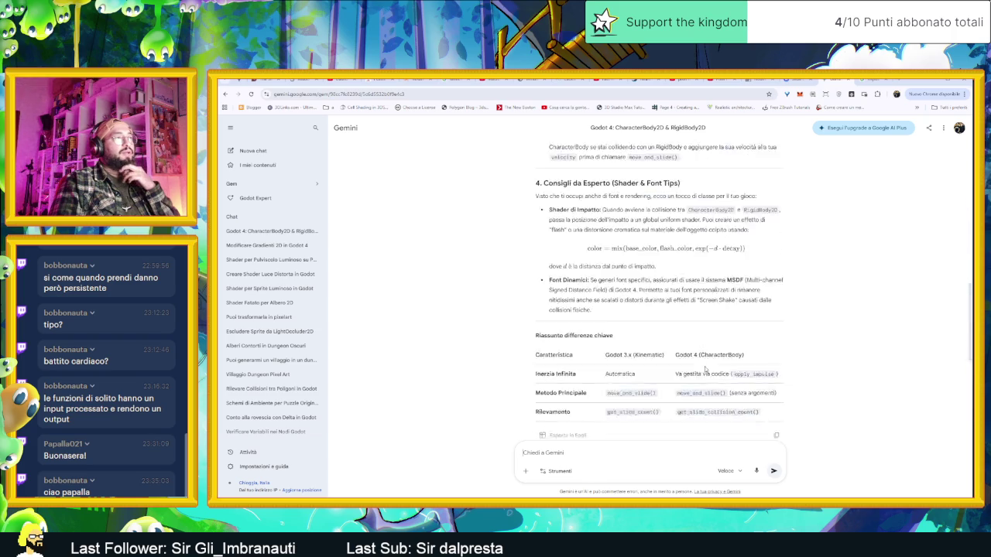
scroll(down, 3)
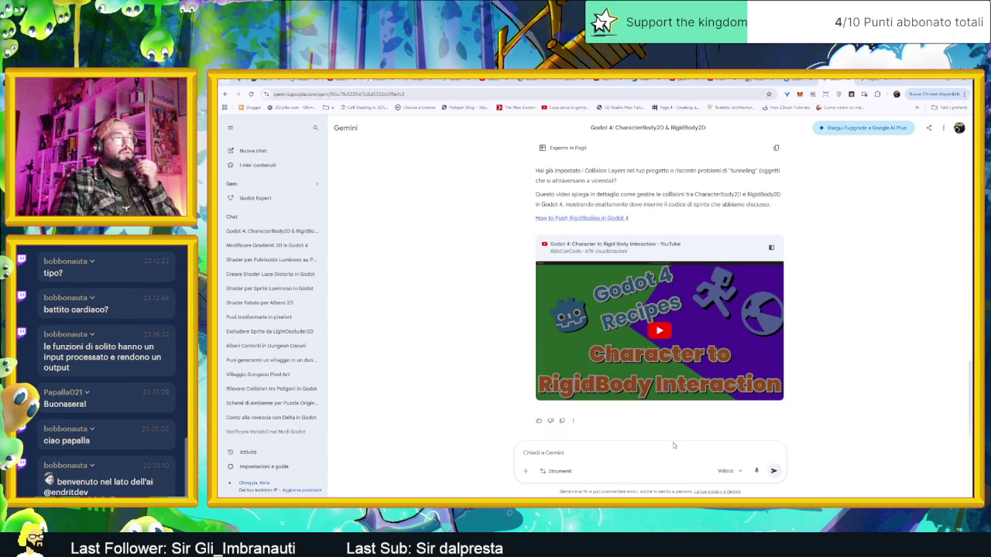
text(non p)
text(uo essere ge)
text(stit)
text(o direttamen)
text(te dalla palla)
key(Return)
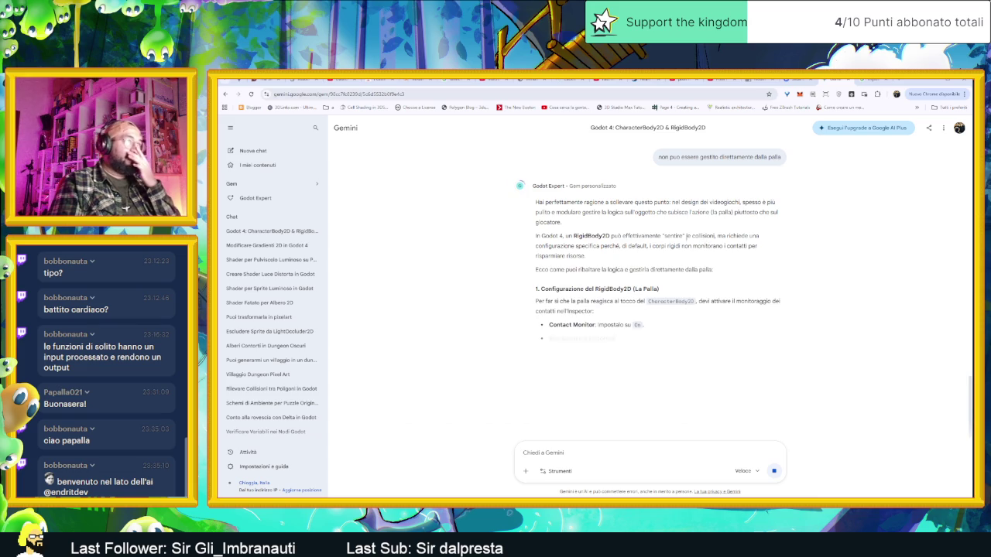
- Read through Gemini's ball script using get_colliding_bodies and apply_central_impulse
scroll(down, 3)
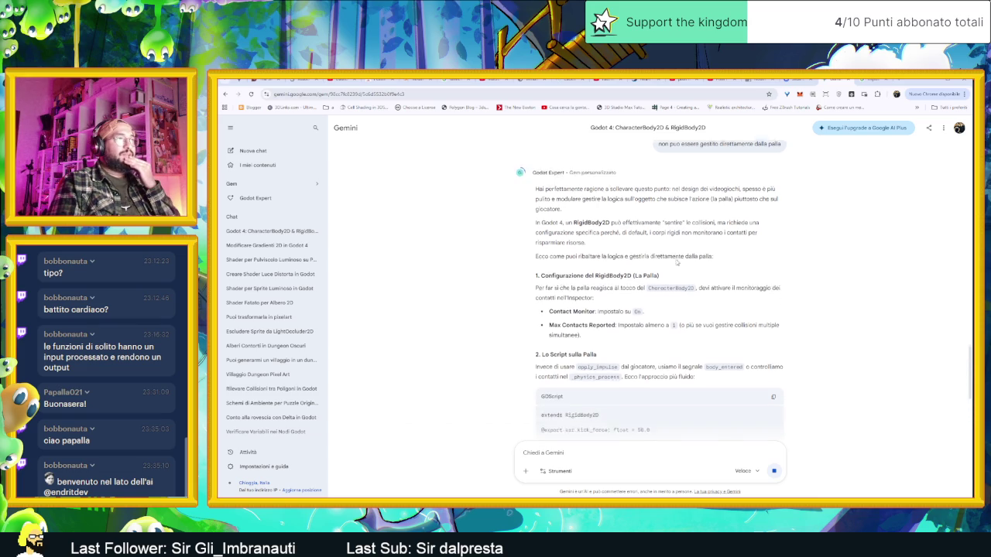
scroll(down, 3)
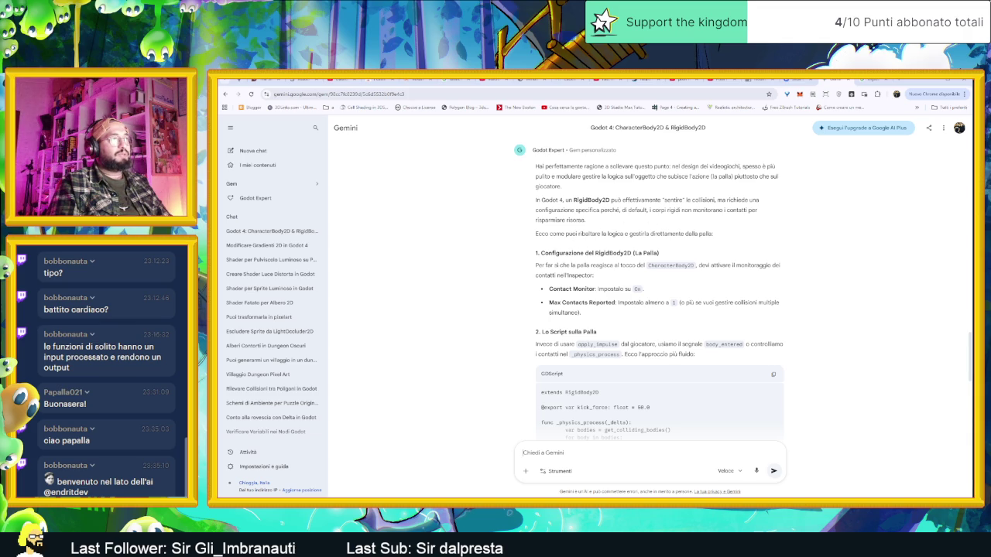
scroll(down, 3)
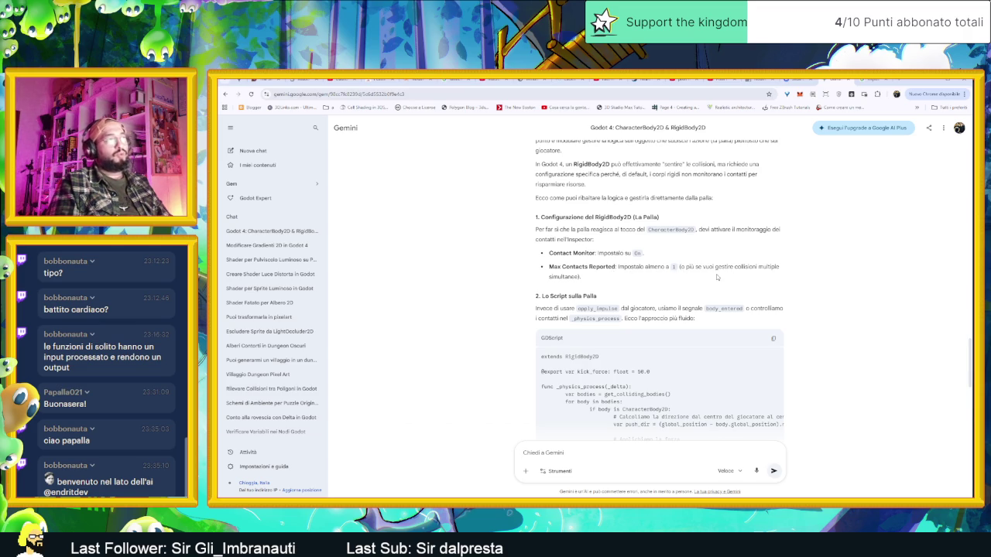
scroll(down, 3)
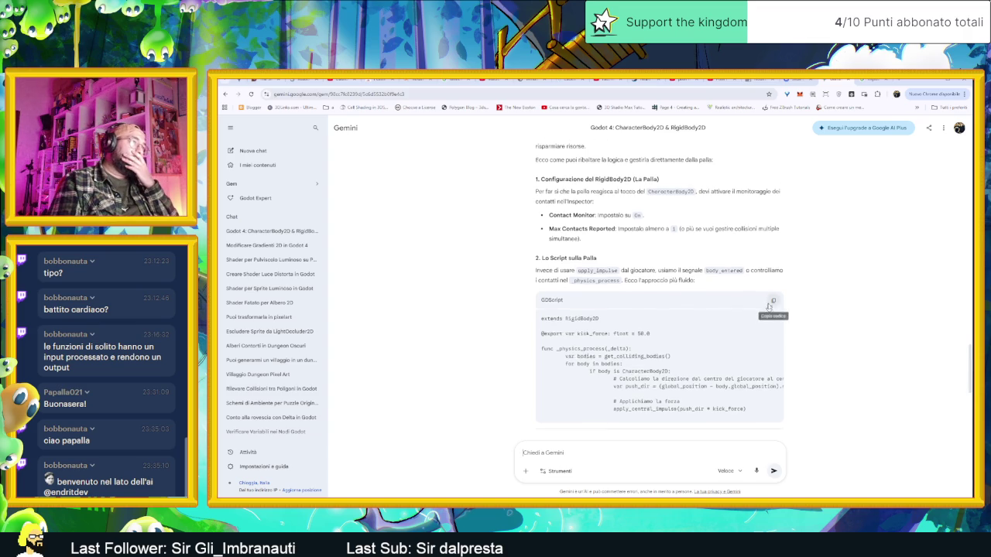
scroll(down, 3)
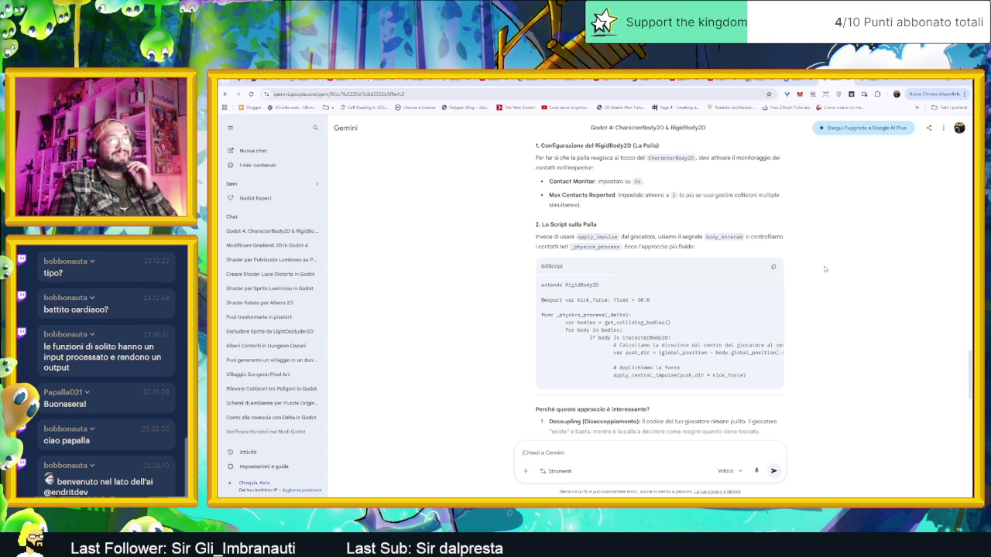
scroll(down, 3)
scroll(down, 3)
scroll(down, 3)
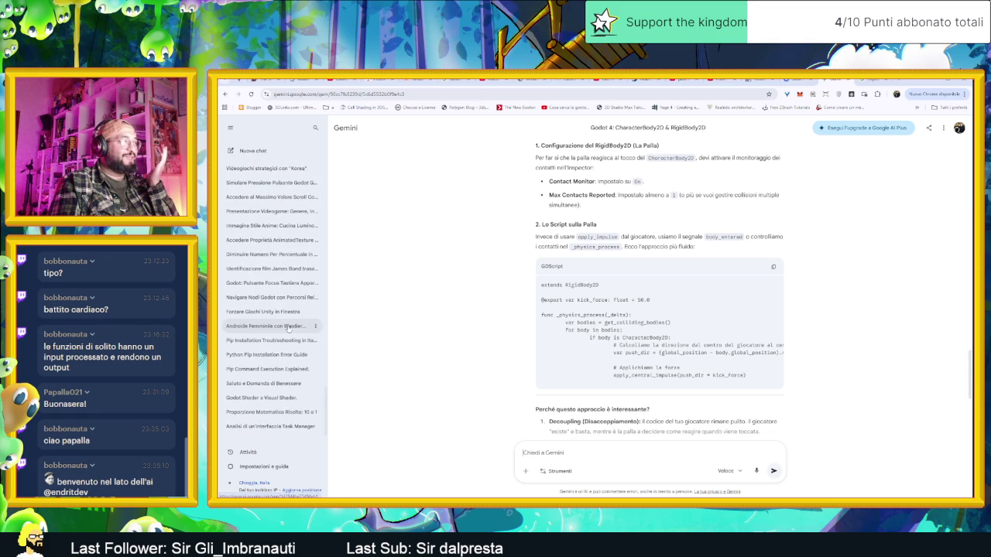
scroll(down, 3)
scroll(up, 3)
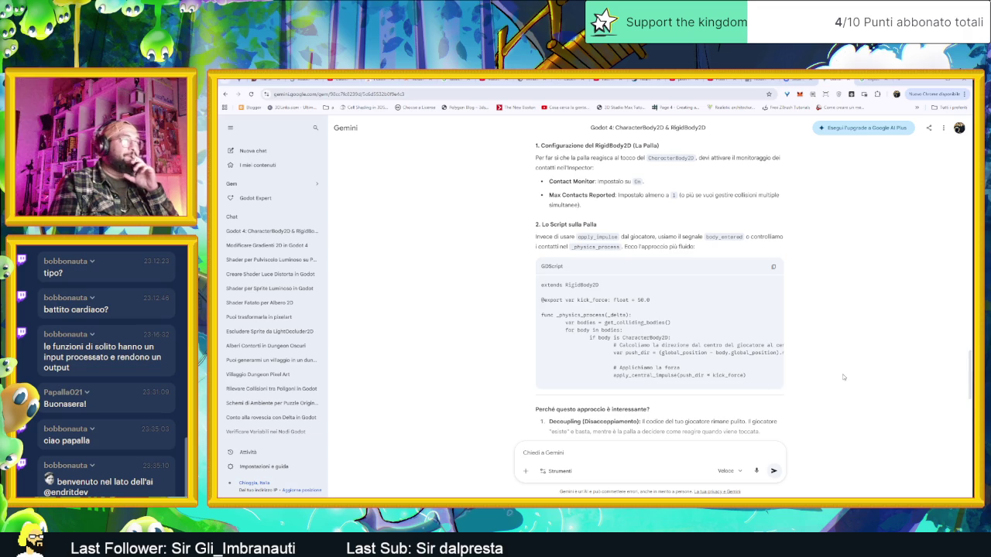
scroll(down, 3)
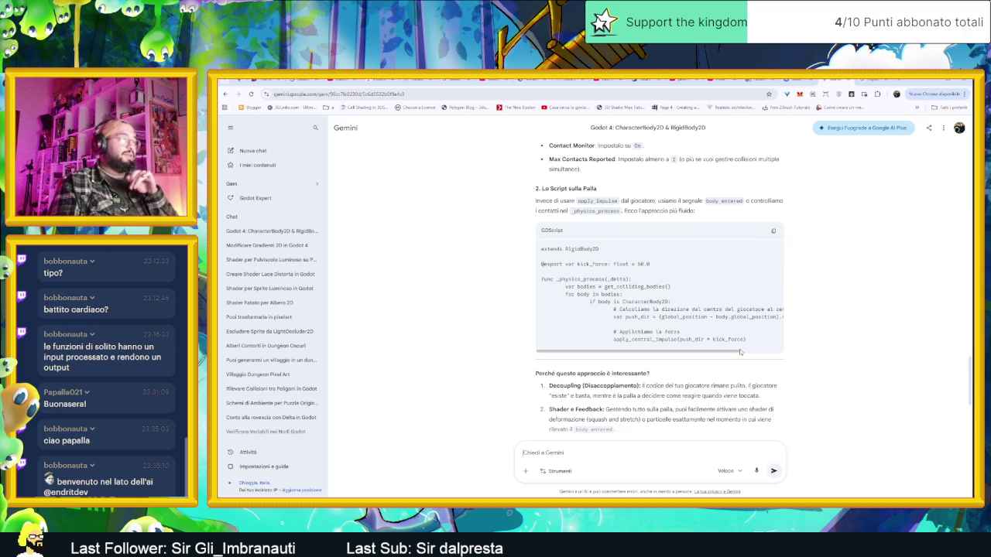
scroll(down, 3)
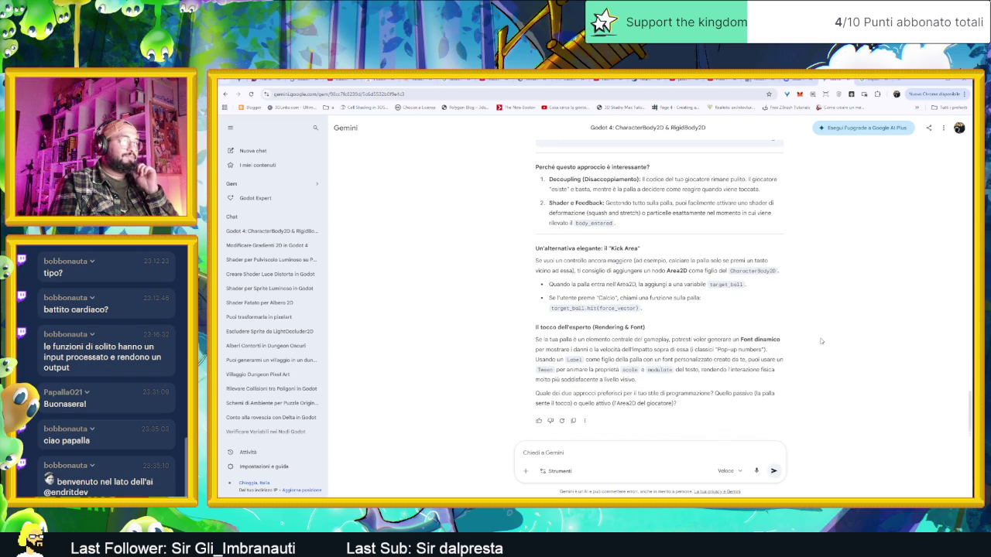
scroll(up, 3)
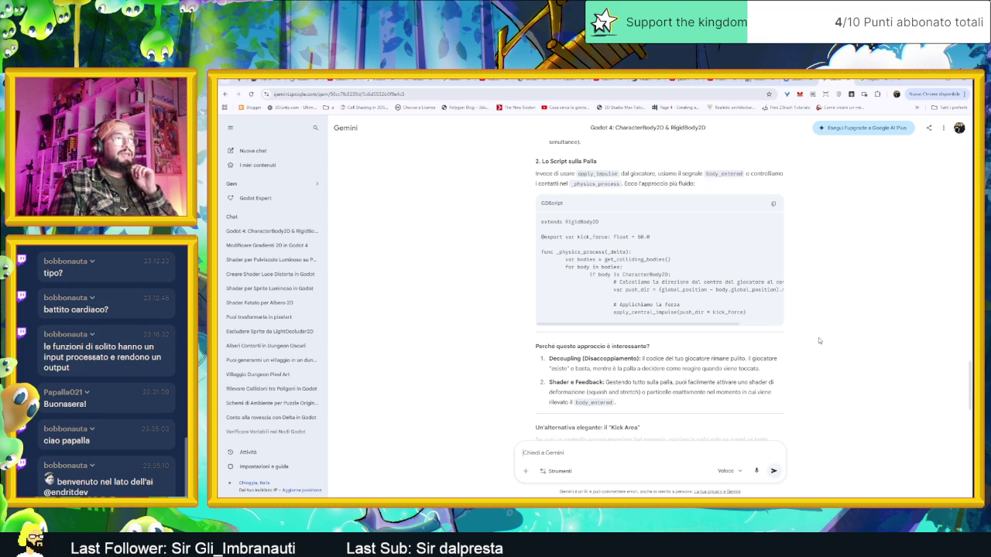
- Scroll the code block sideways, then minimize Chrome to return to the Godot editor
drag(663, 326, 705, 335)
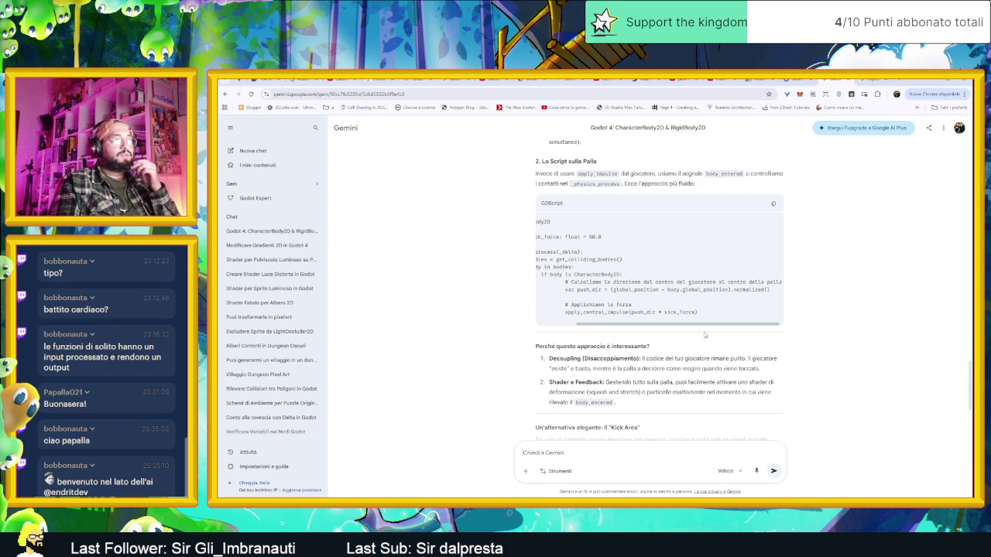
drag(706, 335, 650, 334)
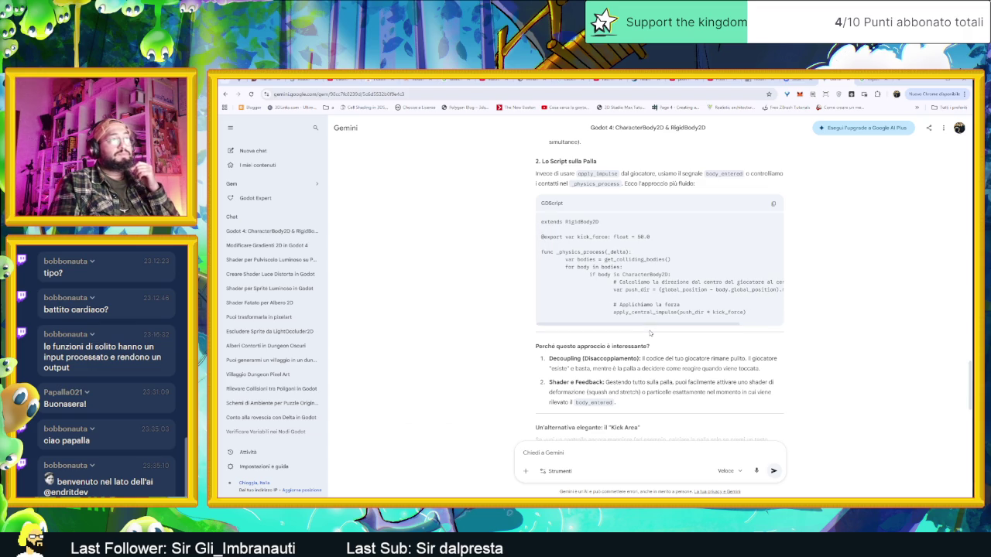
click(928, 80)
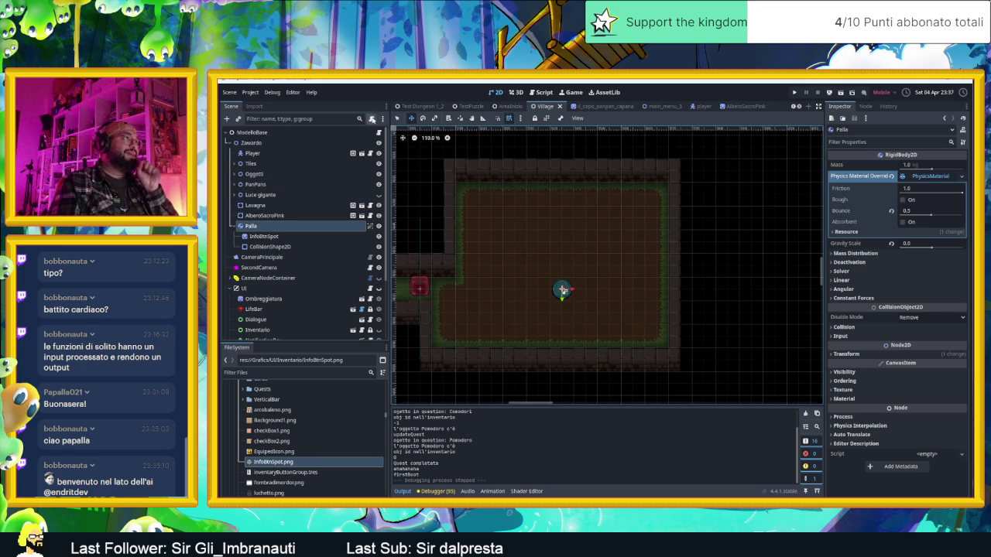
- Attach a new palla.gd script extending RigidBody2D to Palla
click(372, 118)
click(788, 389)
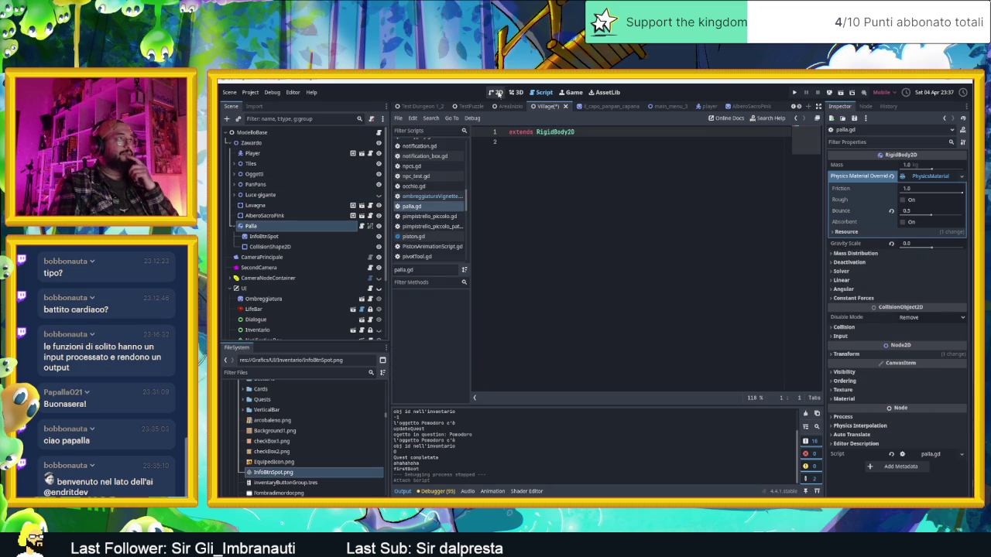
click(497, 92)
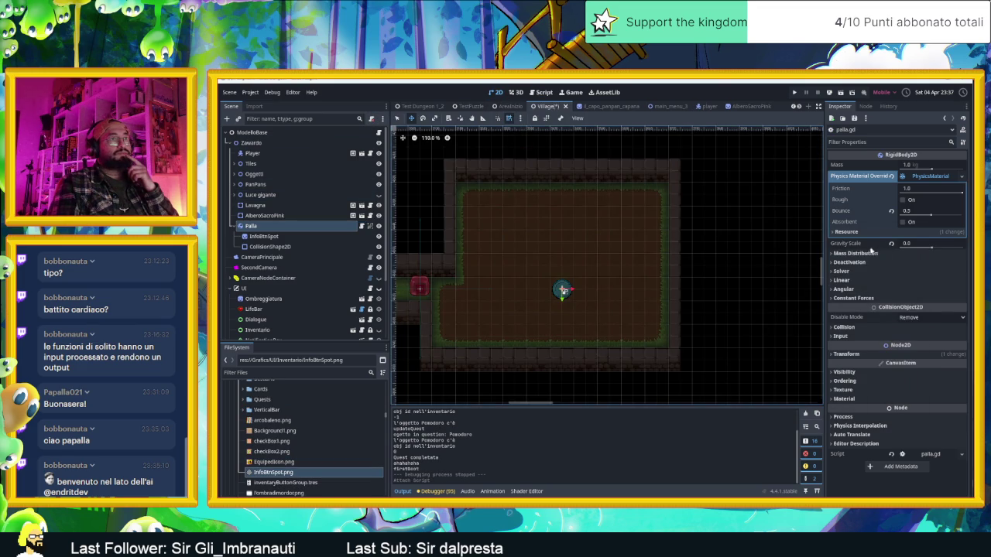
- Collapse the physics material and other Inspector sections of Palla to reach its Solver settings
click(863, 326)
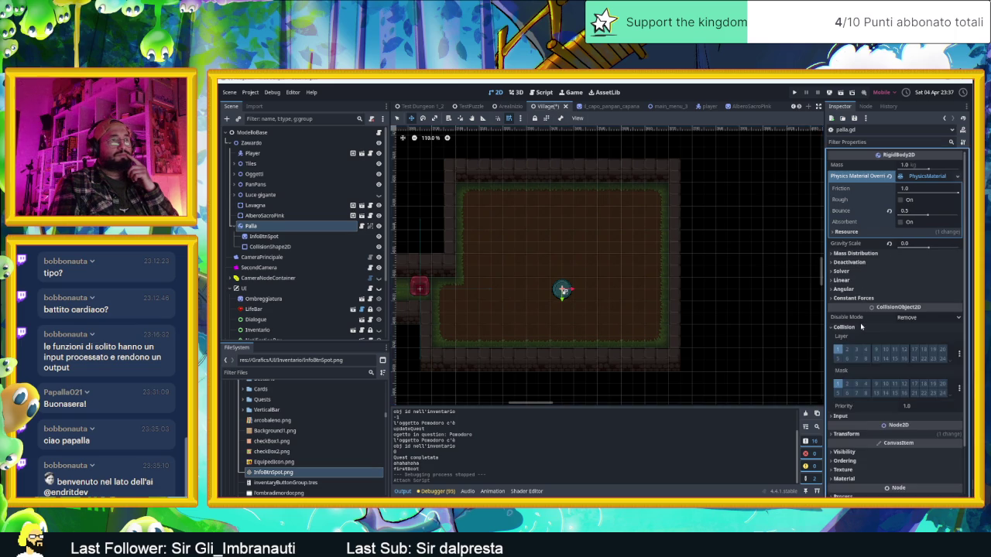
click(864, 327)
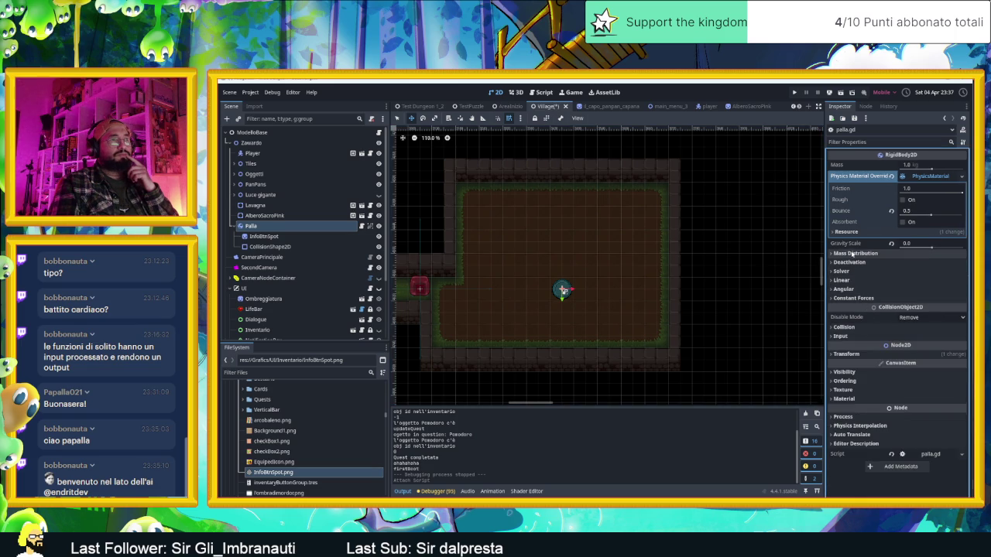
click(855, 233)
click(855, 233)
click(855, 233)
click(855, 233)
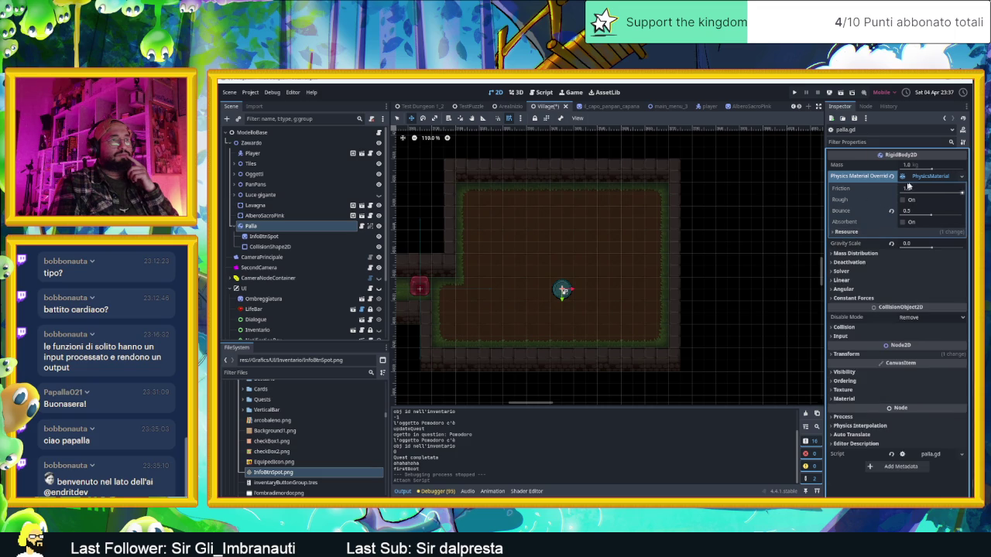
click(917, 176)
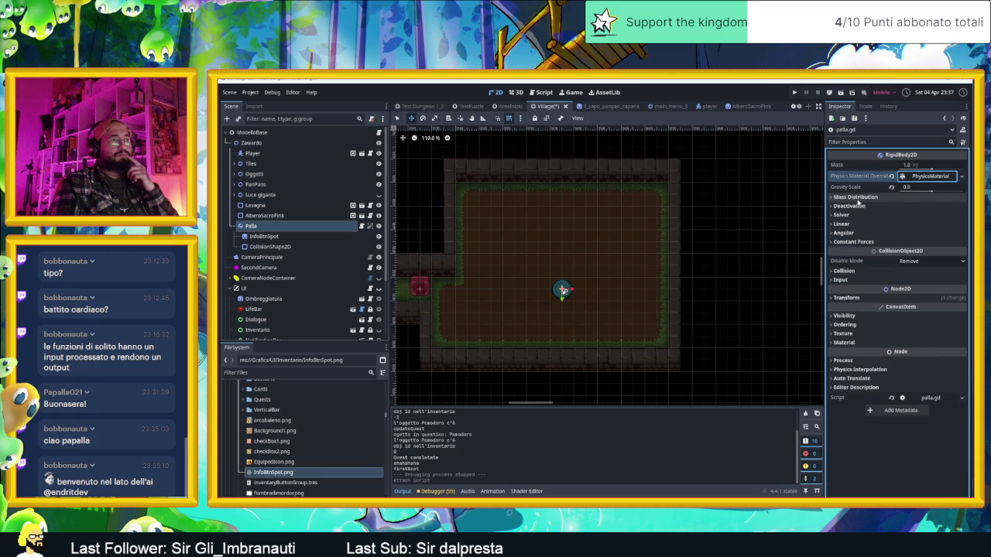
click(857, 198)
click(857, 199)
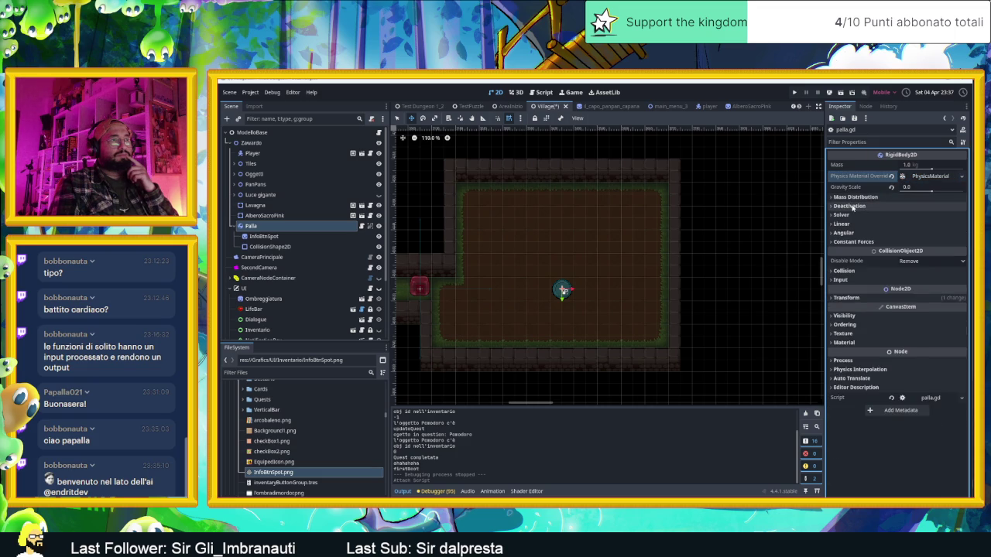
- Enable Contact Monitor with Max Contacts Reported 2 under Solver, then place the cursor in palla.gd
click(852, 207)
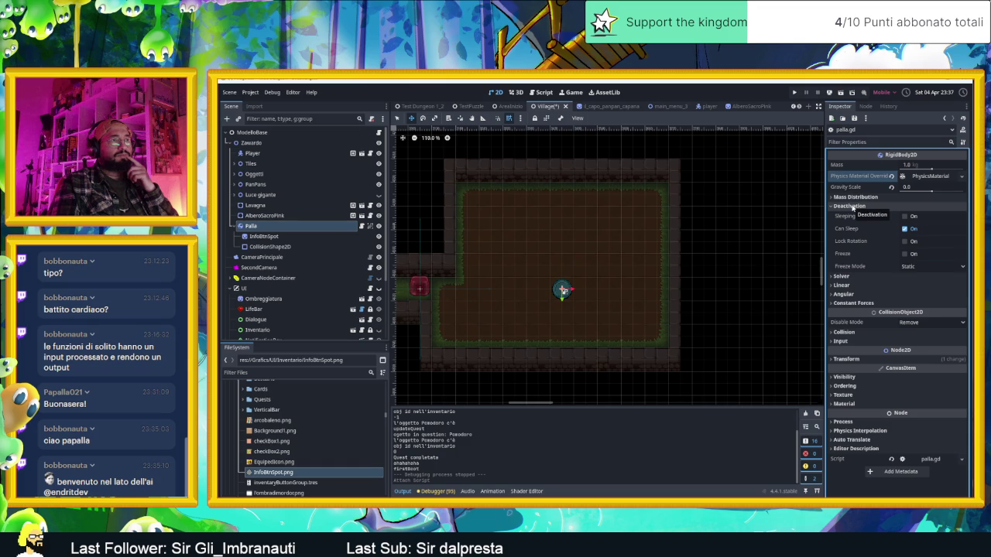
click(852, 206)
click(847, 215)
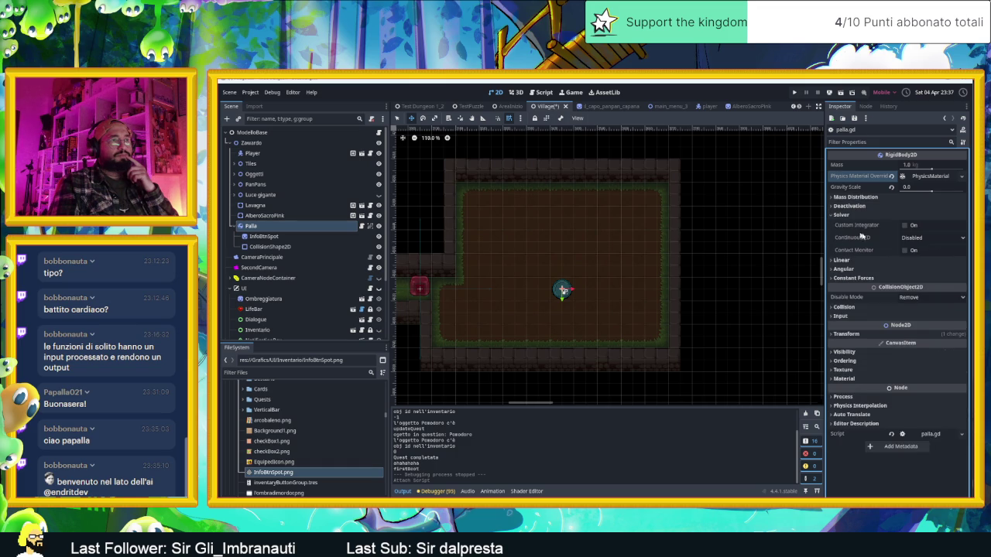
click(902, 239)
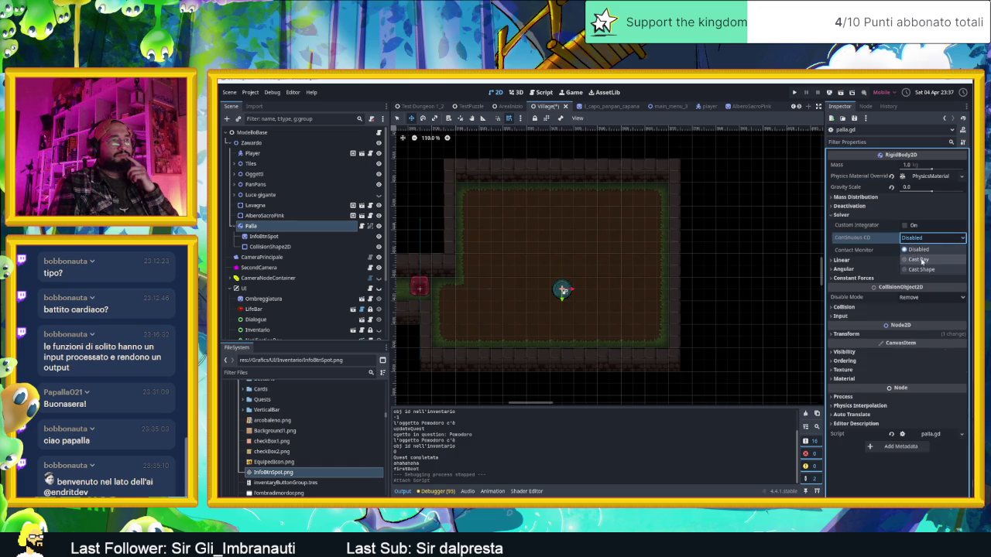
click(919, 250)
click(904, 250)
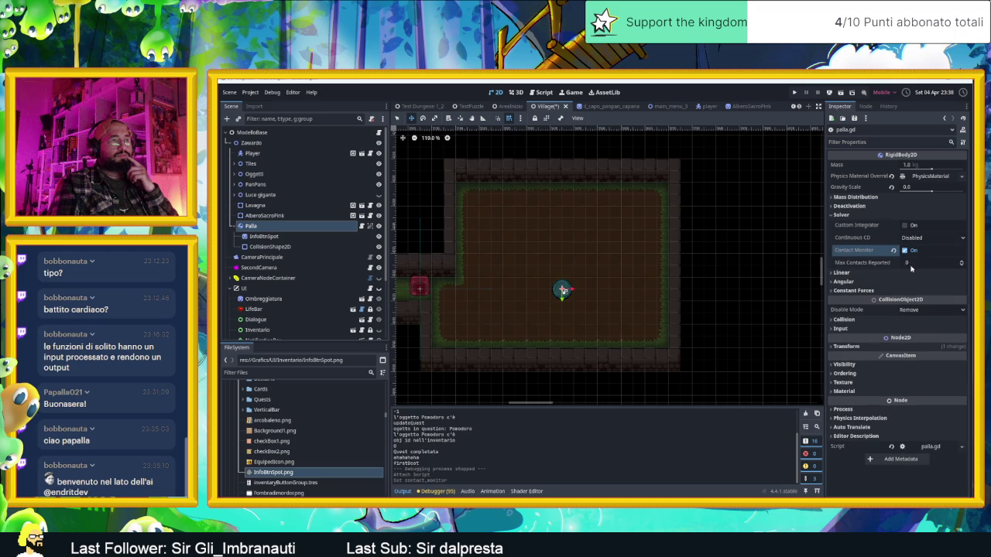
click(962, 261)
click(962, 261)
click(856, 263)
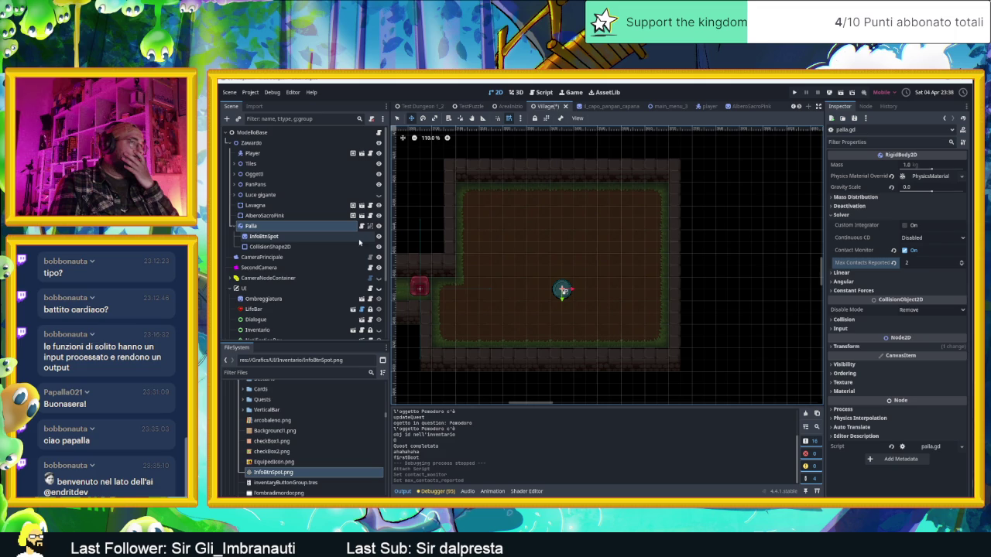
click(362, 226)
click(592, 228)
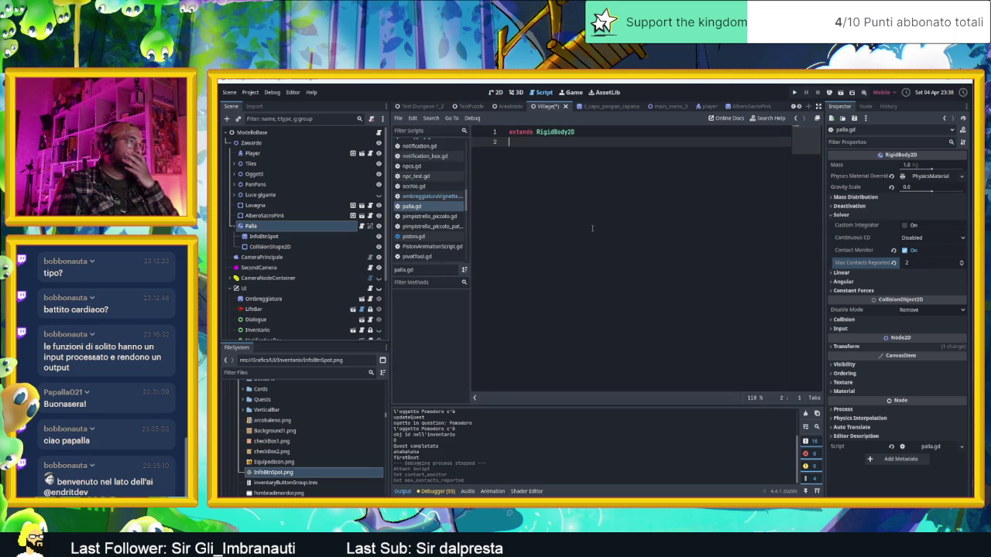
- Add a _process(delta) function containing pass below the extends line in palla.gd
key(Return)
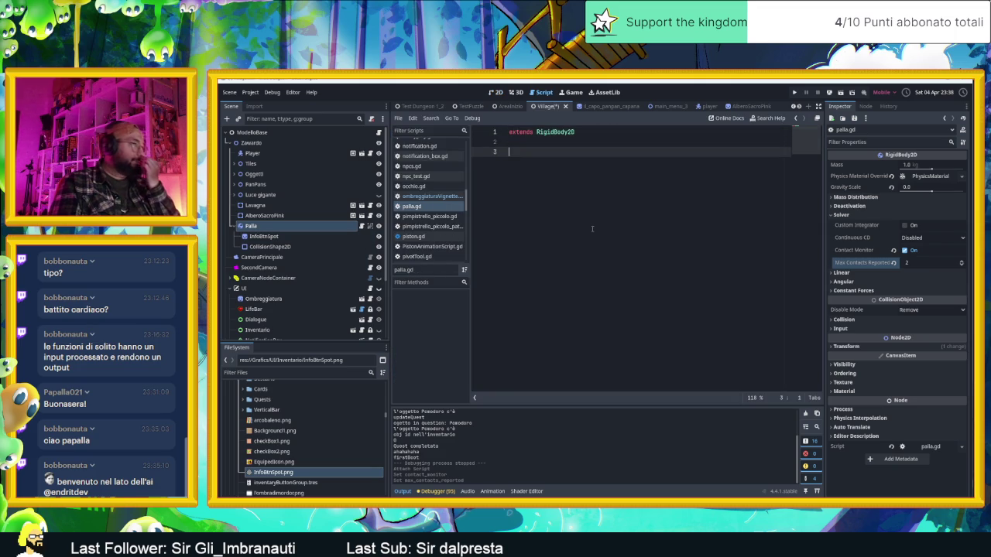
text(func delta)
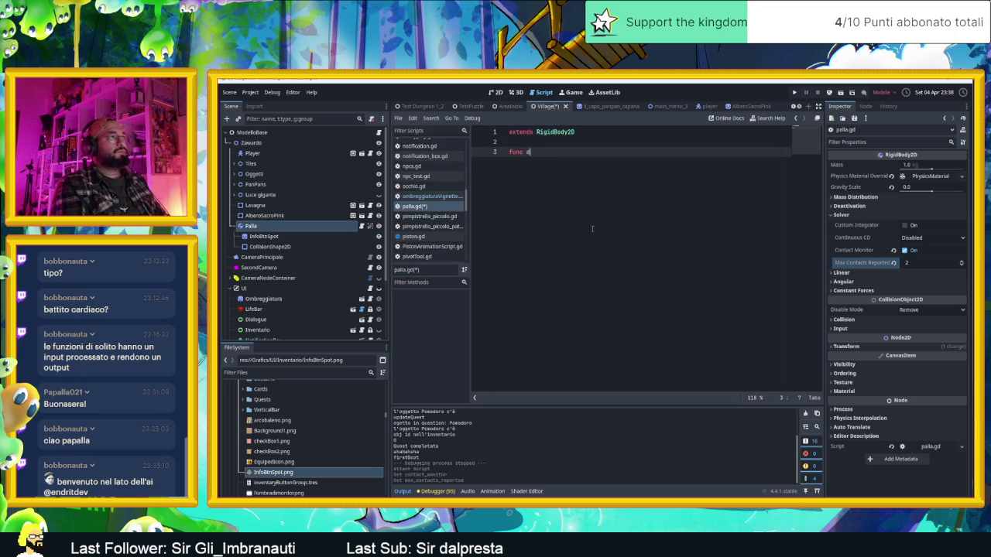
key(Return)
key(Return)
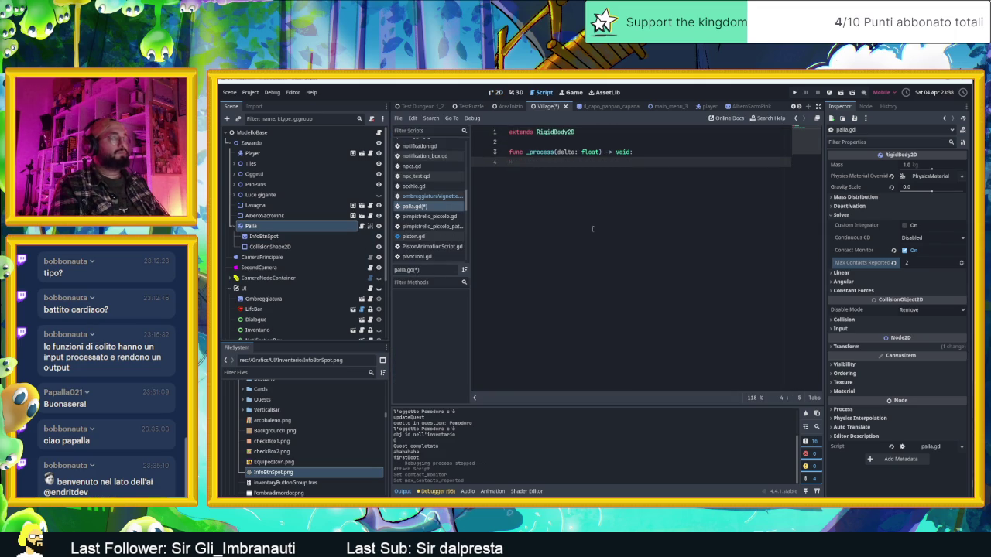
key(Return)
text(pass)
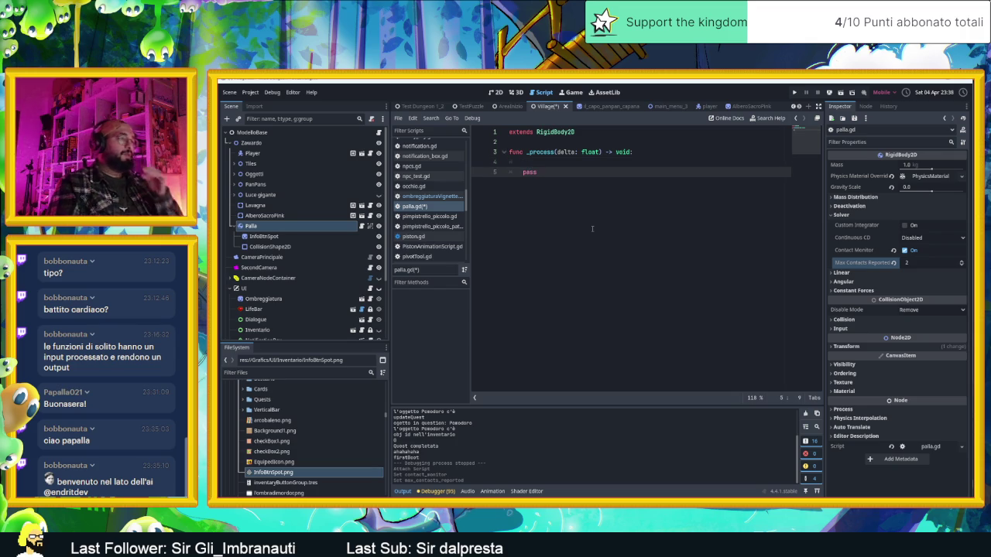
key(alt+Tab)
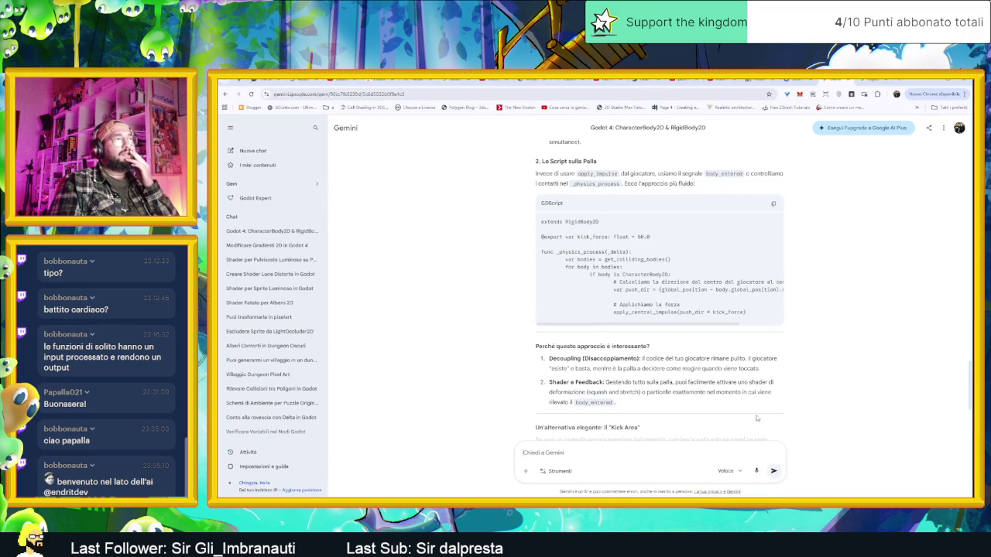
key(alt+Tab)
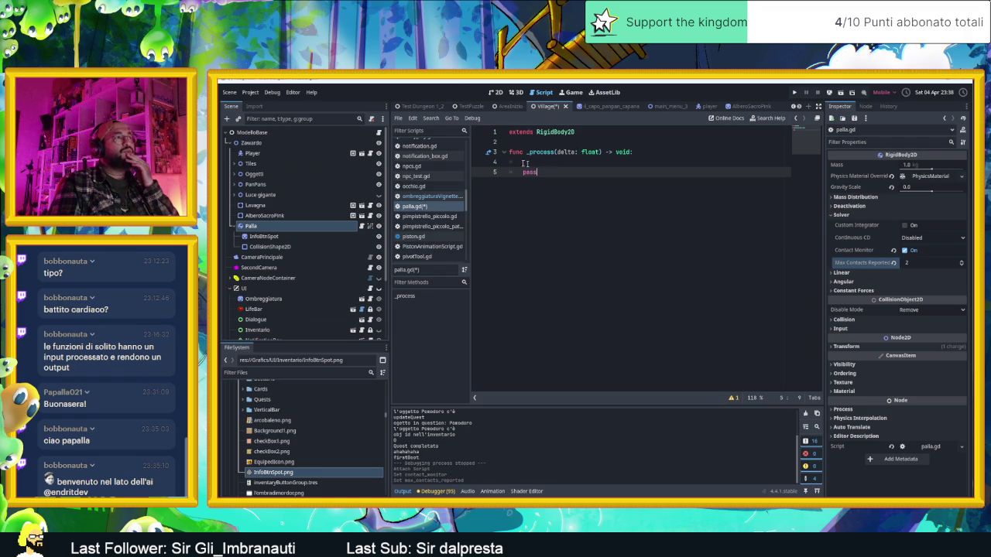
- Replace _process with _physics_process(delta: float) -> void containing pass and a blank body line
drag(542, 173, 475, 154)
text(func )
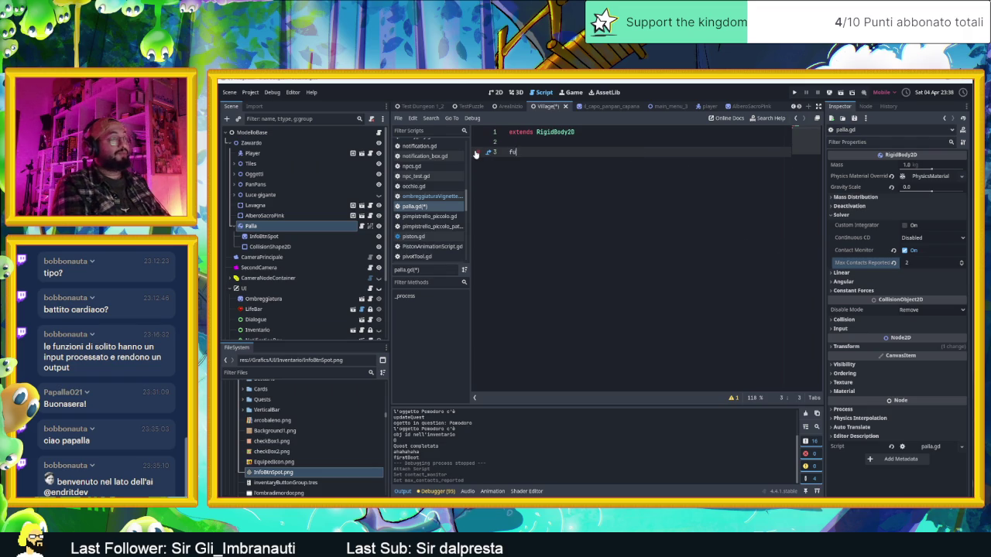
text(phy)
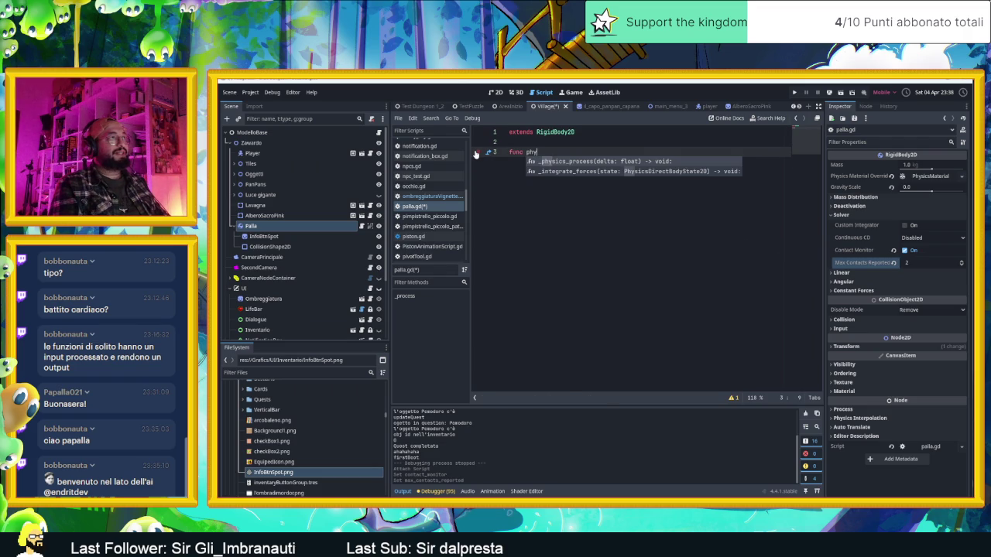
key(Return)
key(Return)
key(Return)
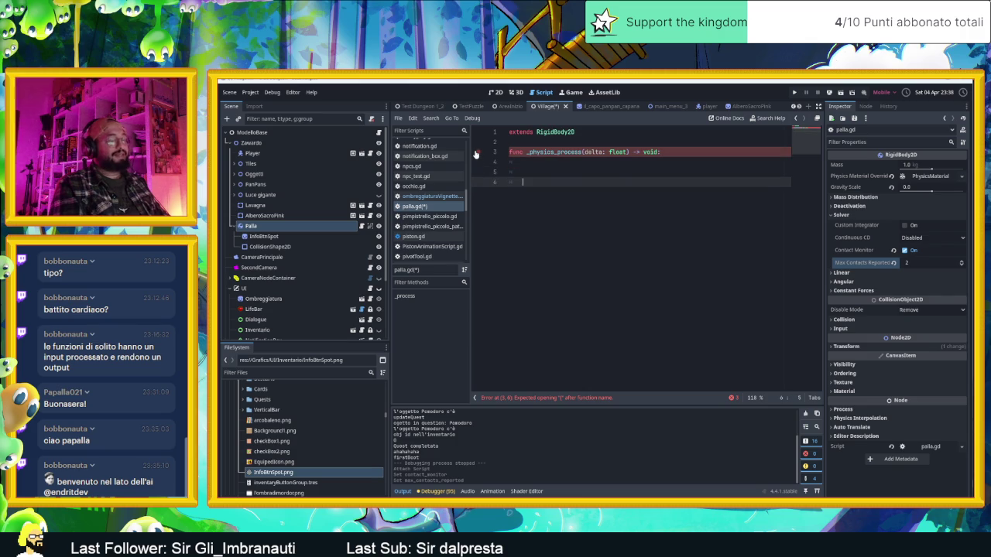
text(pass)
key(Up)
key(Up)
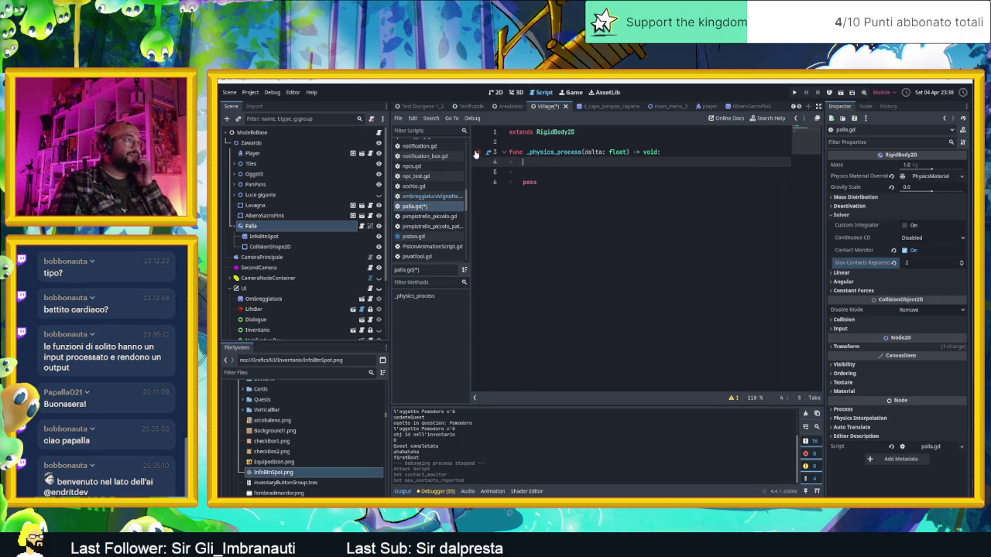
key(Return)
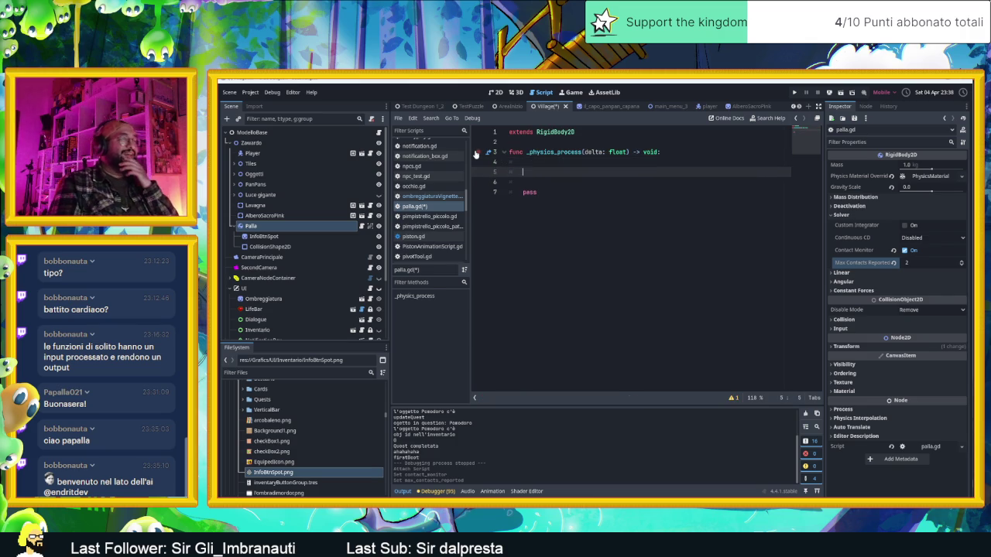
click(577, 164)
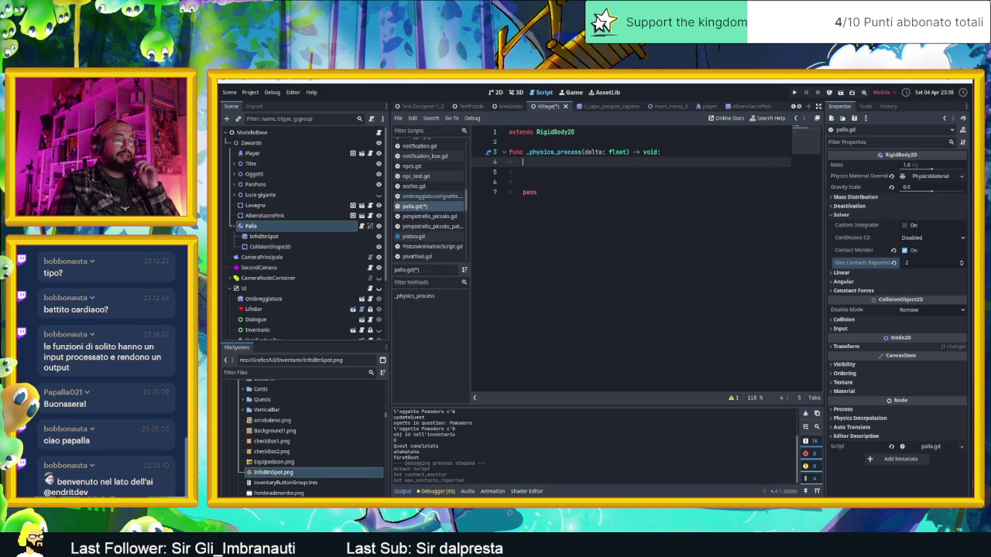
key(alt+Tab)
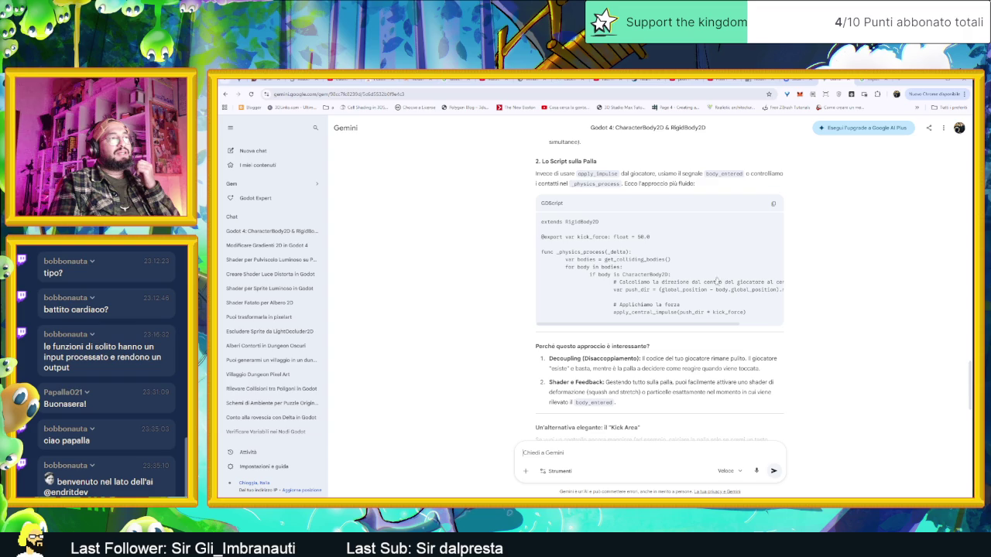
- Examine the push-direction line in Gemini's ball script, then minimize Chrome to return to Godot
scroll(down, 3)
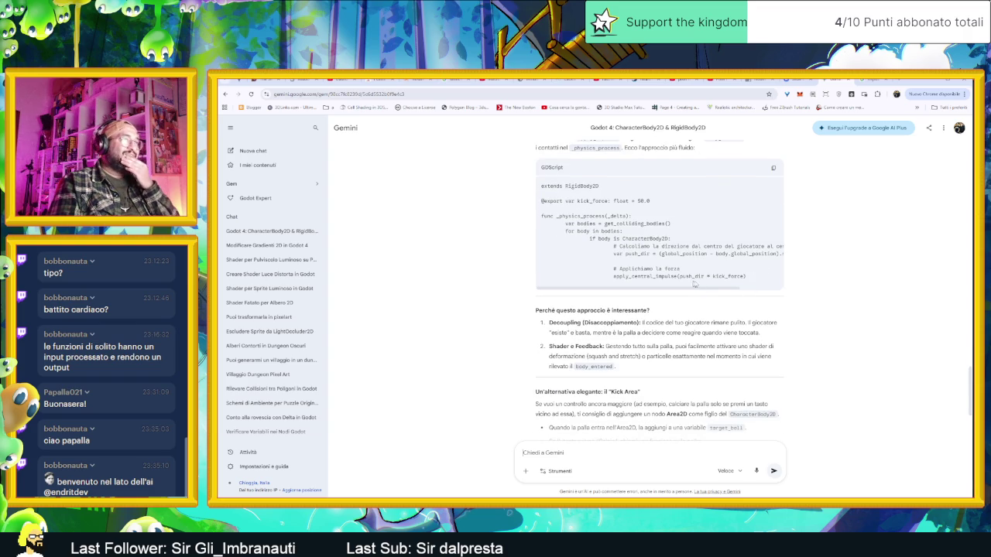
scroll(up, 3)
double_click(694, 312)
double_click(656, 289)
click(682, 304)
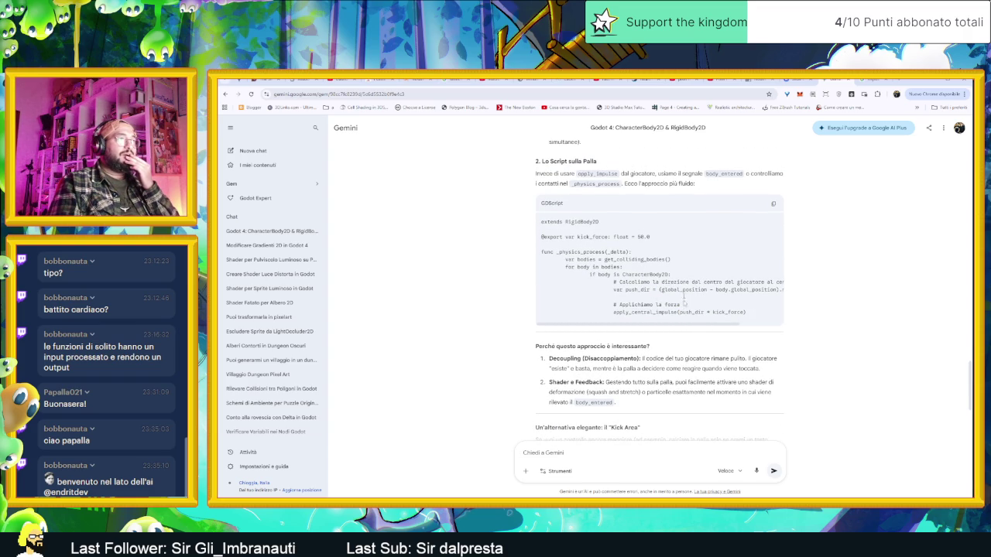
drag(683, 326, 696, 301)
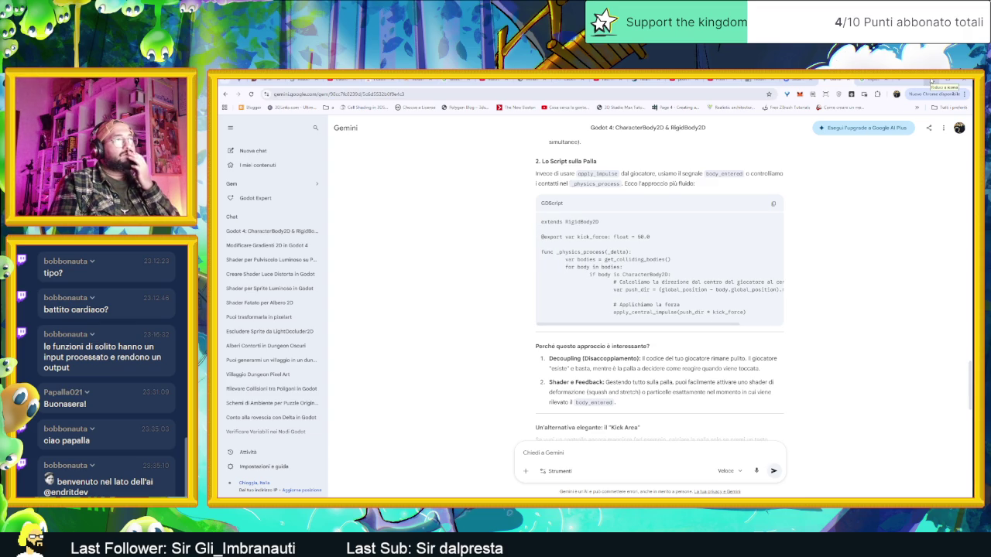
click(932, 81)
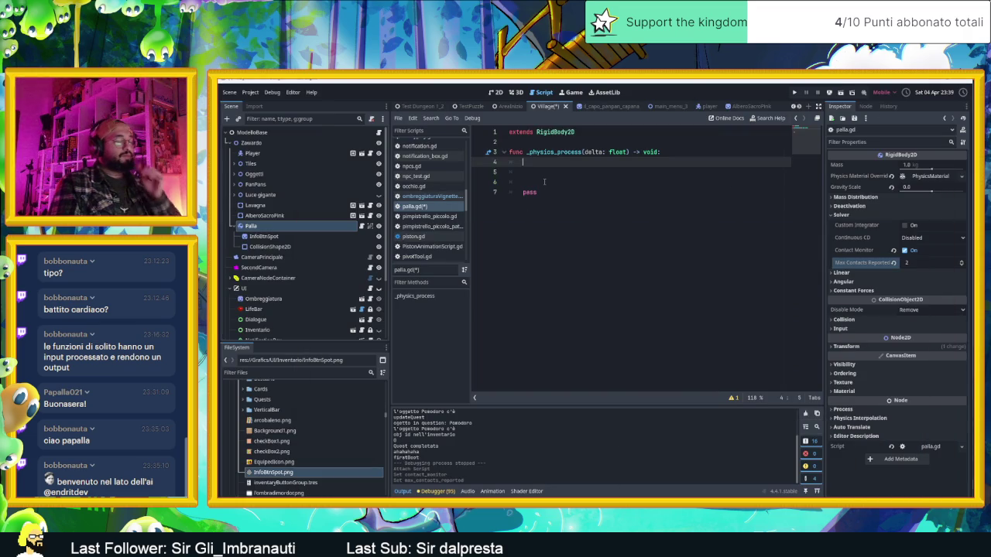
- Assign var bodies = get_colliding_bodies(), loop with for i in bodies:, and begin 'if i is Play'
text(var )
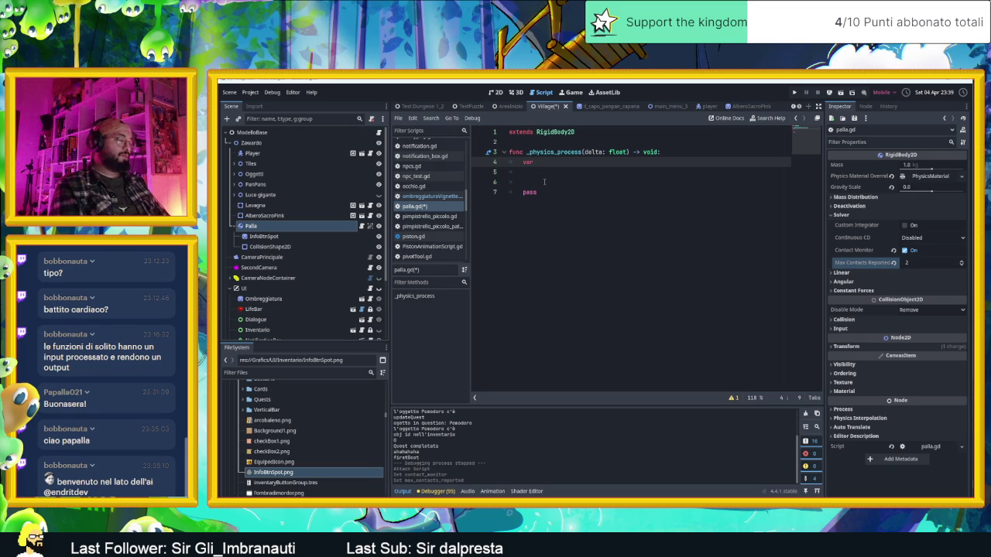
text(b)
text(odies = )
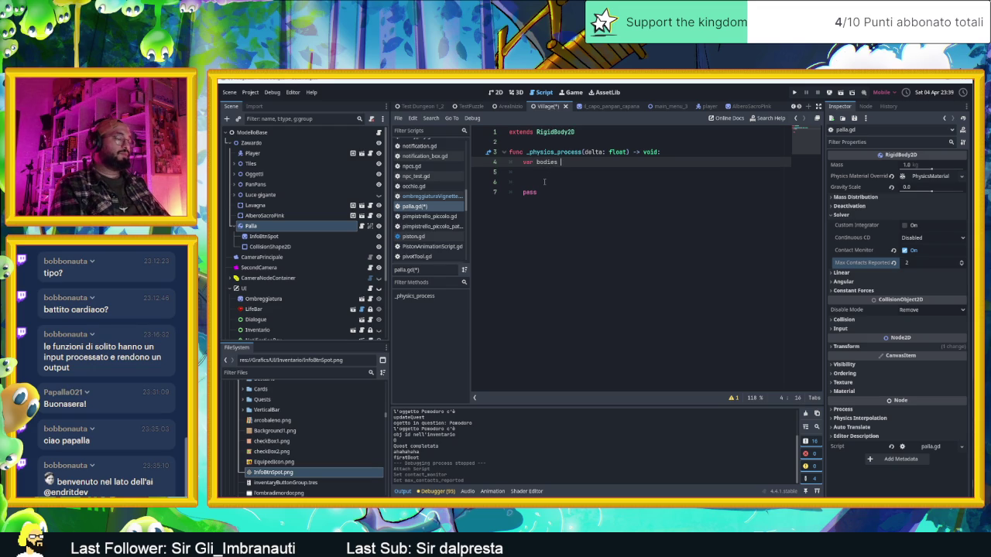
text(ge)
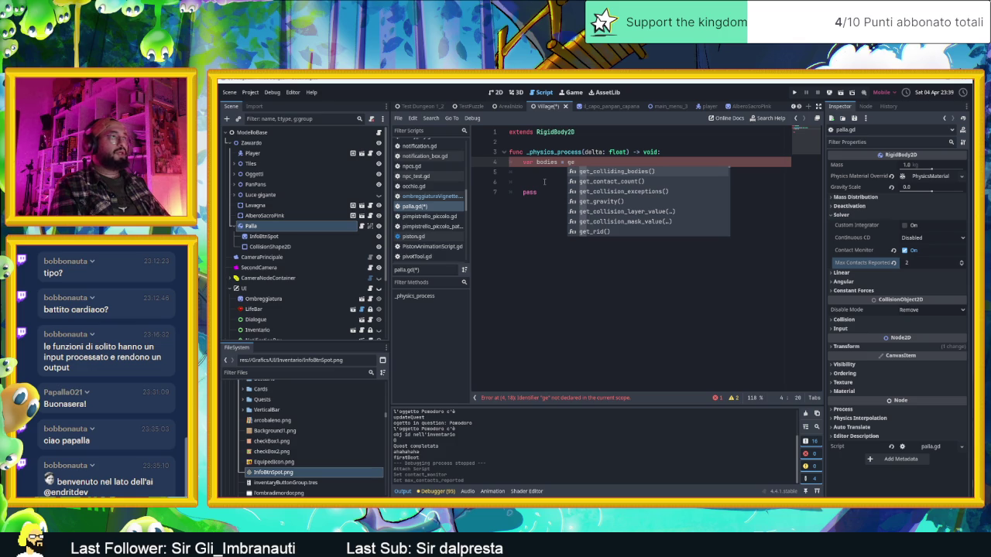
key(Return)
key(Return)
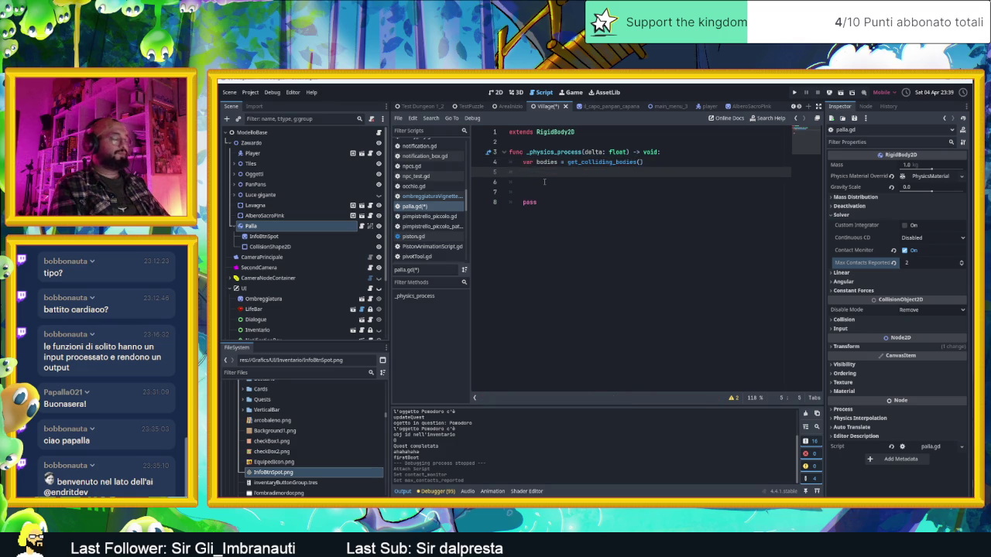
key(Return)
text(for )
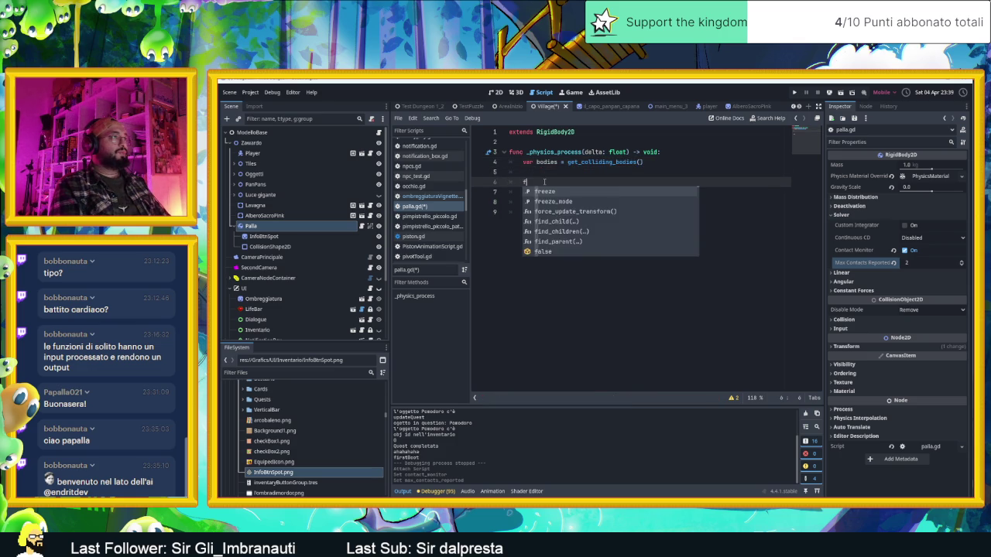
text(i in )
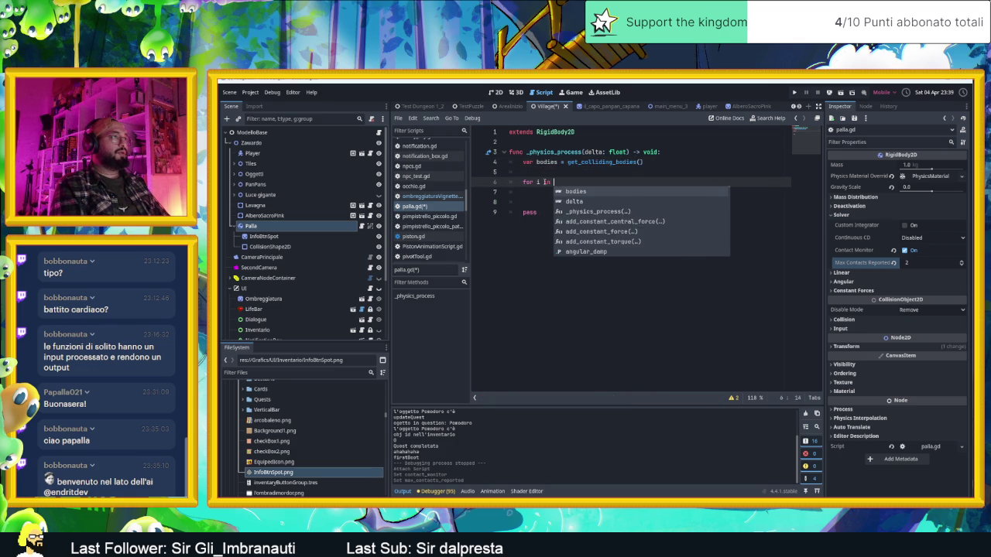
text(bodies:)
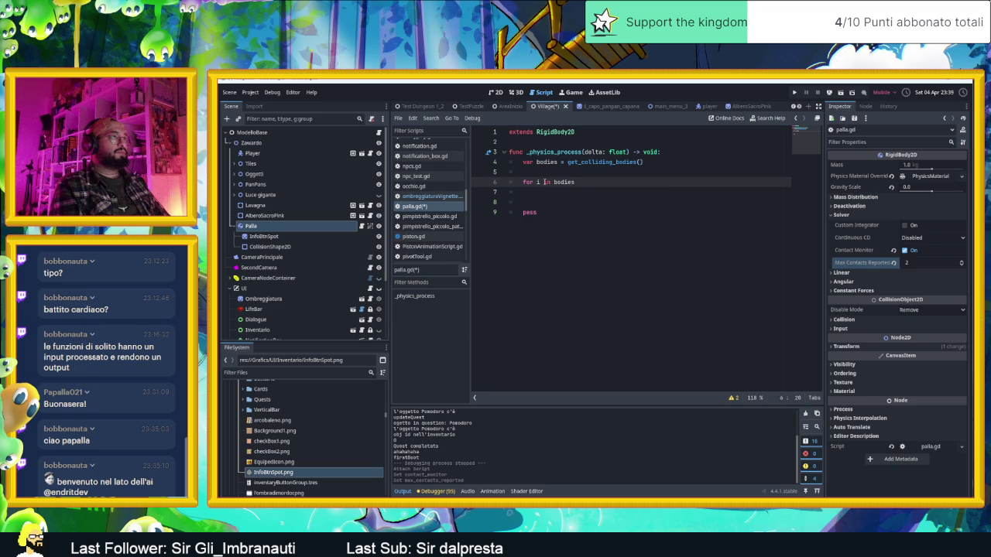
key(Return)
text(if )
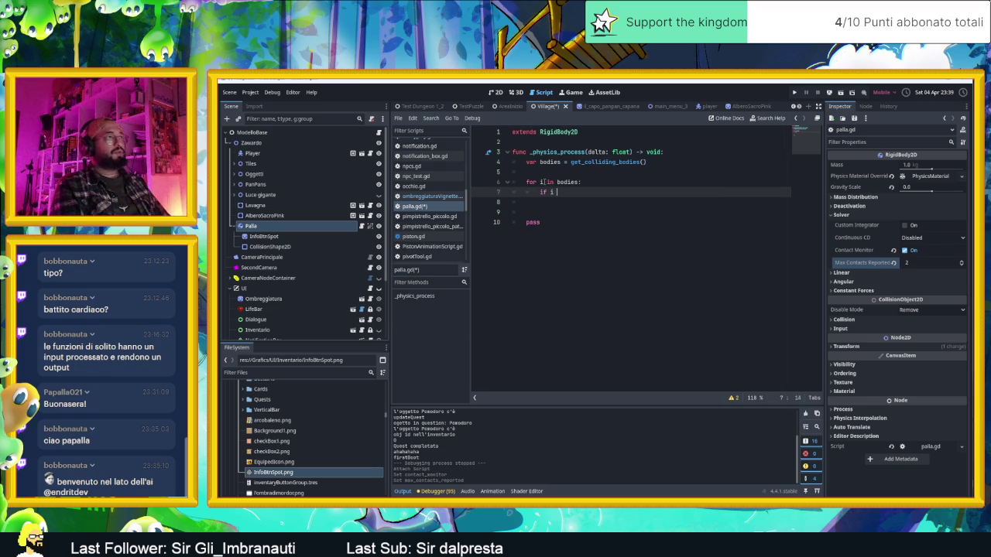
text(i is Play)
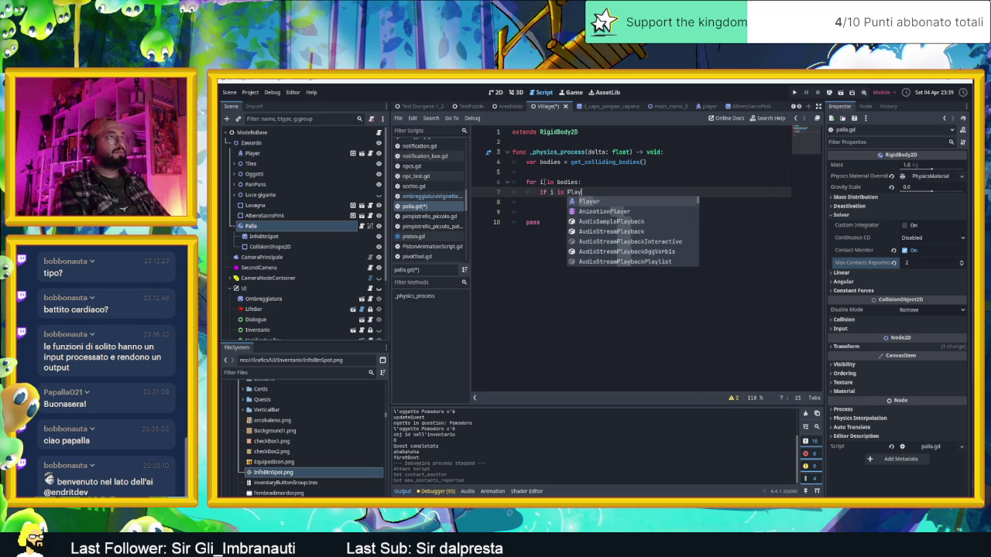
- Complete 'if i is Player' and type var normal = global_position - i.global_position
key(Return)
key(Return)
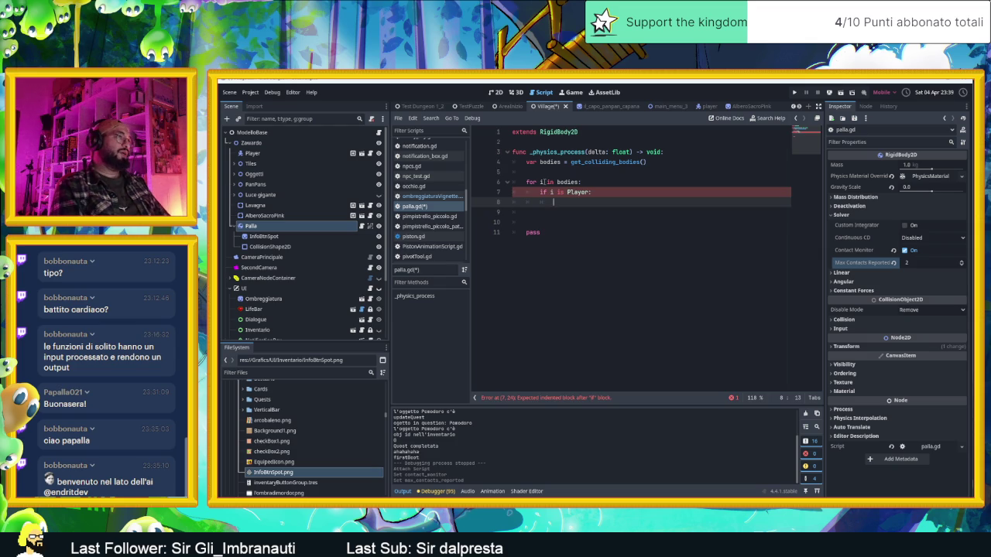
text(var n)
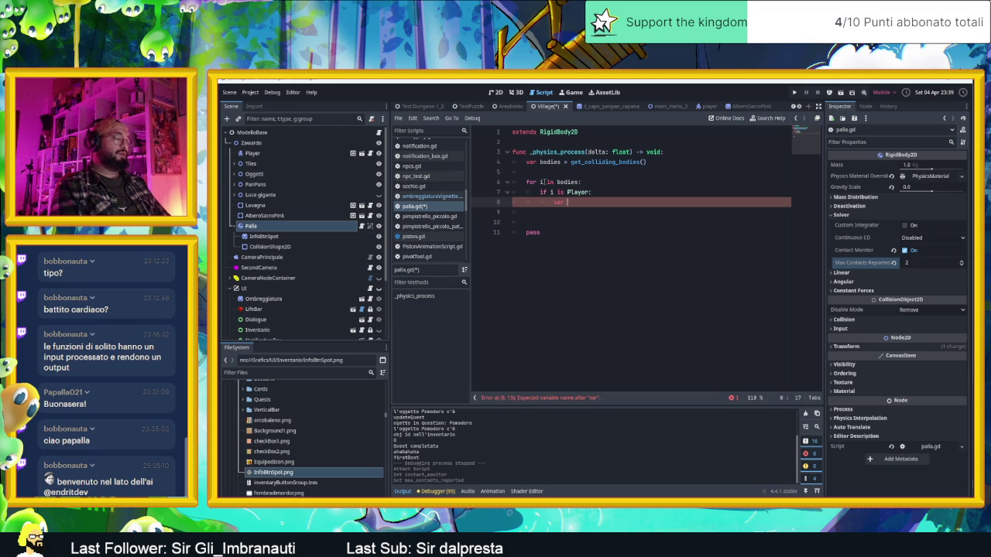
text(ormal)
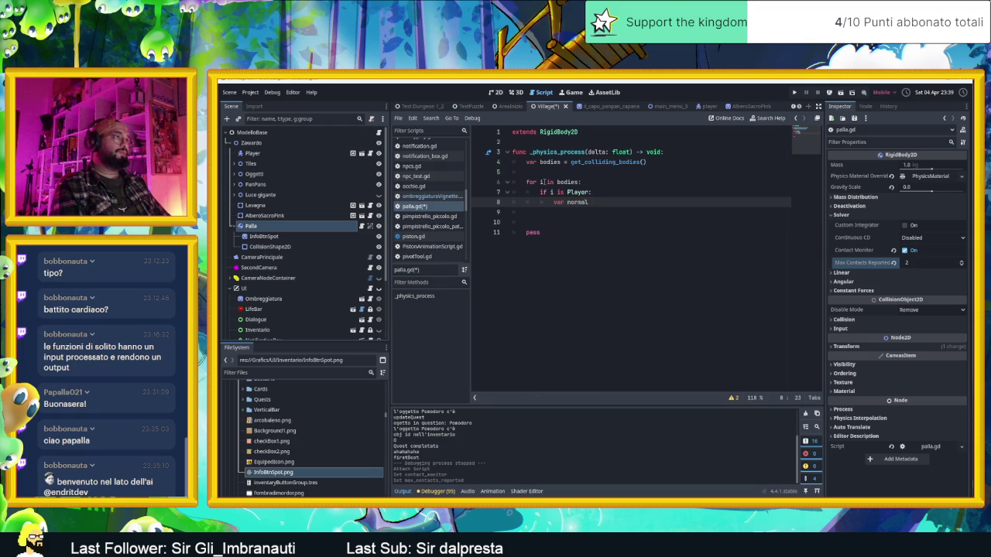
text( = )
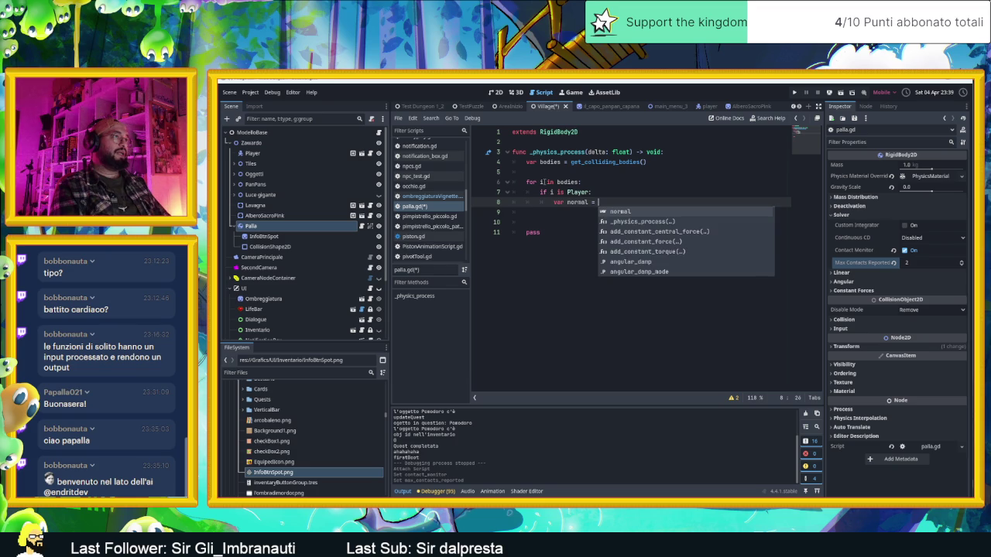
text(glo)
key(Return)
text(.)
key(BackSpace)
text(- )
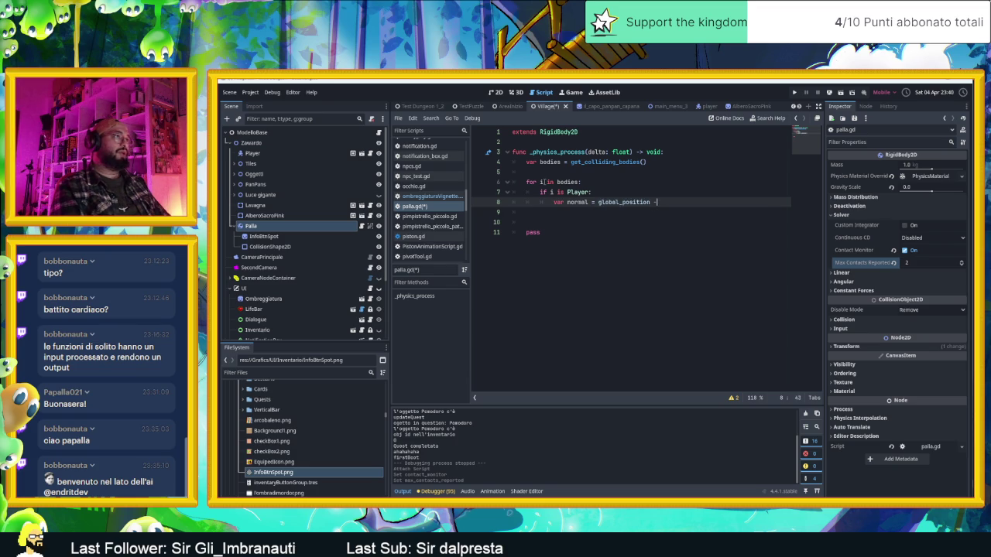
text(i.gl)
text(o)
key(Return)
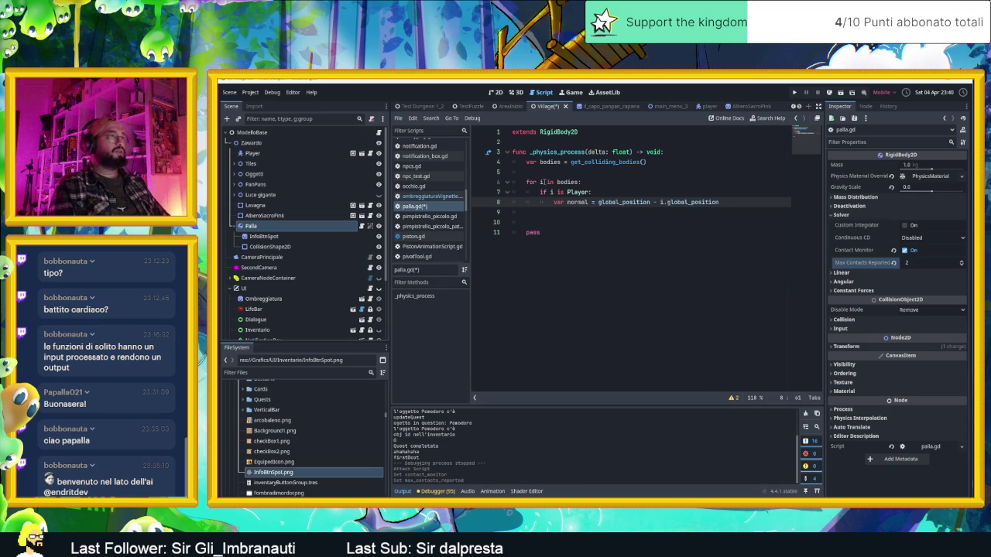
- Wrap the subtraction in parentheses, append .normalized(), and add indented lines below
key(ctrl+shift+Left)
key(ctrl+shift+Left)
key(ctrl+shift+Left)
key(ctrl+shift+Left)
key(ctrl+shift+Left)
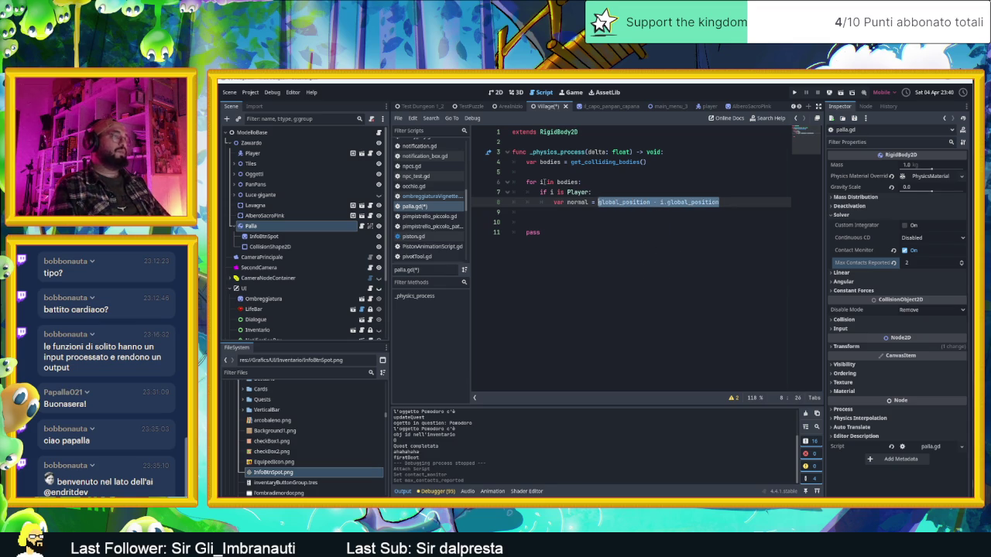
text(()
key(End)
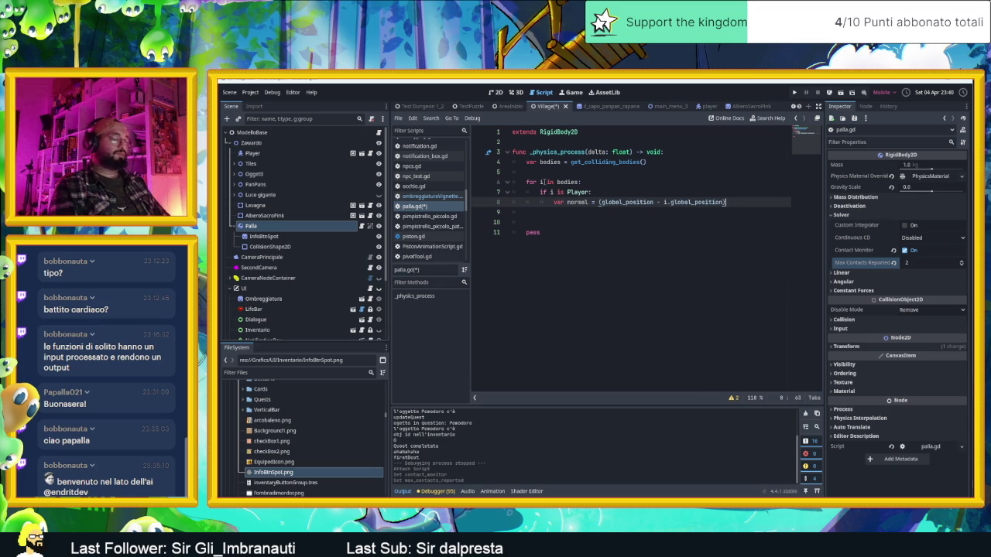
text(.norm)
key(Return)
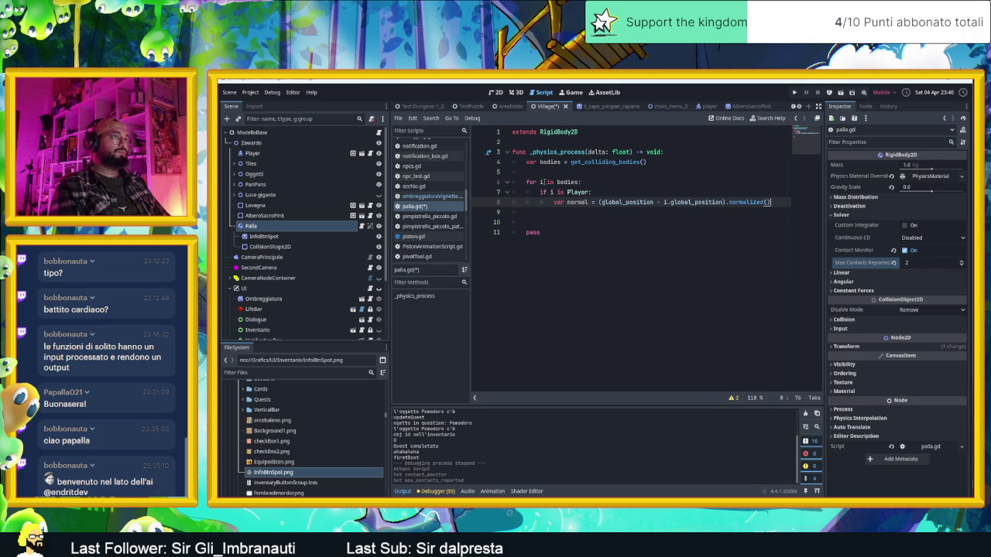
key(Return)
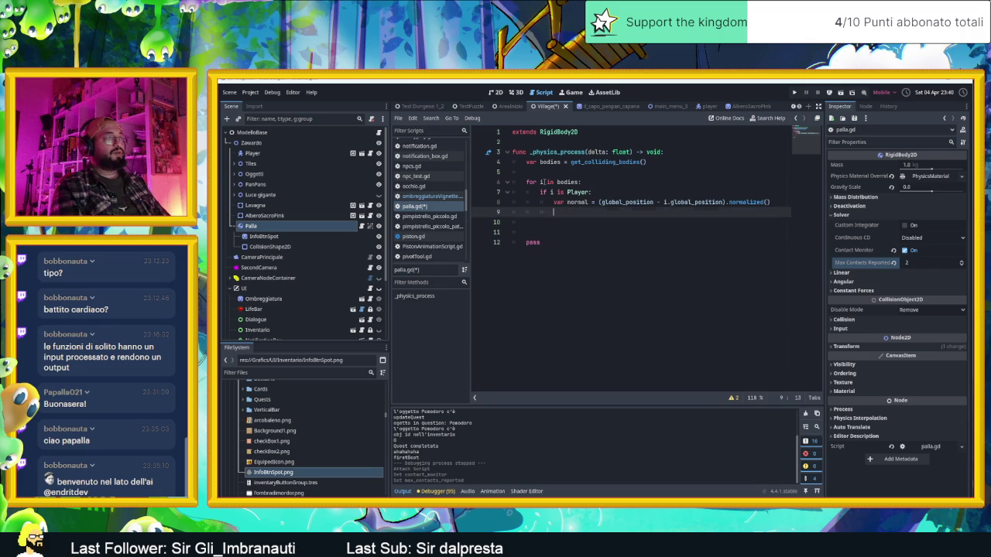
key(Return)
- Add apply_central_force(20*normal) inside the Player check and save the script
text(appl)
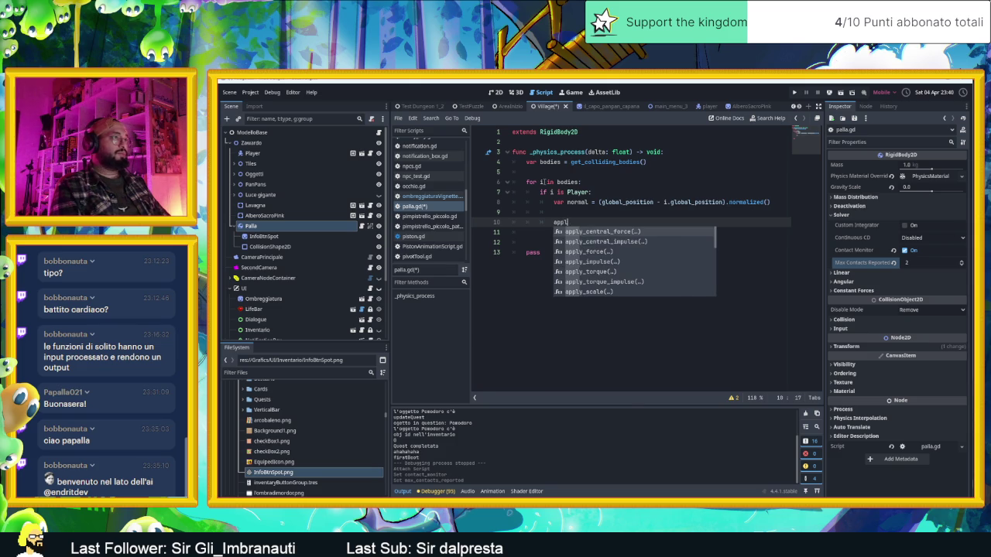
key(Return)
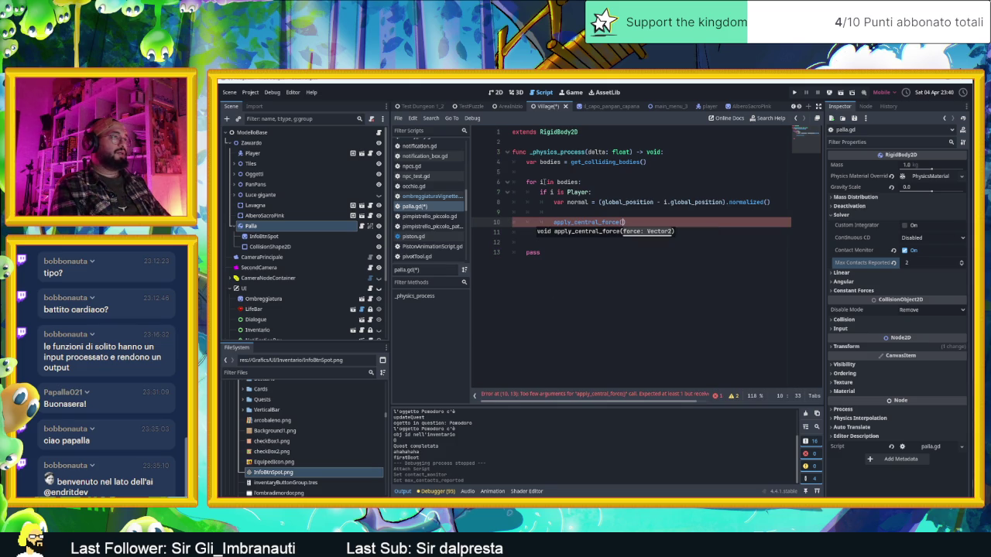
text(20)
text(*)
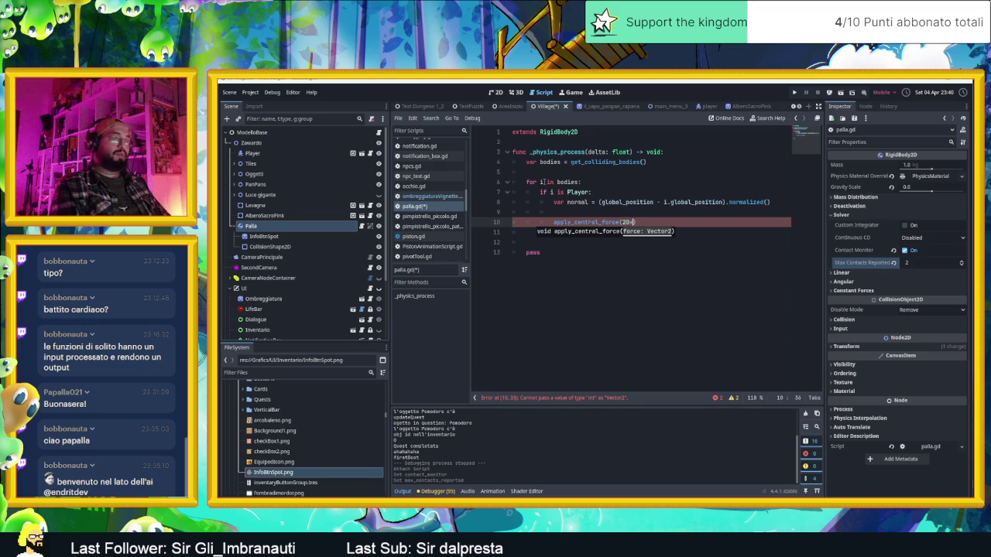
text(normal)
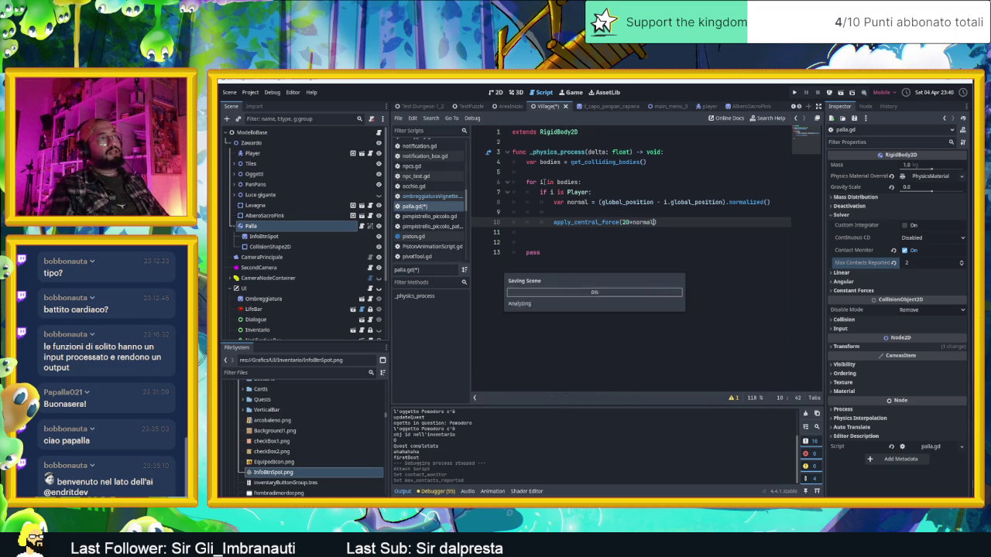
key(ctrl+s)
- Delete the leftover lines ending in pass
drag(541, 252, 507, 240)
key(BackSpace)
key(BackSpace)
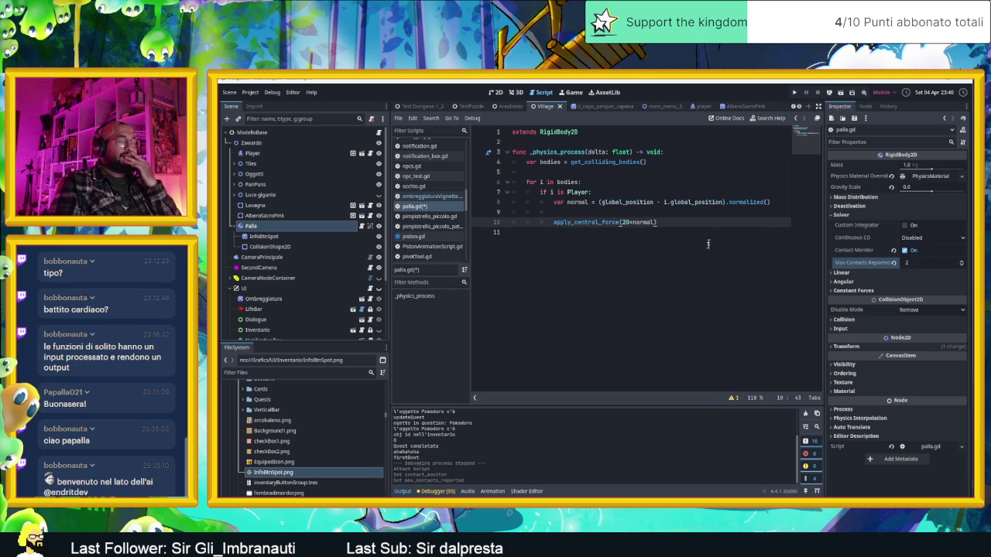
key(alt+Tab)
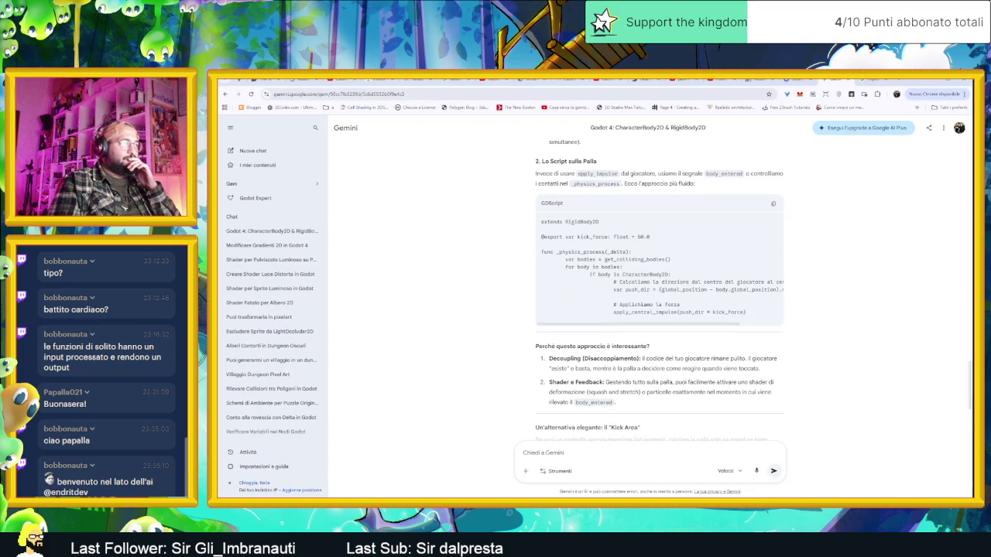
- Scroll through Gemini's suggested ball script and tips
scroll(down, 3)
scroll(down, 3)
scroll(up, 3)
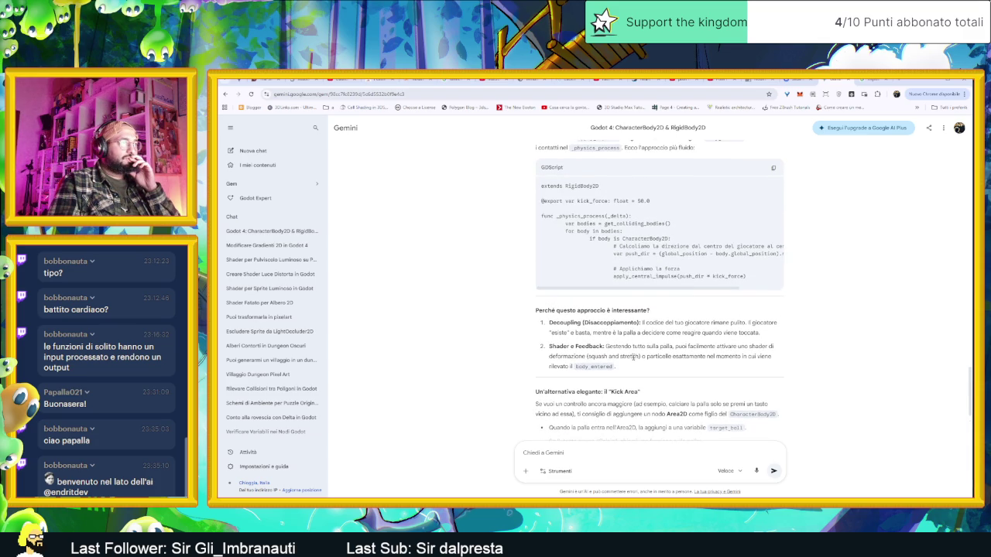
scroll(down, 3)
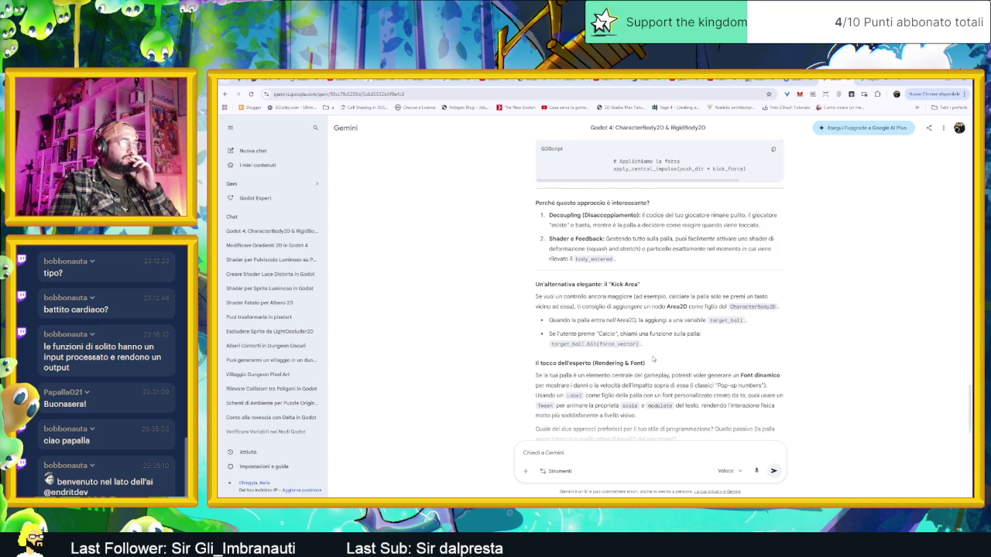
scroll(down, 3)
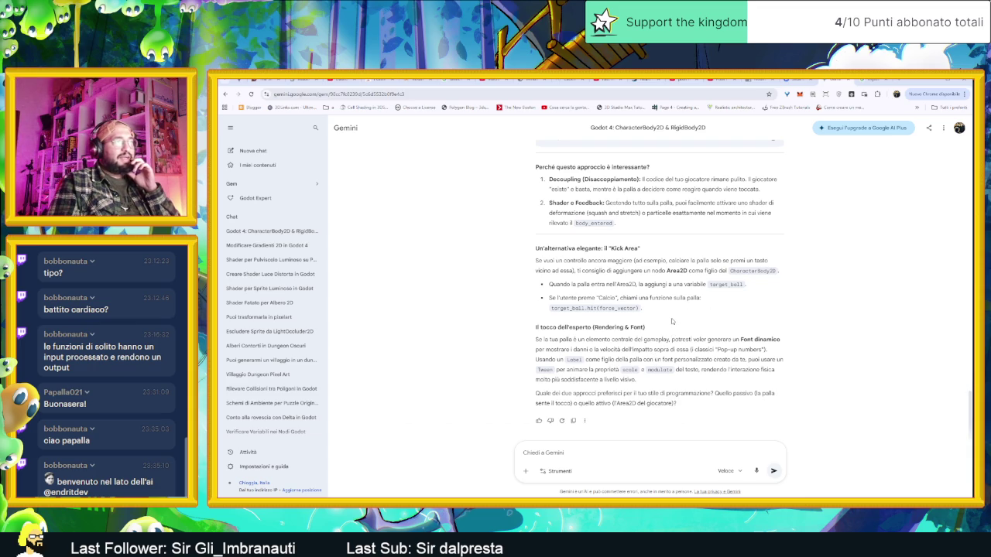
scroll(up, 3)
scroll(up, 3)
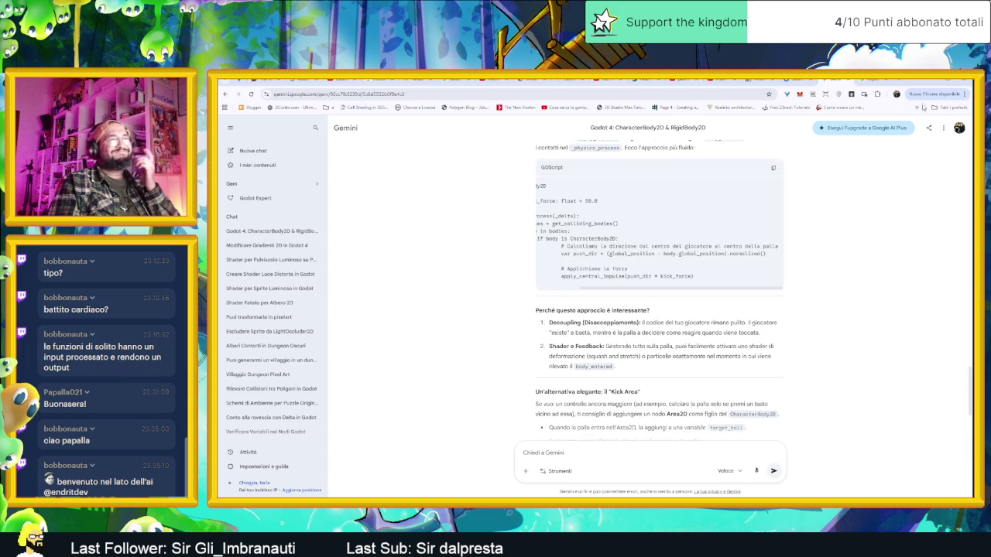
- Return to Godot, show the Village level in 2D, and run the game
key(alt+Tab)
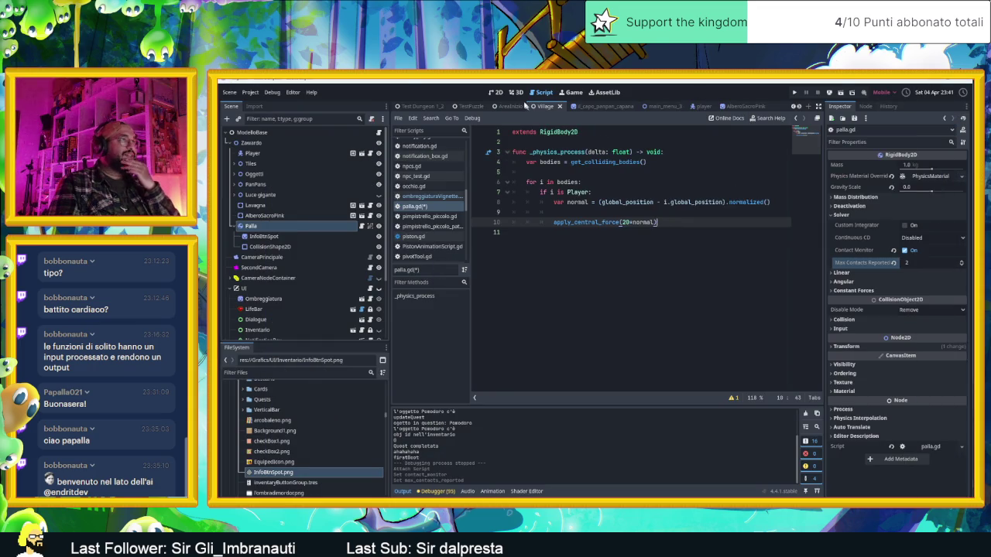
click(496, 92)
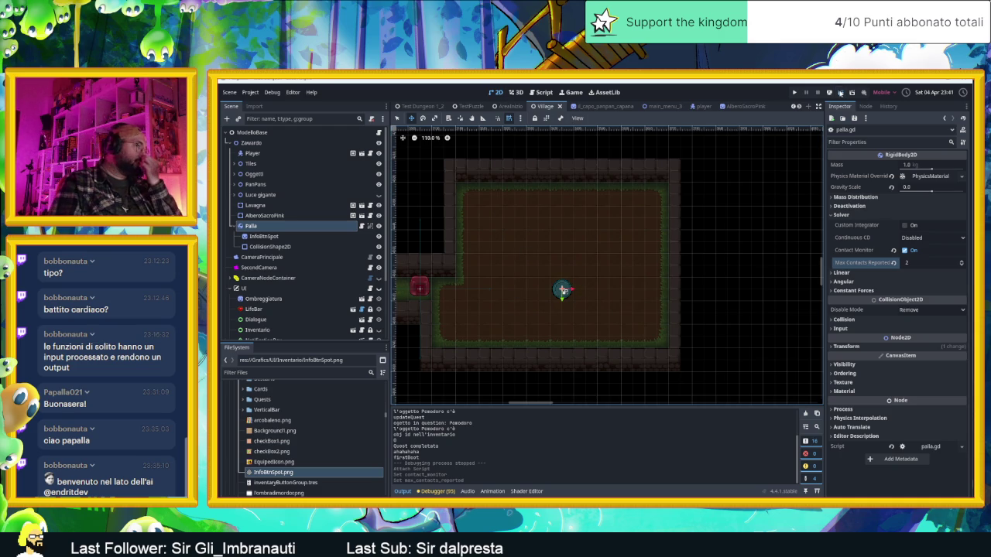
click(841, 92)
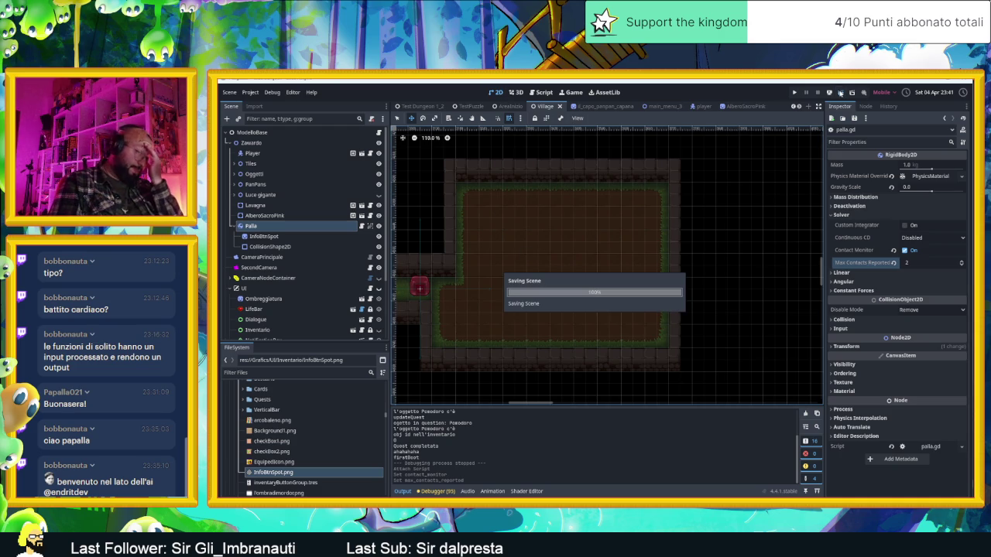
- Walk the player into the ball in the running game, then stop it
key(Right)
key(Down)
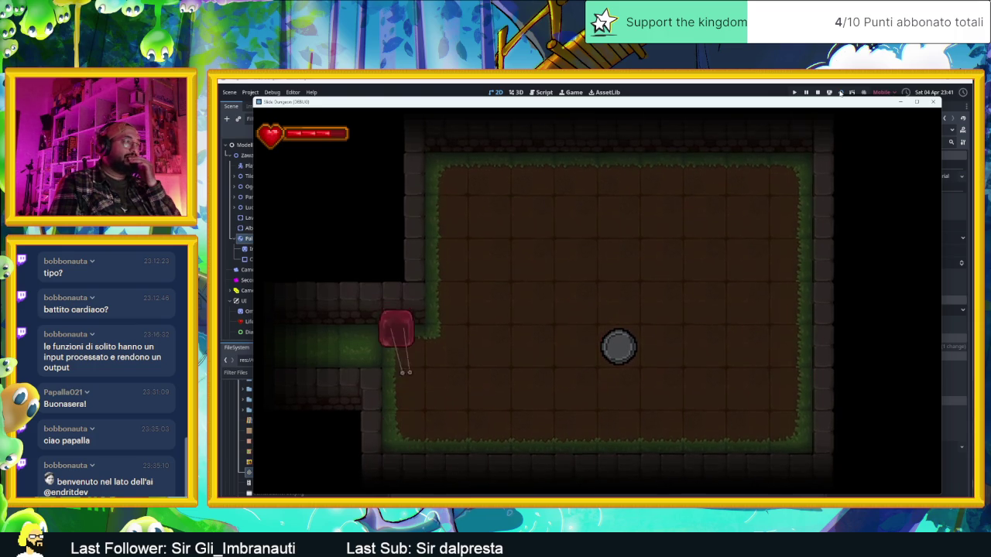
click(818, 92)
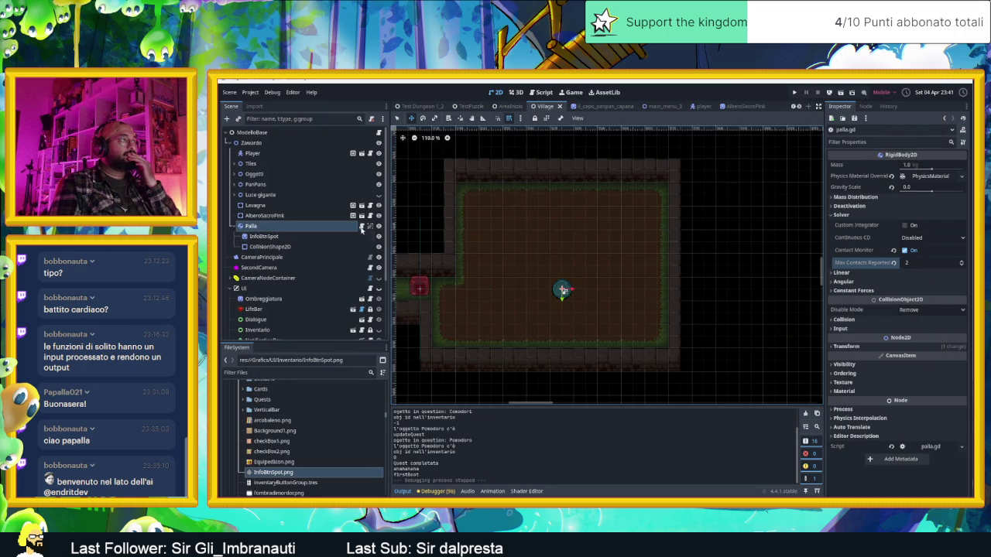
- In palla.gd, clear the Player type from the line 7 check
click(369, 226)
double_click(578, 192)
text(Kin)
key(BackSpace)
key(BackSpace)
key(BackSpace)
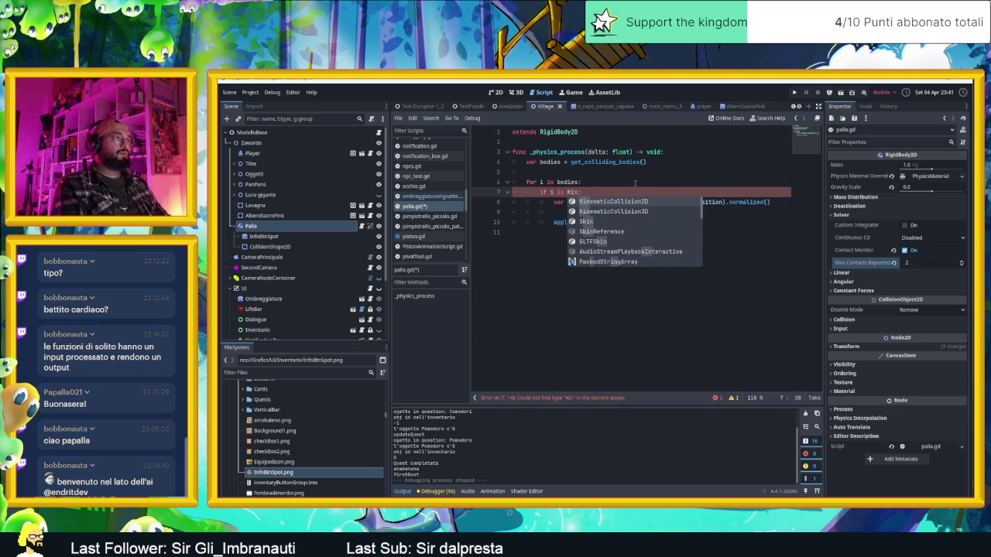
text(k)
text(in)
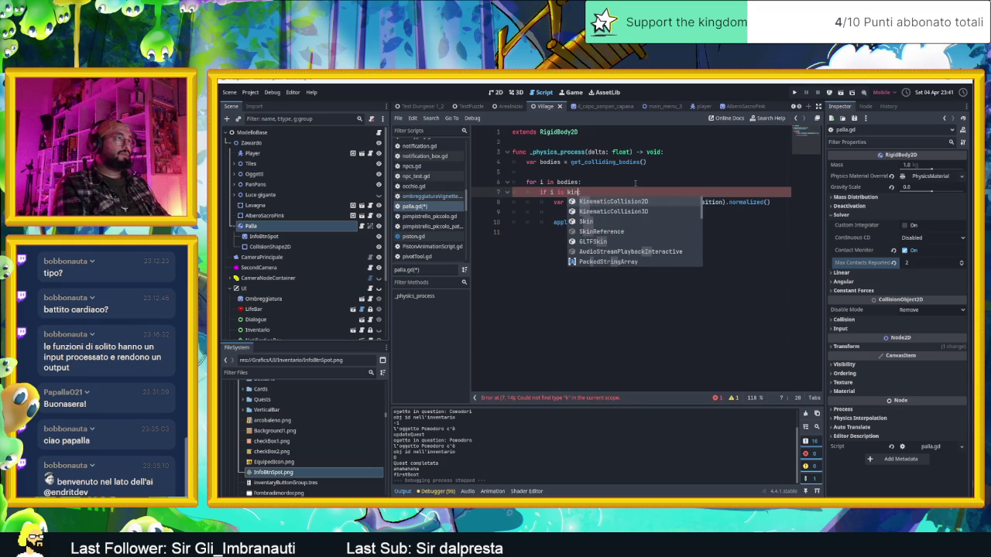
key(BackSpace)
key(BackSpace)
key(BackSpace)
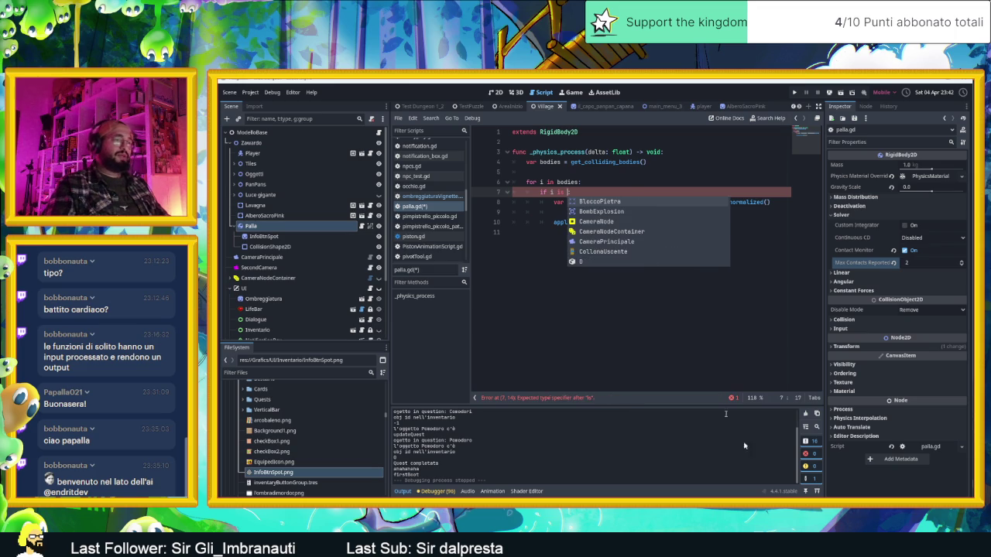
key(alt+Tab)
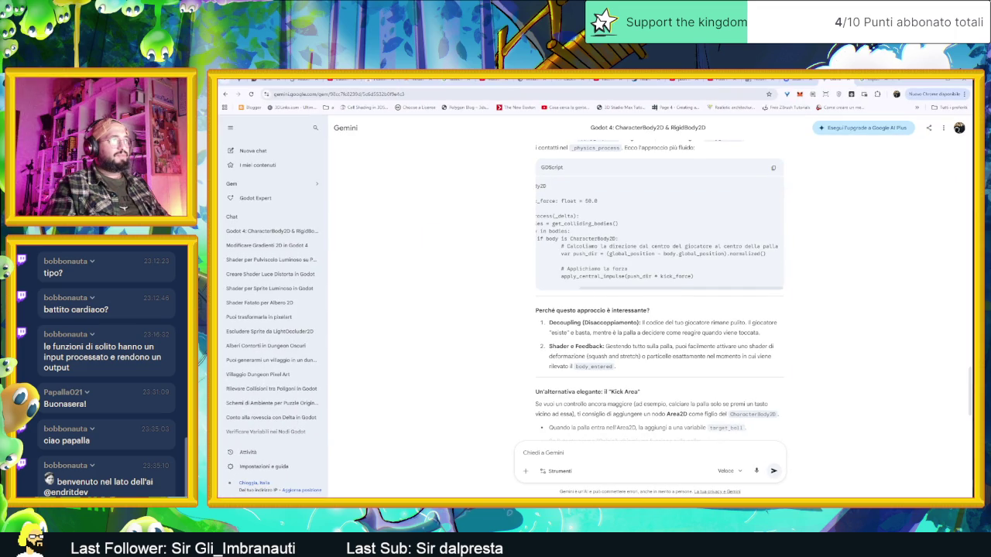
- Scroll Gemini's code block back left to see the CharacterBody2D check, then return to palla.gd
scroll(left, 3)
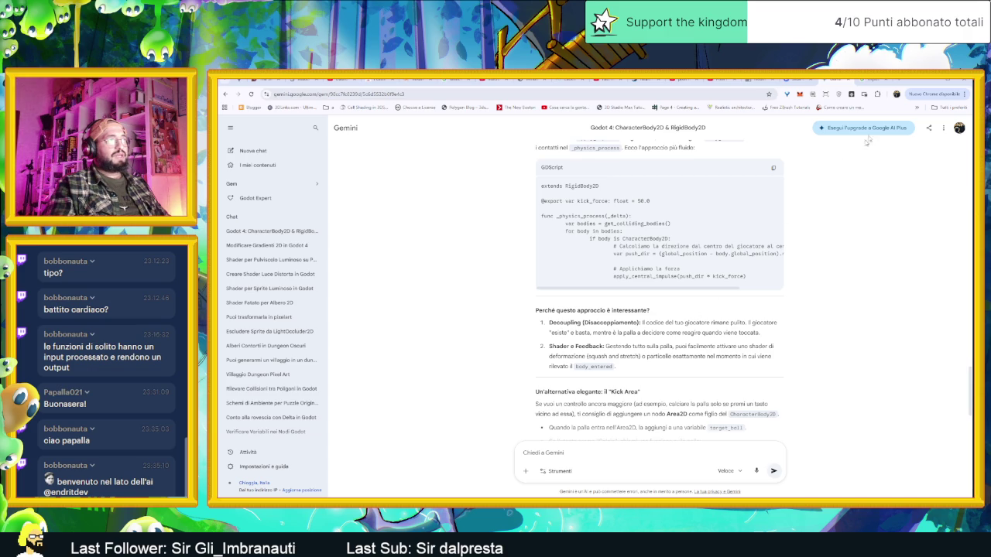
key(alt+Tab)
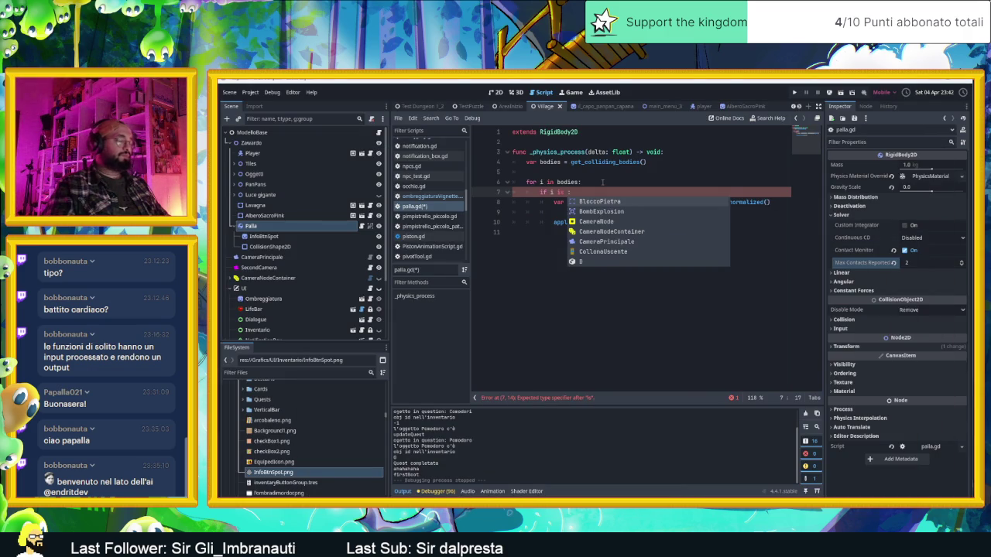
- Make line 7 read 'if i is CharacterBody2D:', raise the apply_central_force multiplier, and save
text(CharacterBody2D)
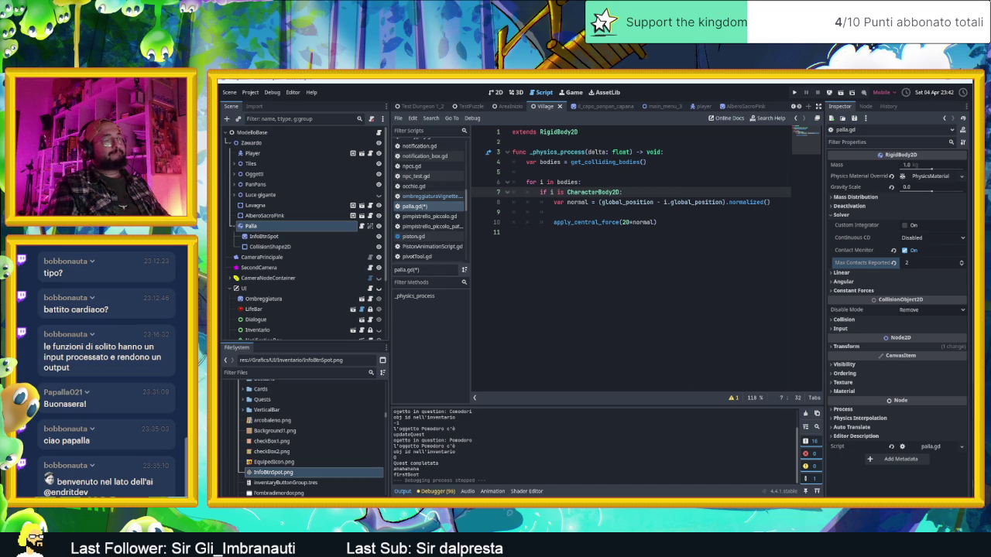
text(:)
click(625, 222)
text(30)
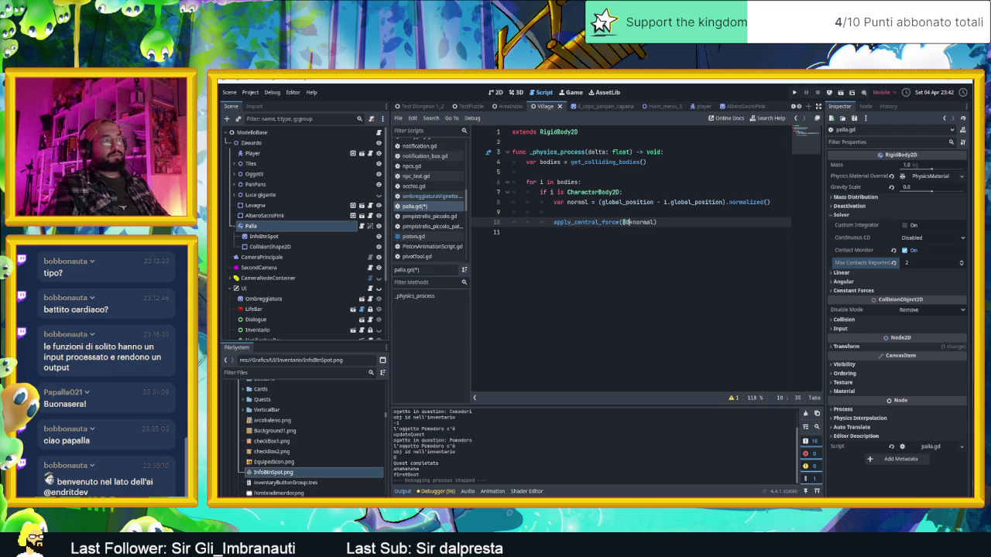
key(Down)
key(ctrl+s)
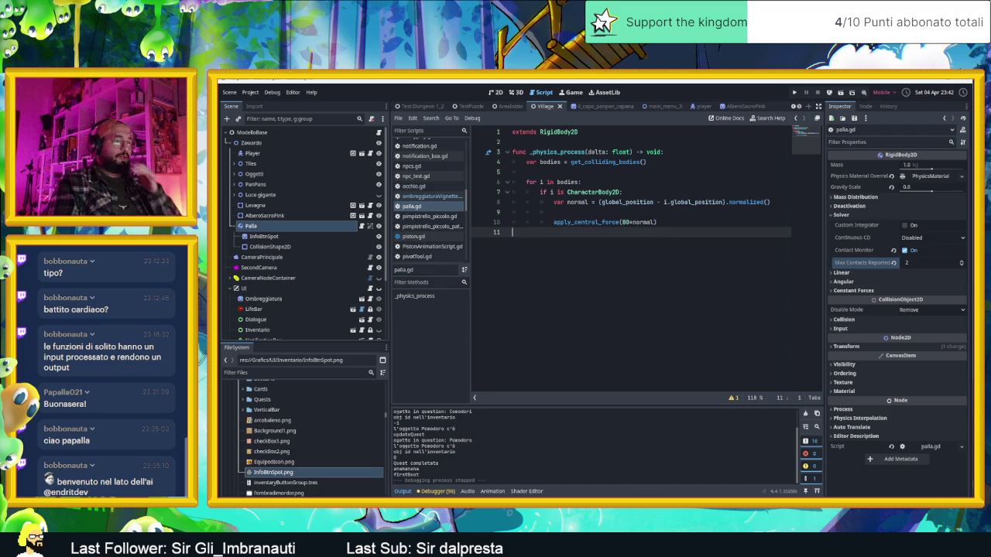
key(alt+Tab)
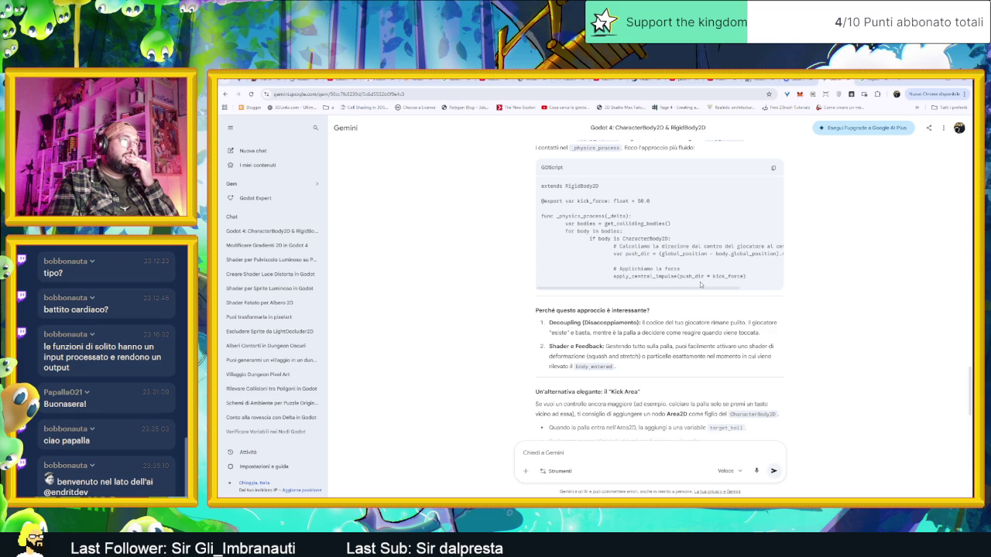
- Look at the kick_force line in Gemini's code, then return to Godot's Village 2D view
scroll(down, 3)
scroll(up, 3)
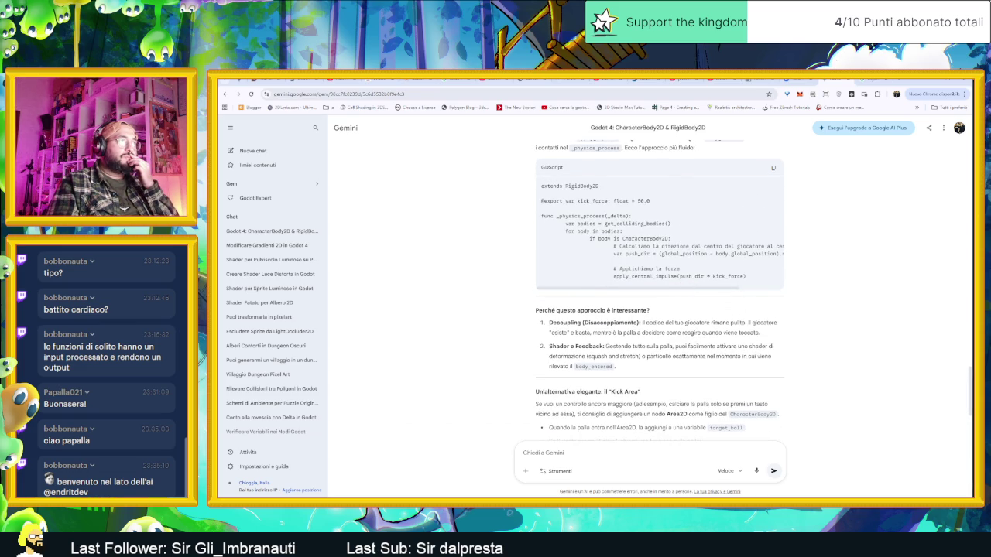
double_click(727, 277)
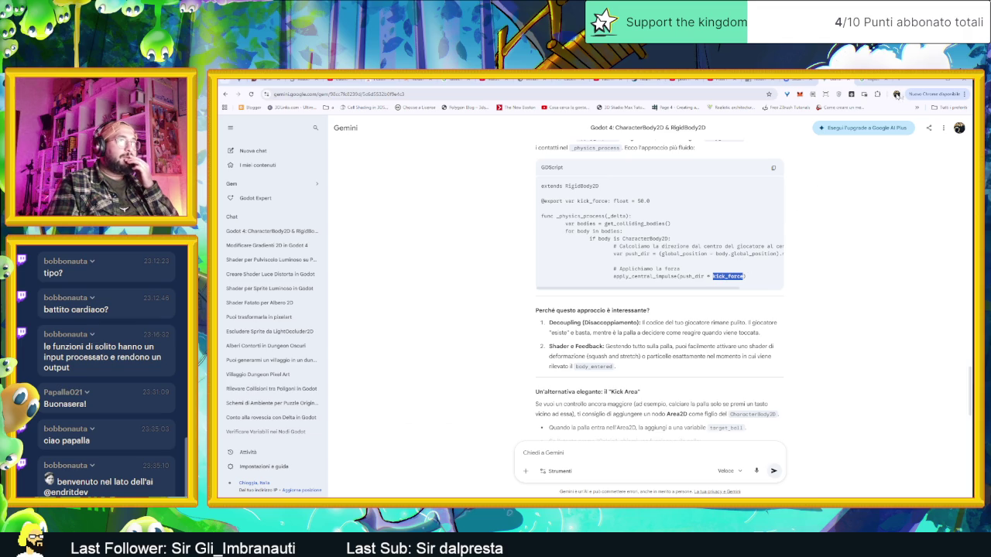
click(933, 82)
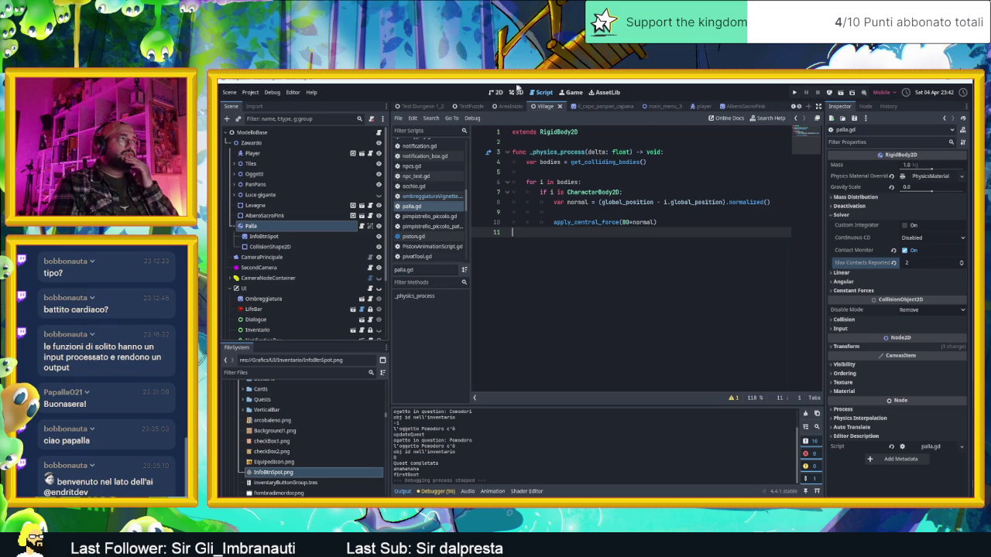
click(496, 92)
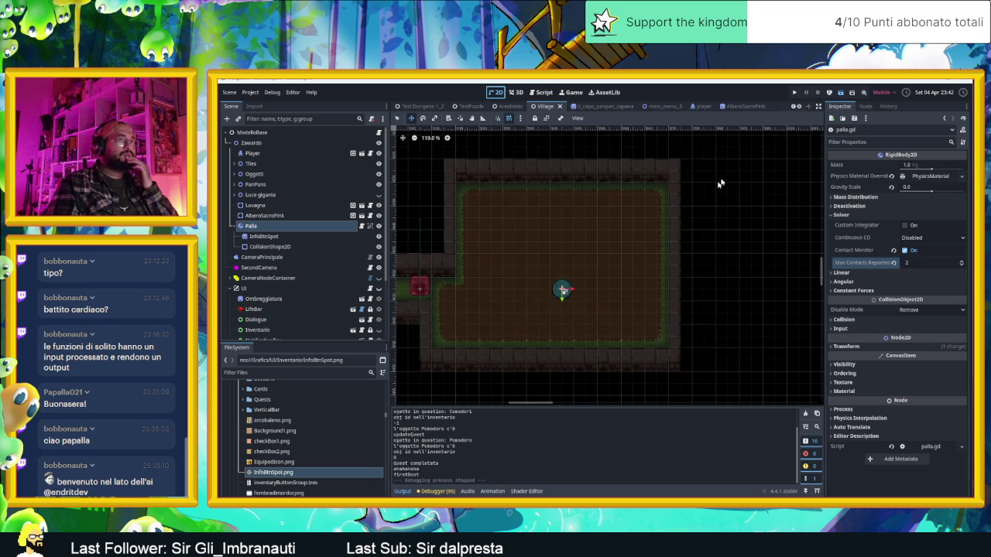
- Run the game, steer the slime around and into the ball repeatedly, then stop
key(ctrl+s)
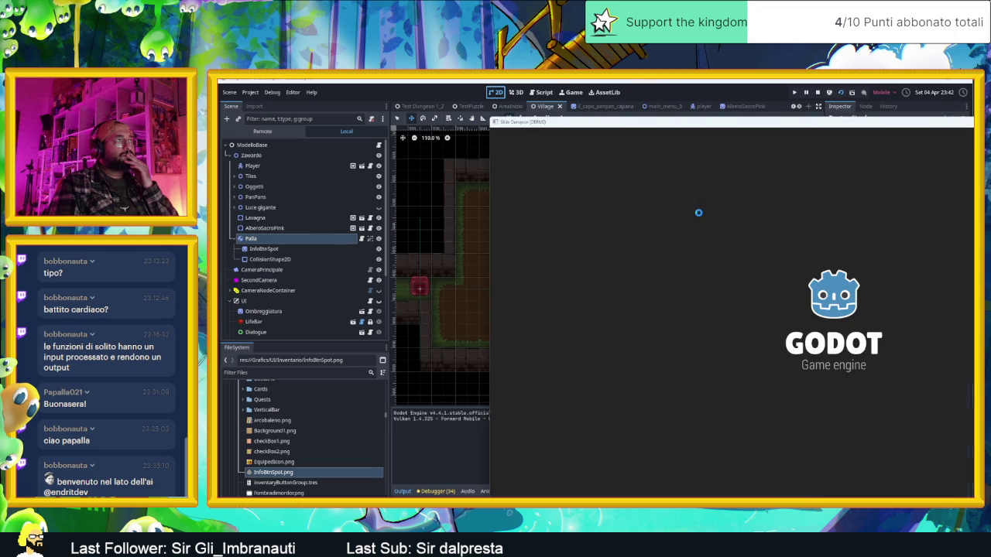
key(Right)
key(Down)
key(Left)
key(Up)
key(Right)
key(Down)
key(Left)
key(Up)
key(Right)
key(Down)
key(Right)
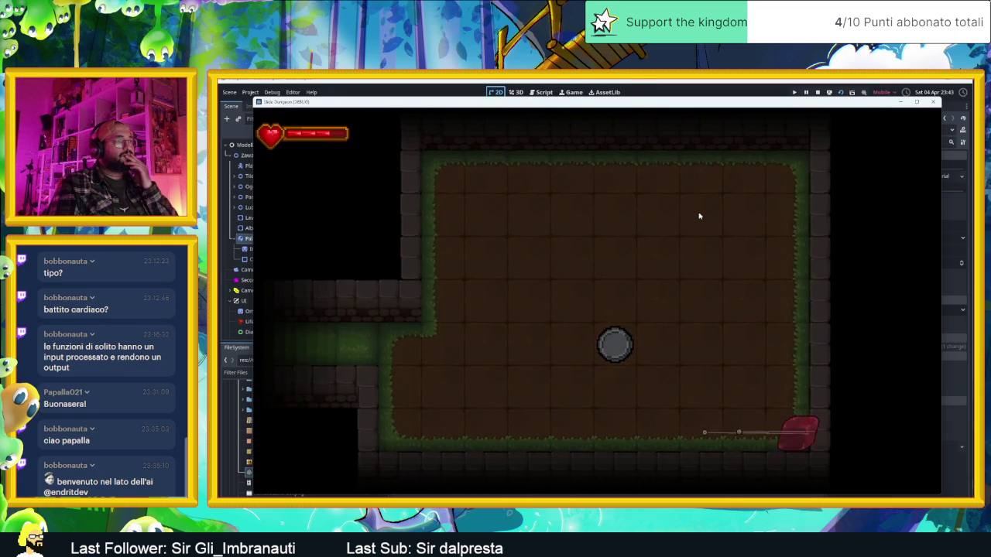
key(Up)
key(Left)
key(Down)
key(Left)
key(Up)
key(Right)
key(Down)
key(Left)
key(Up)
key(Right)
key(Down)
key(Left)
key(Up)
key(Right)
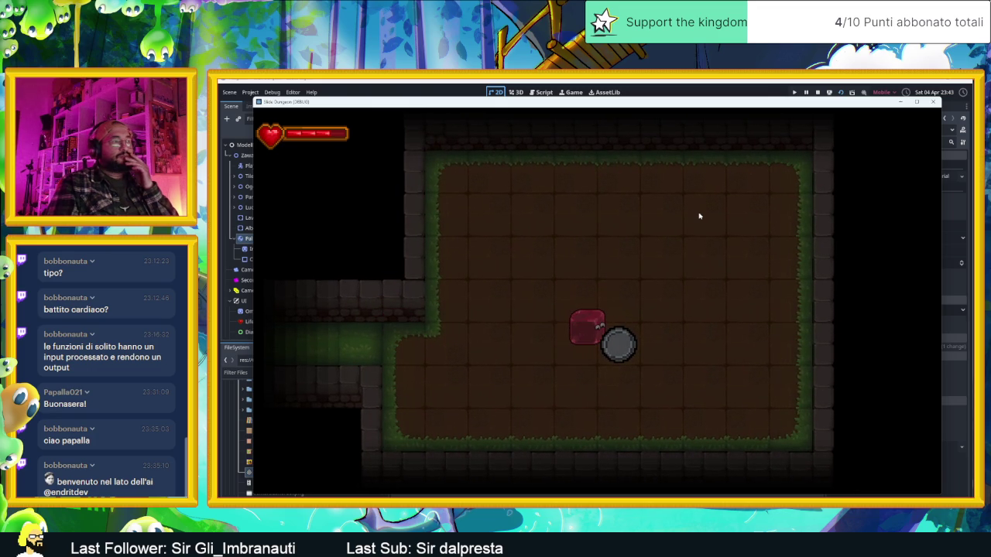
click(818, 92)
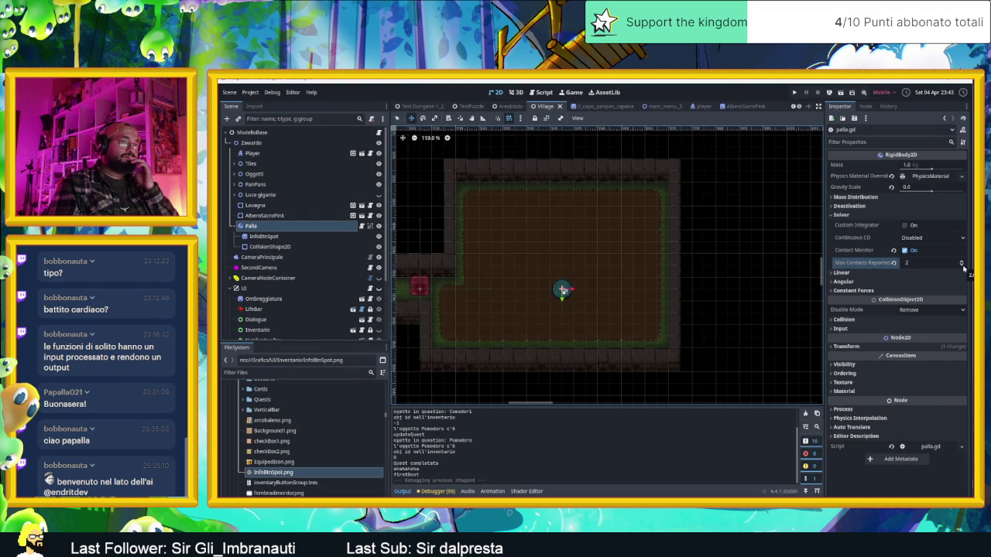
- Lower Palla's Max Contacts Reported to 1, rerun, push the ball, and stop
click(963, 266)
key(ctrl+s)
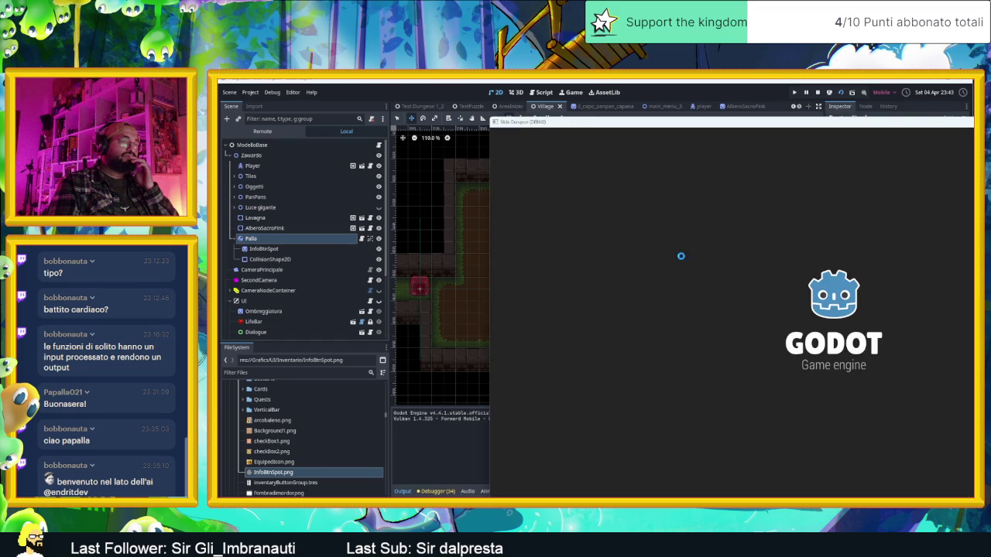
key(Right)
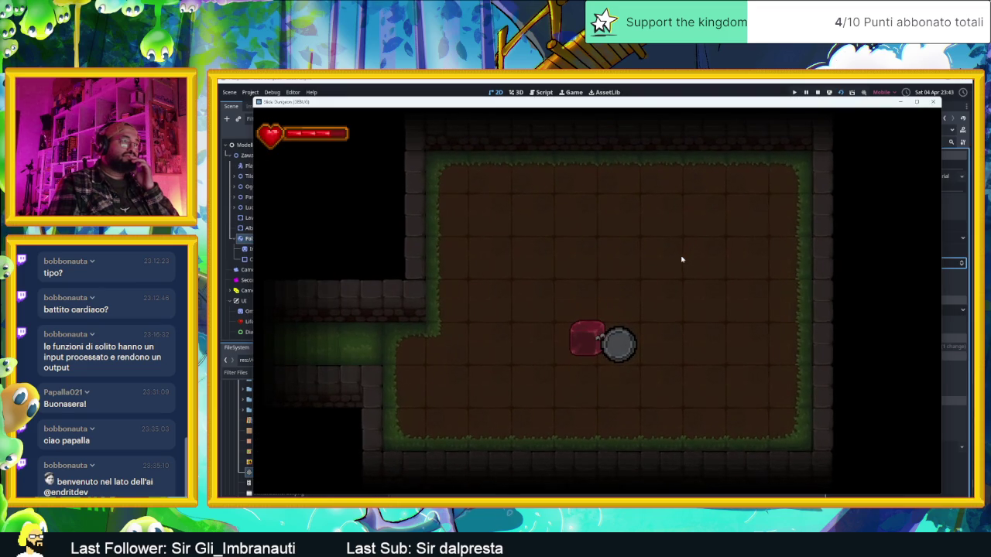
click(821, 92)
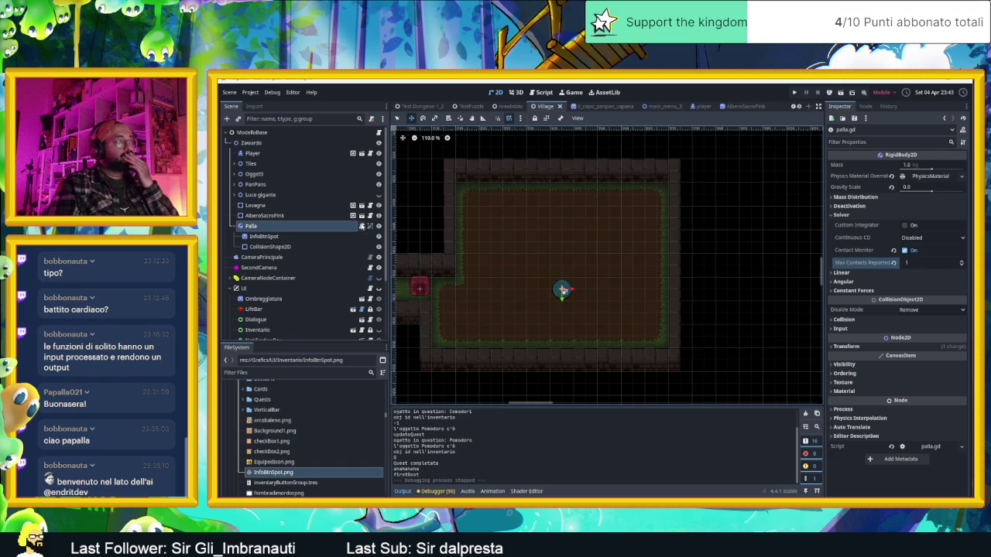
- Add print(i) inside the for loop in palla.gd
click(363, 226)
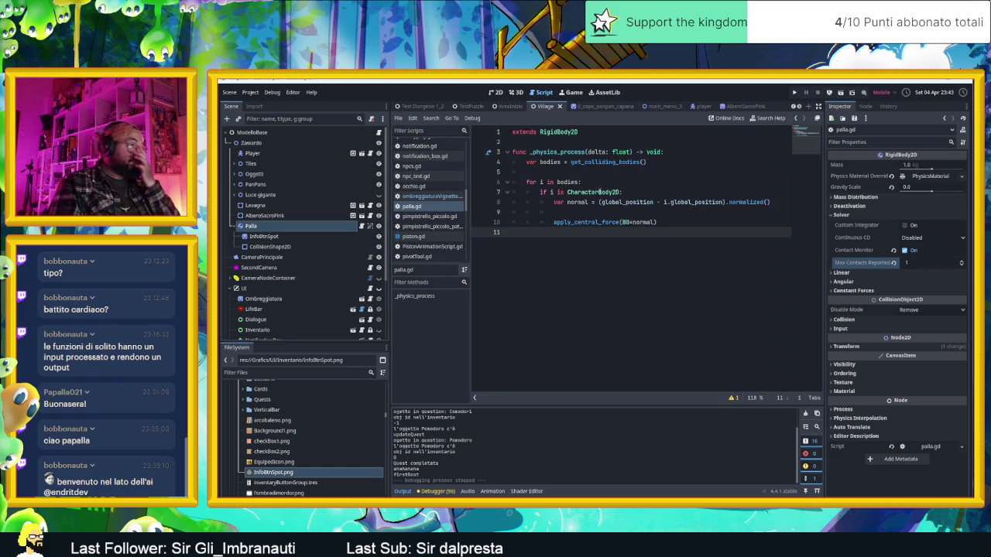
click(600, 182)
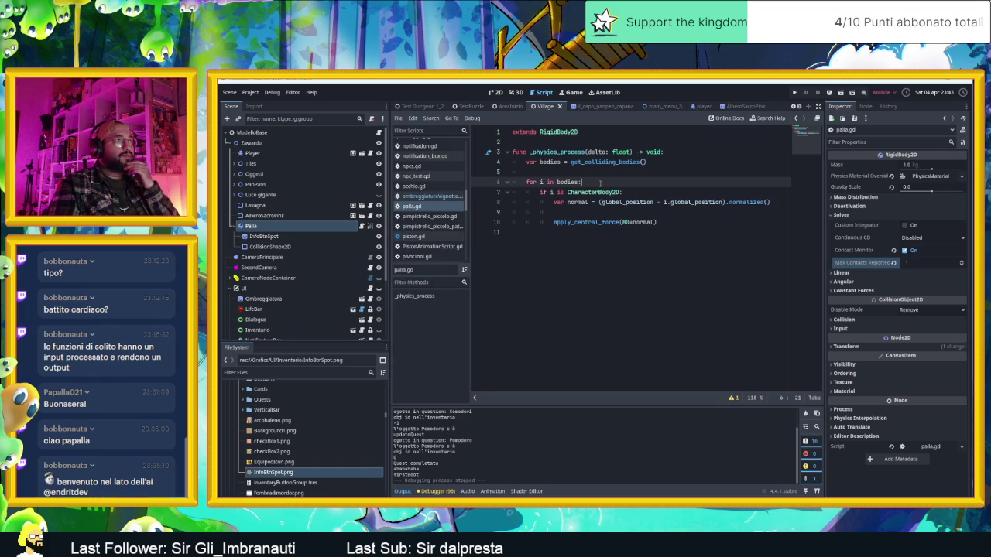
key(Return)
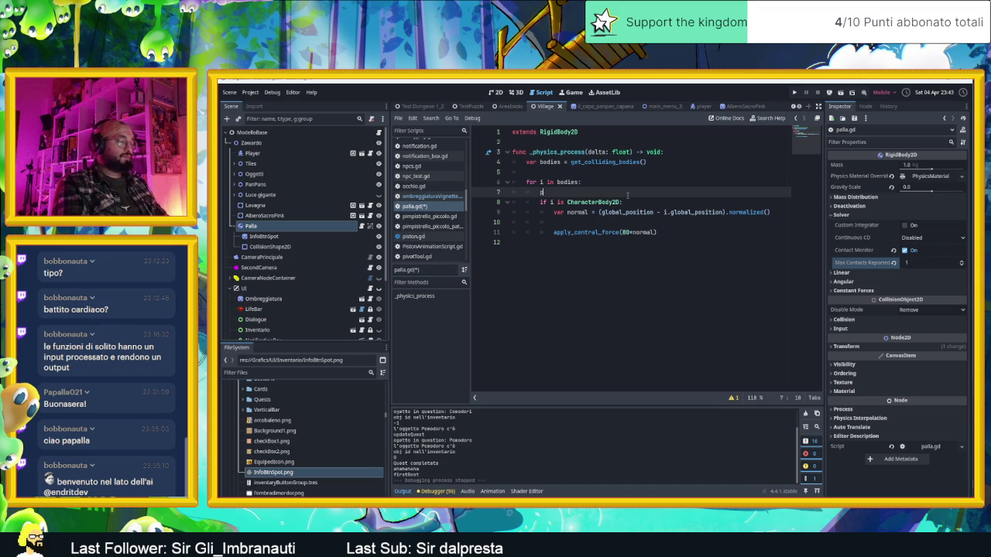
text(rint)
key(Return)
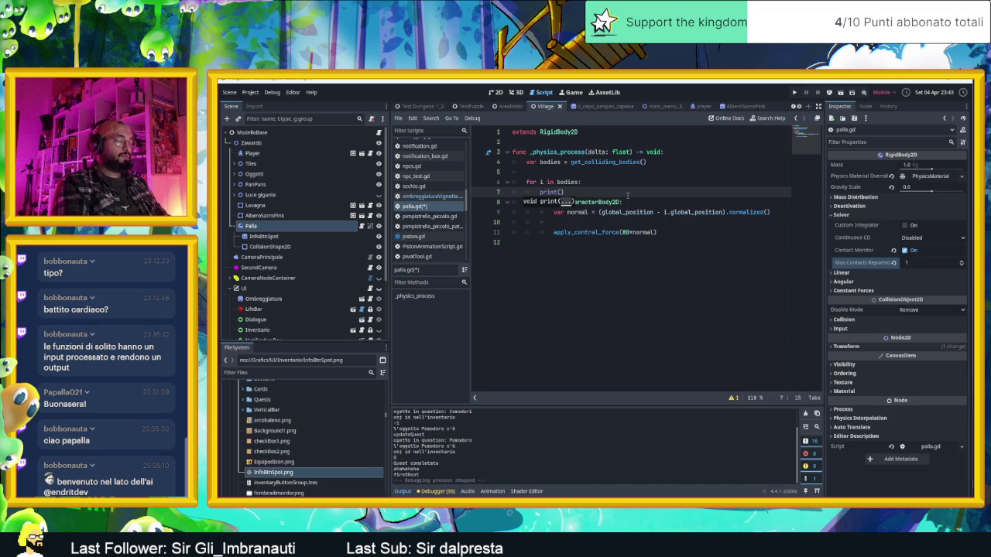
text(i)
key(Escape)
key(Up)
key(End)
- Add print("il giocatore lo tocca") inside the CharacterBody2D check, then save and run
click(653, 203)
key(Return)
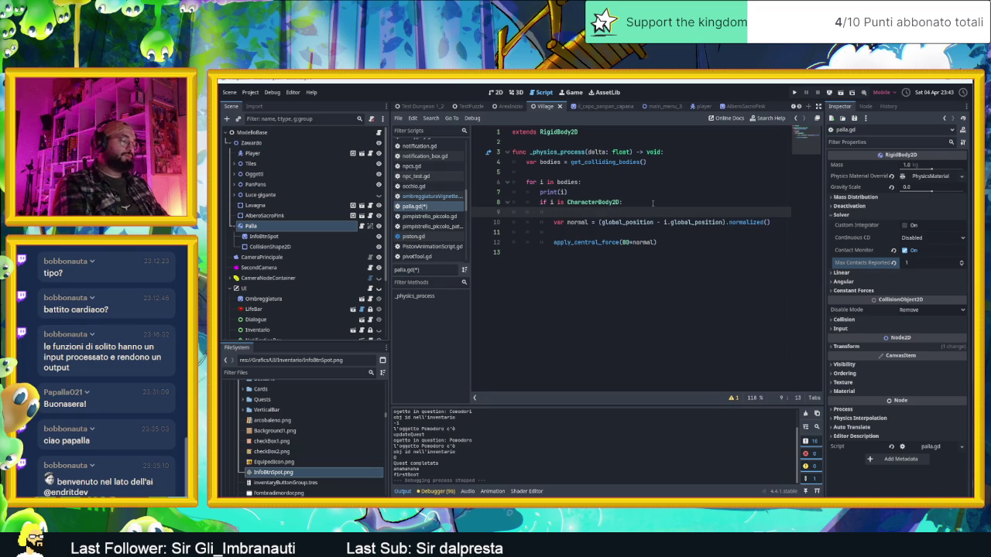
text(print()
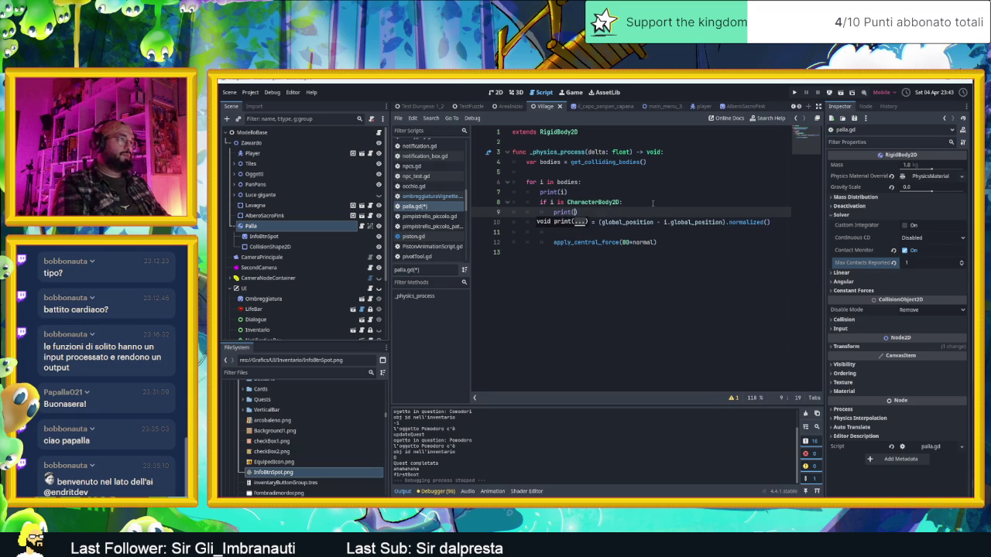
text(")
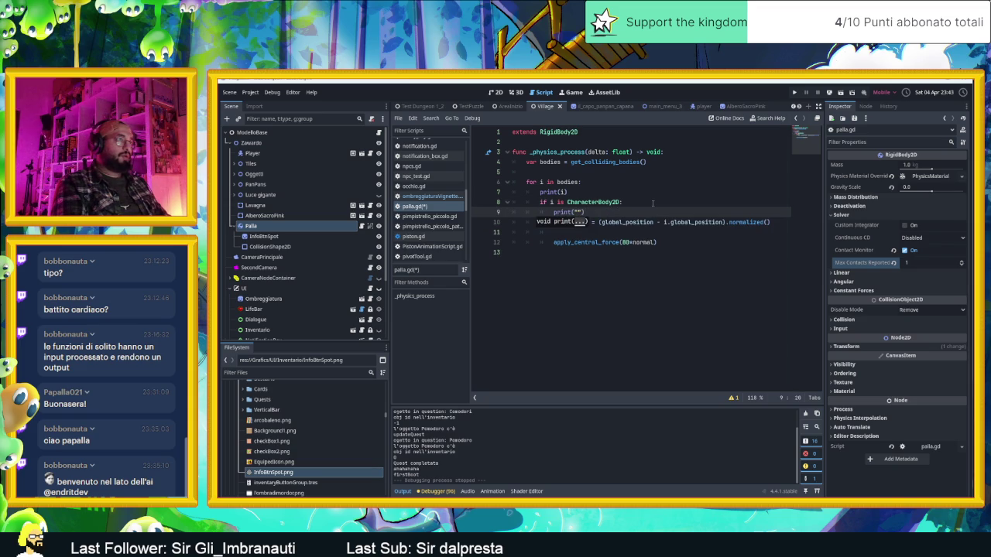
text(il giocatore)
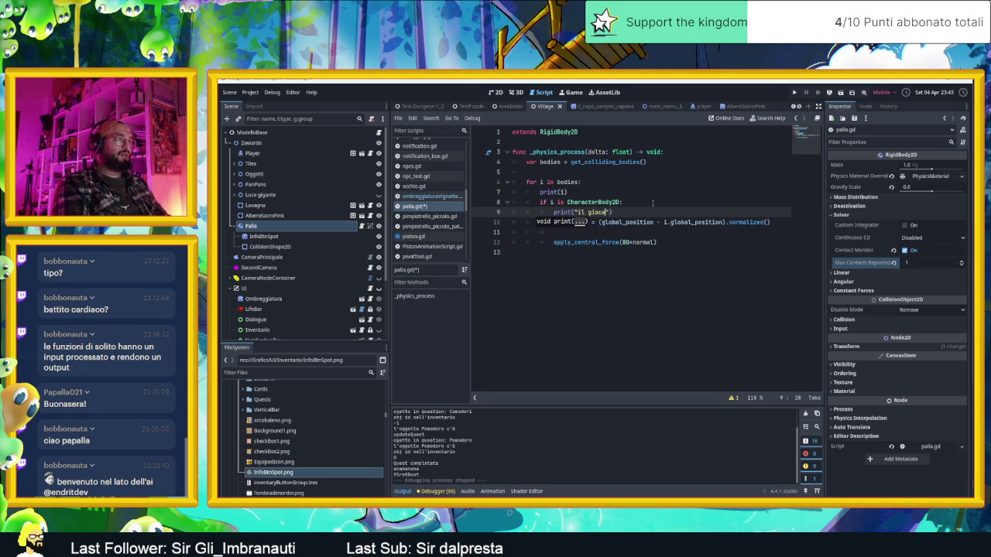
text( lo tocca)
click(681, 174)
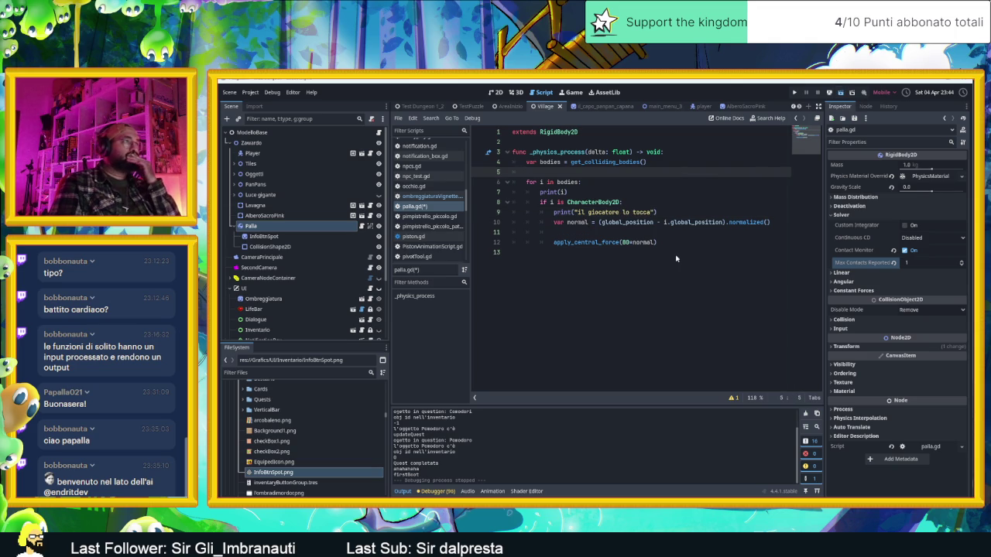
key(ctrl+s)
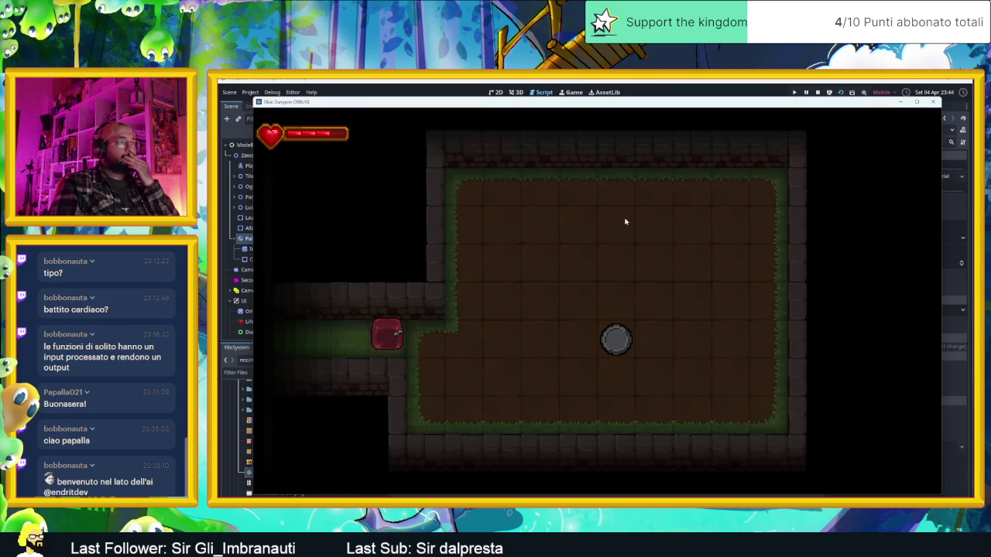
- Steer the slime around the room with arrow keys until it presses the ball, then stop the game
drag(632, 104, 931, 112)
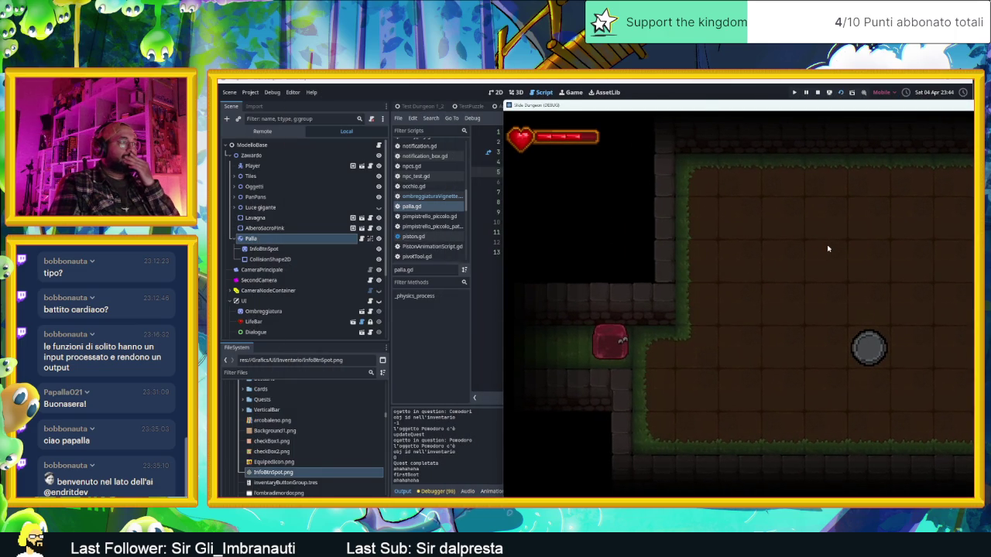
key(Right)
key(Down)
key(Left)
key(Up)
key(Right)
key(Down)
key(Left)
key(Up)
key(Right)
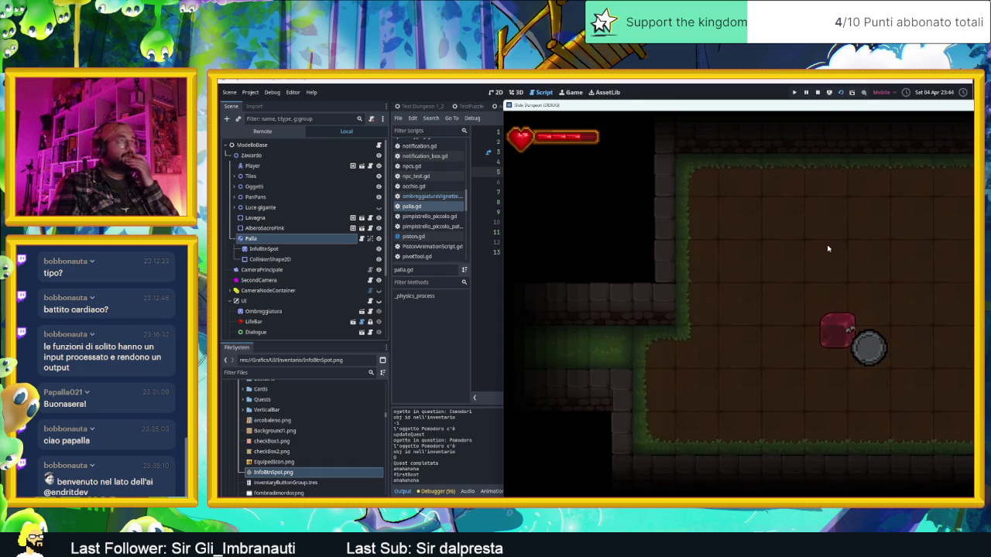
click(819, 92)
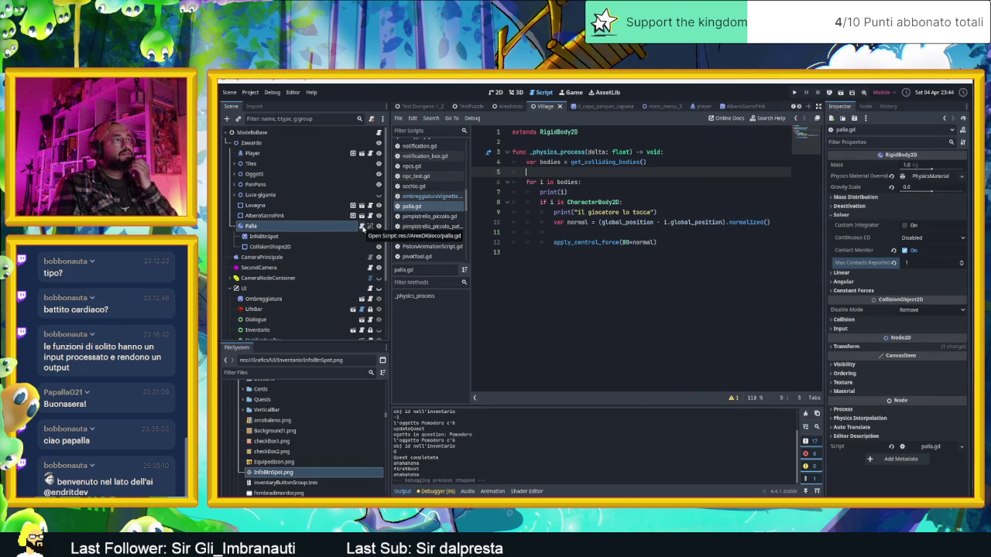
click(363, 226)
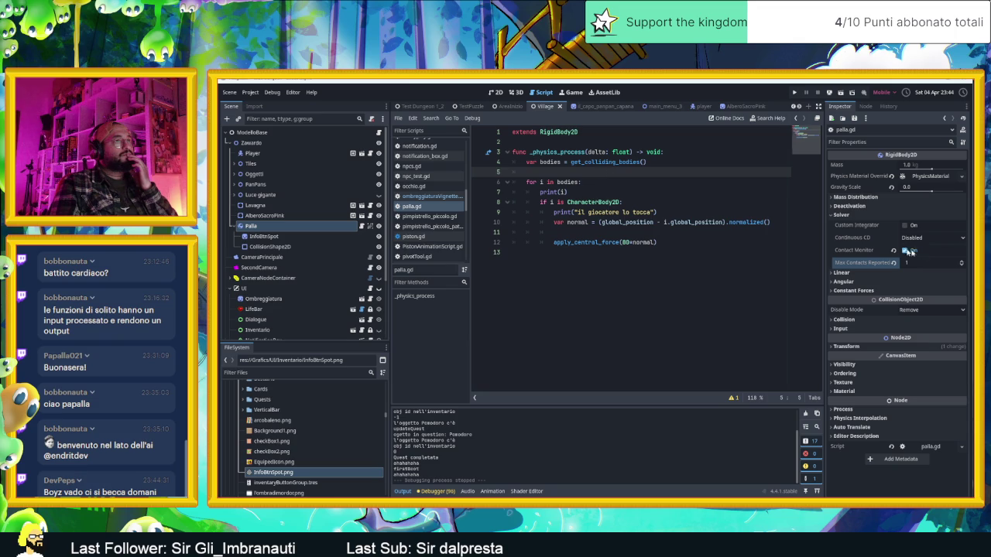
mouse_move(860, 228)
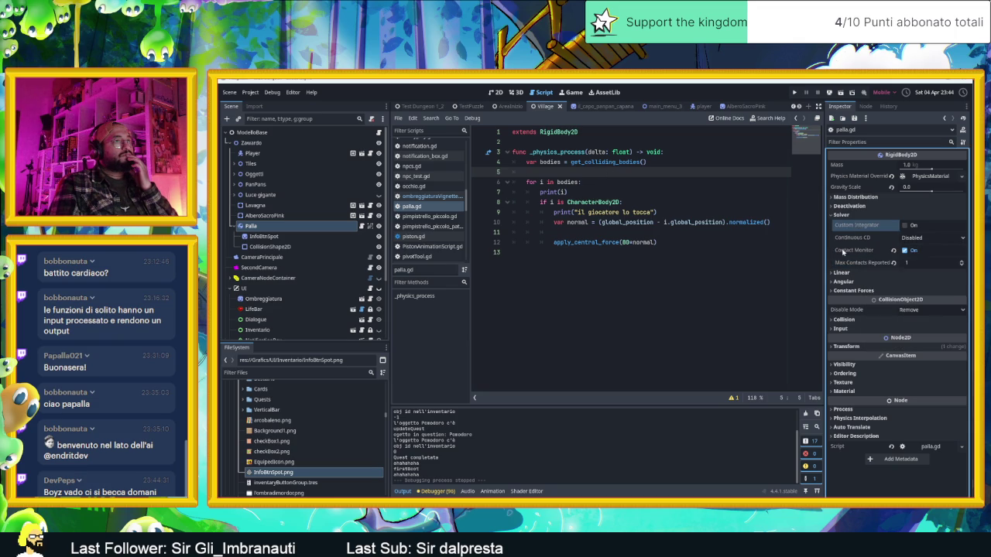
click(907, 241)
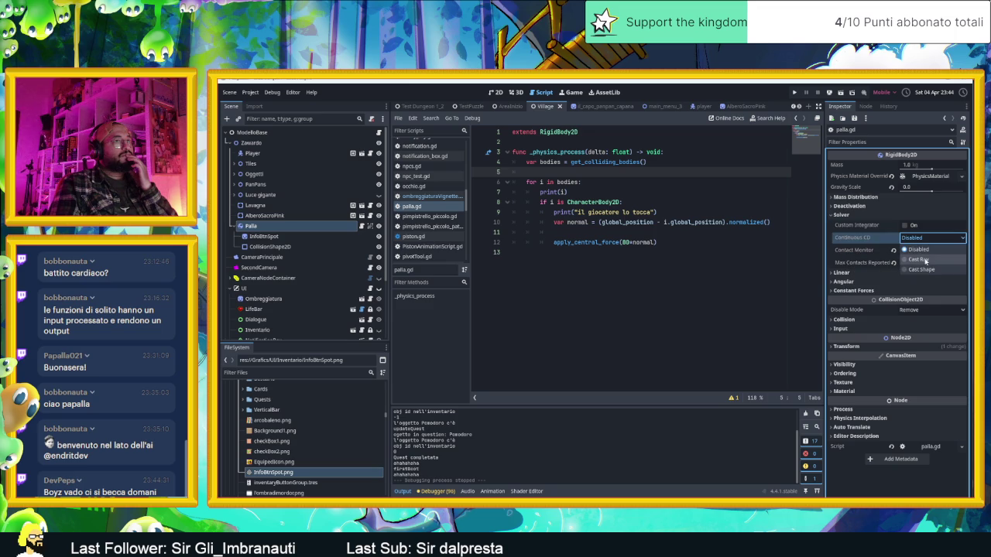
click(874, 233)
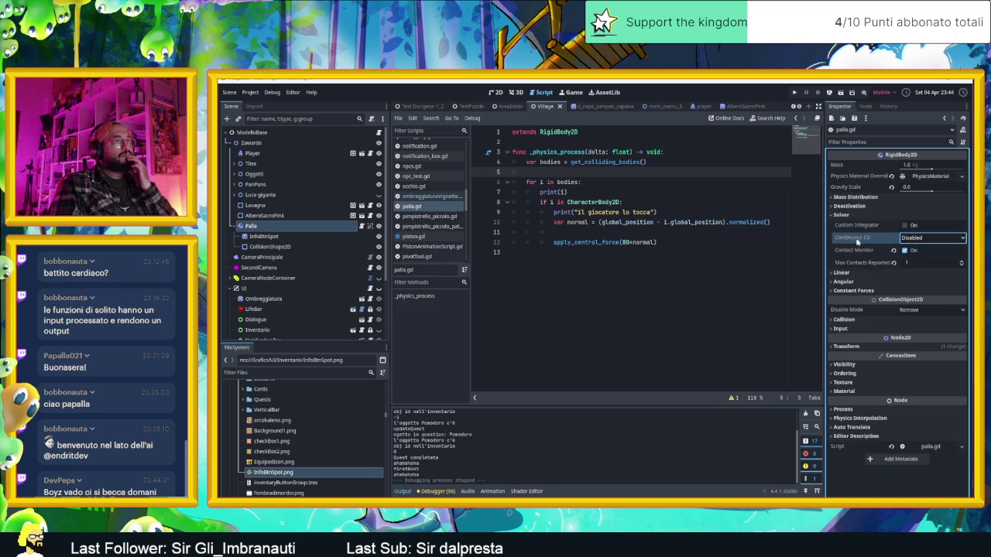
mouse_move(856, 243)
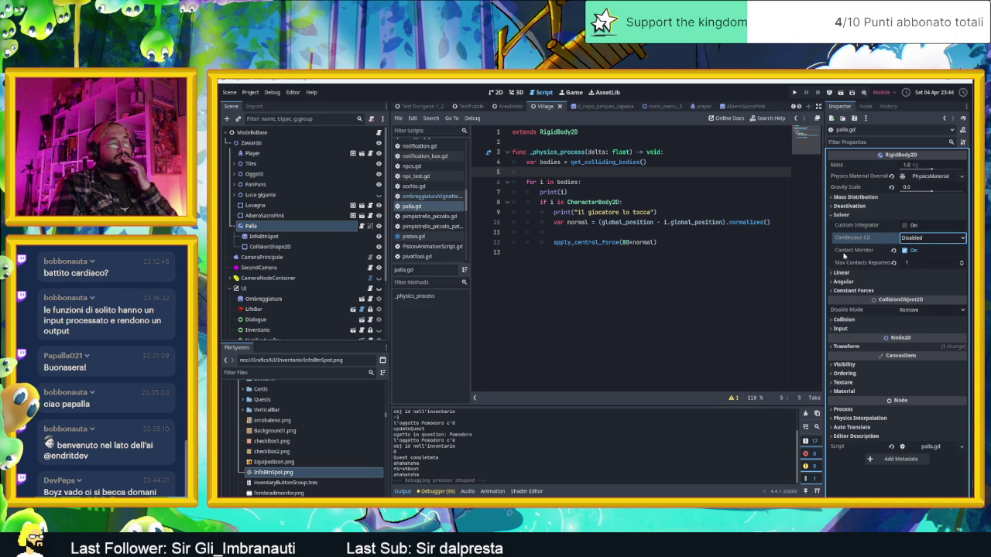
mouse_move(834, 256)
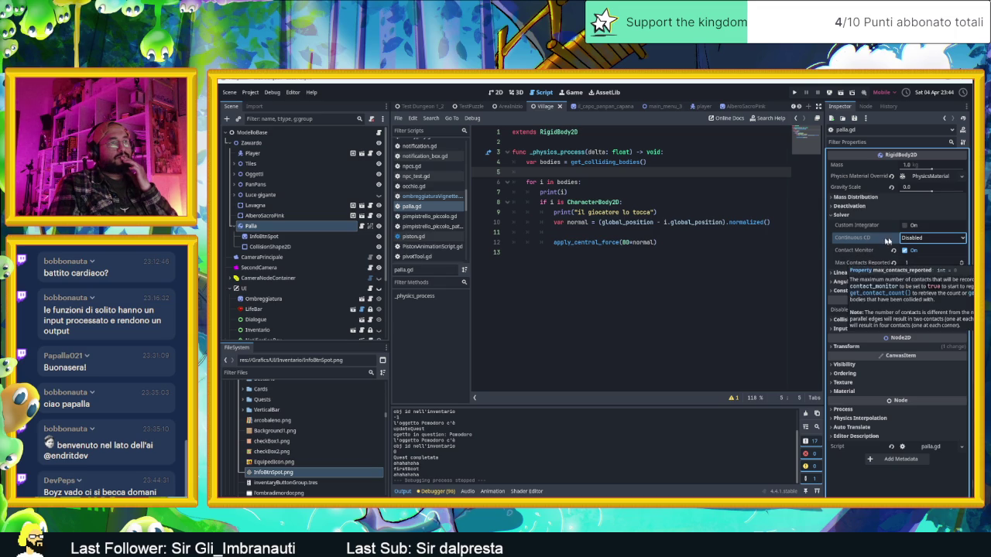
click(911, 238)
click(912, 240)
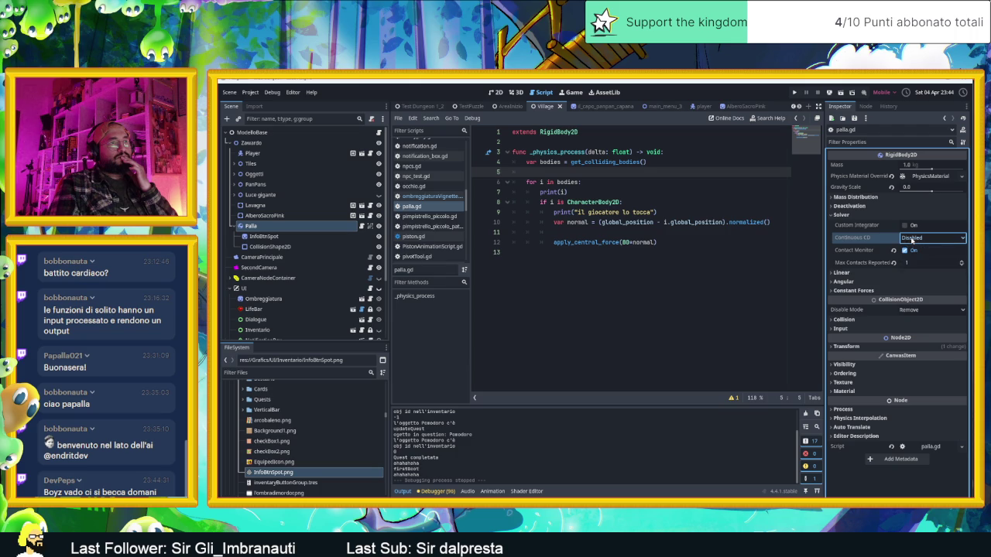
mouse_move(851, 226)
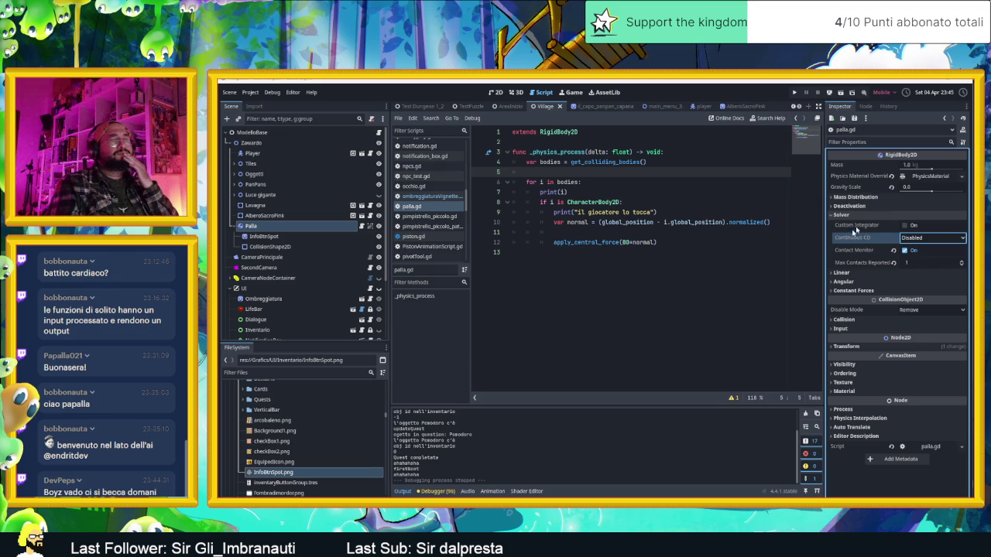
mouse_move(868, 241)
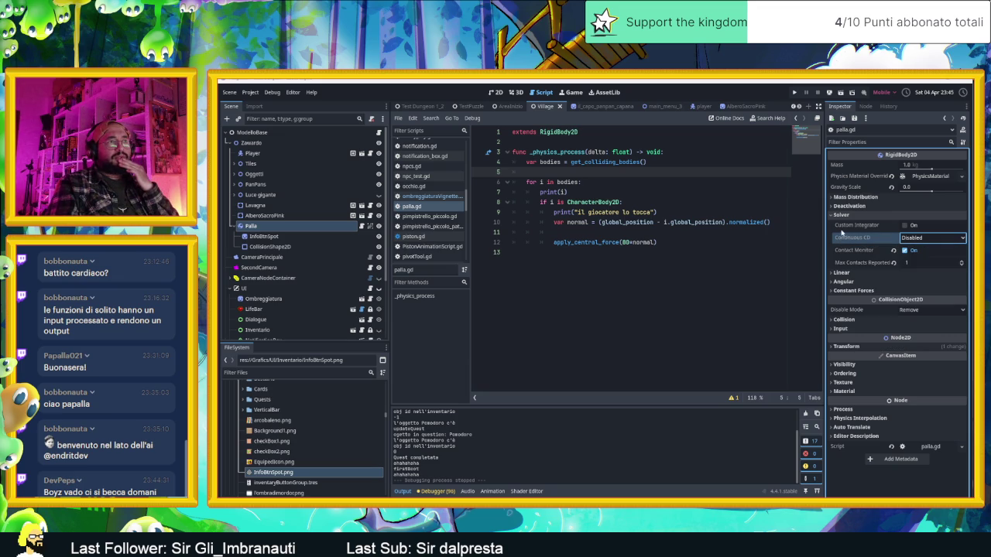
mouse_move(842, 228)
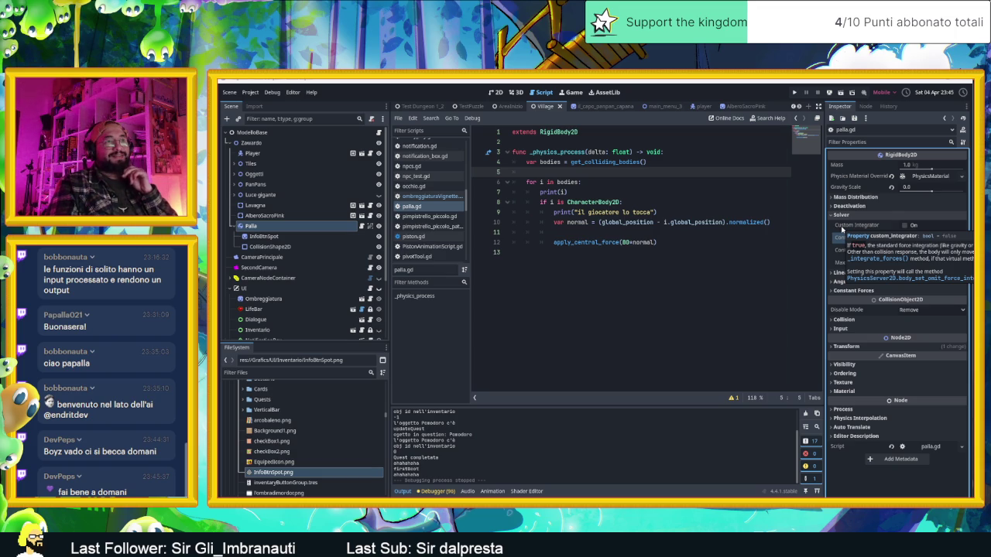
click(702, 233)
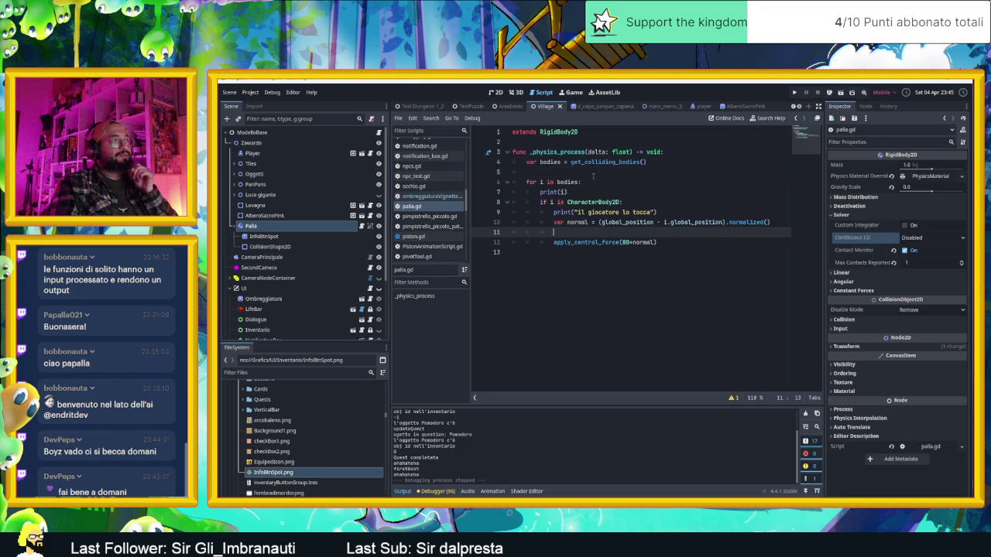
- Add a print("qualcosa avviene") line after get_colliding_bodies() on line 5, then save and launch the game
click(591, 173)
text(print("qualcosa avviene"))
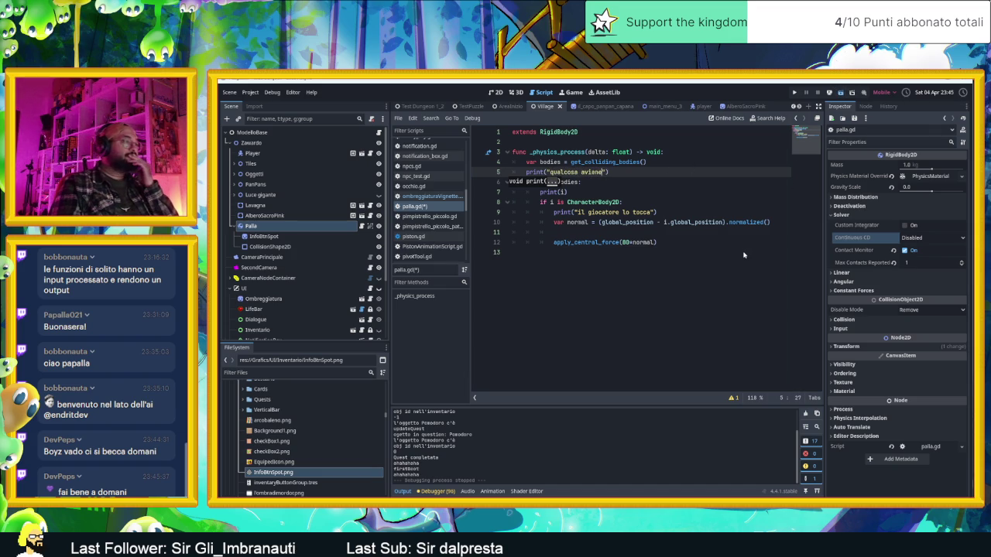
key(ctrl+s)
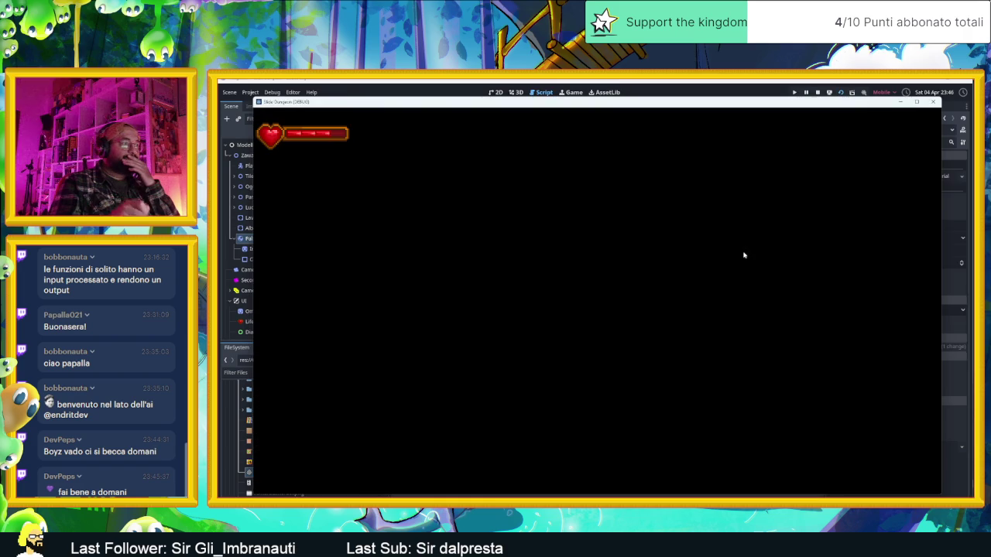
- Slide the slime around the room into the grey ball with arrow keys, then stop the run
drag(671, 104, 928, 114)
key(Right)
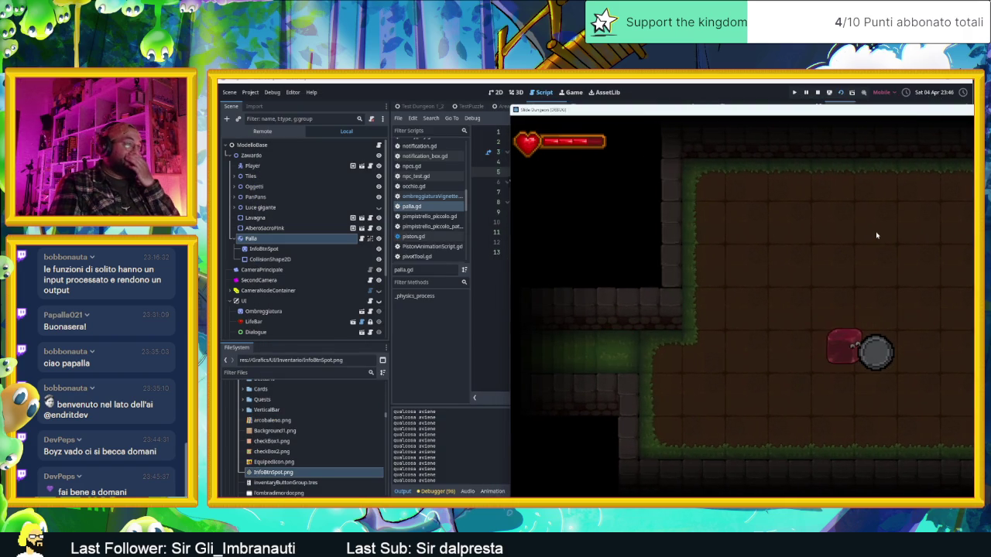
key(Down)
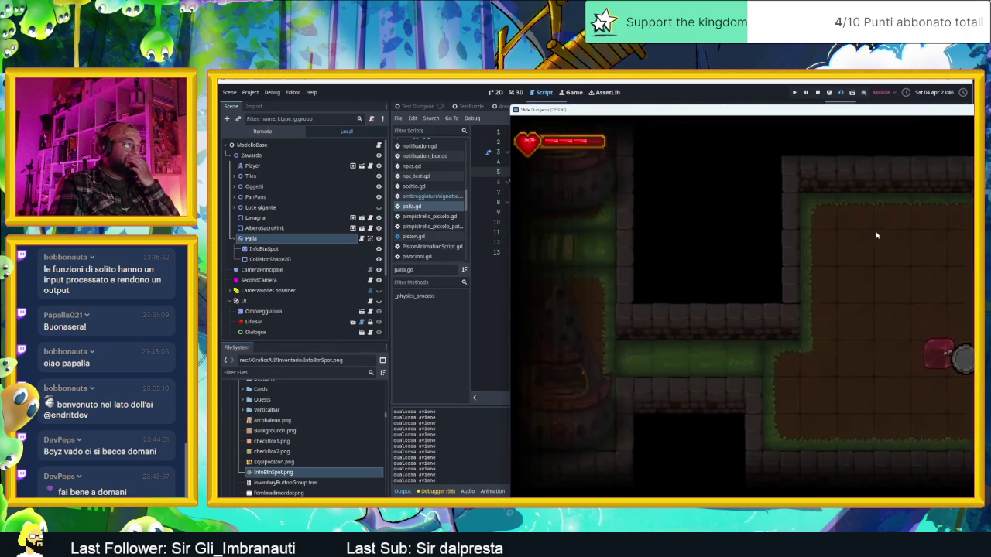
key(r)
key(Right)
key(Down)
key(Up)
key(Down)
key(Left)
key(Up)
key(Right)
key(Down)
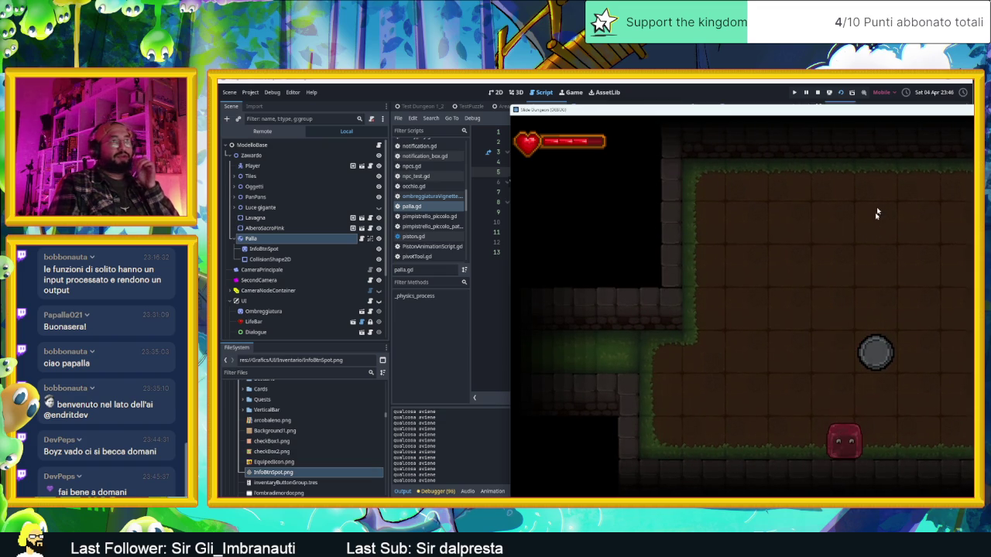
click(817, 92)
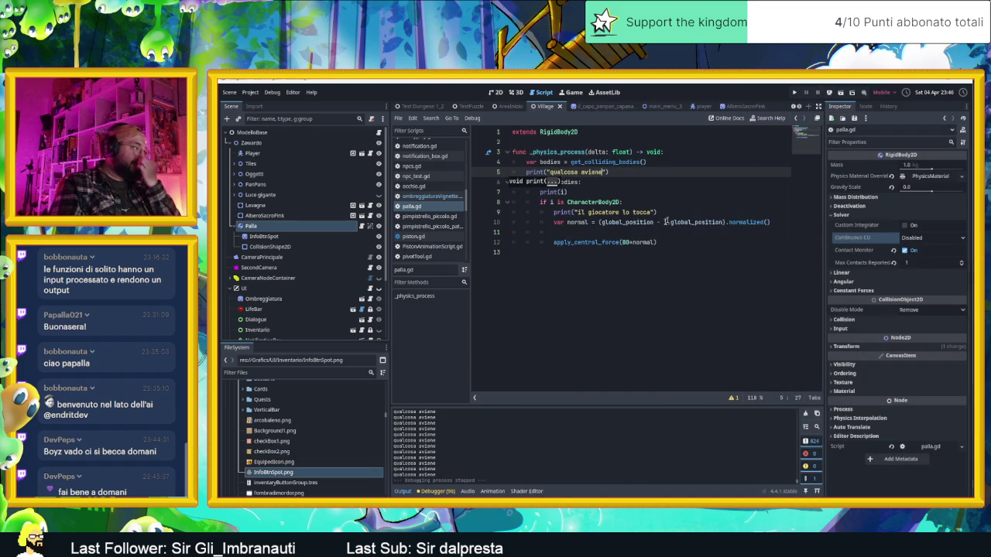
- Delete the debug message text, leaving an empty print() on line 5
click(591, 172)
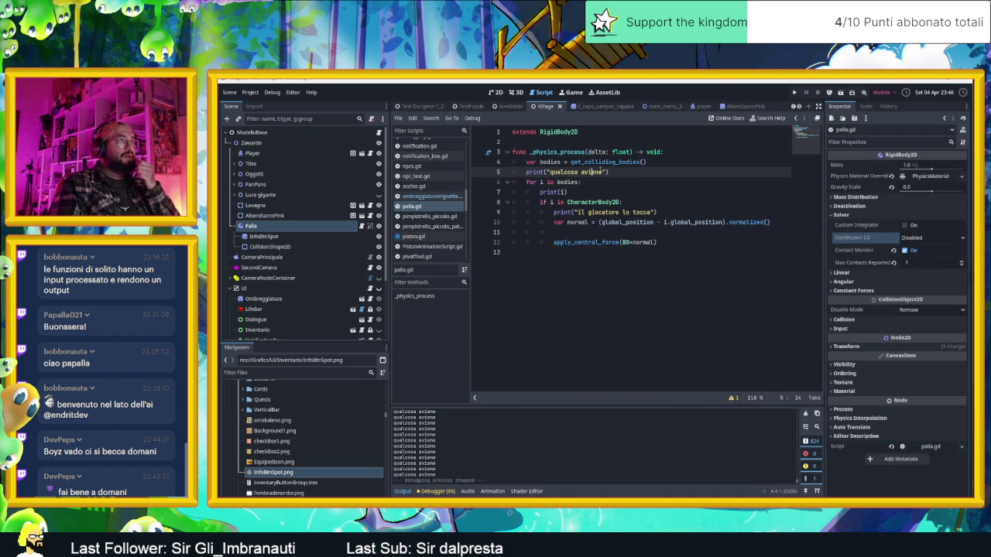
drag(604, 172, 559, 172)
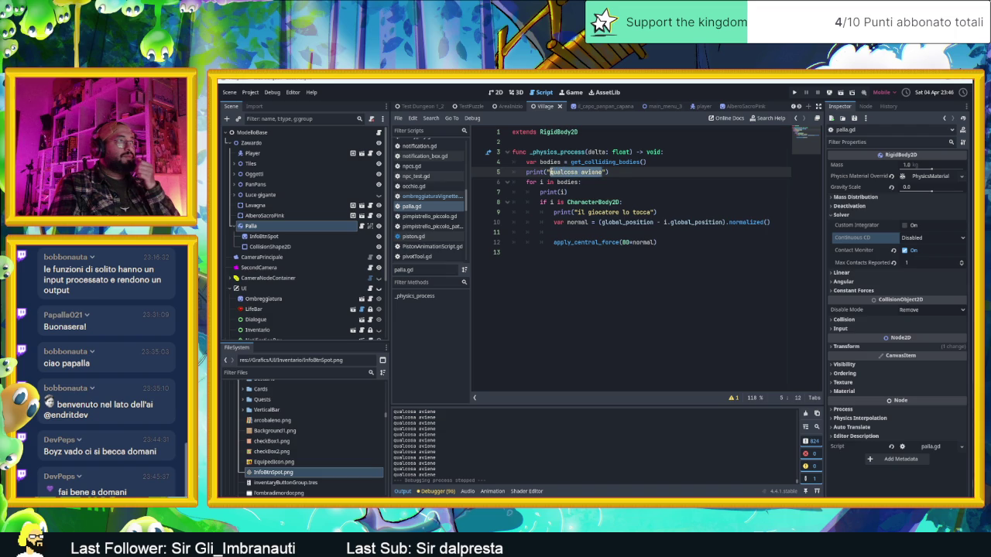
key(BackSpace)
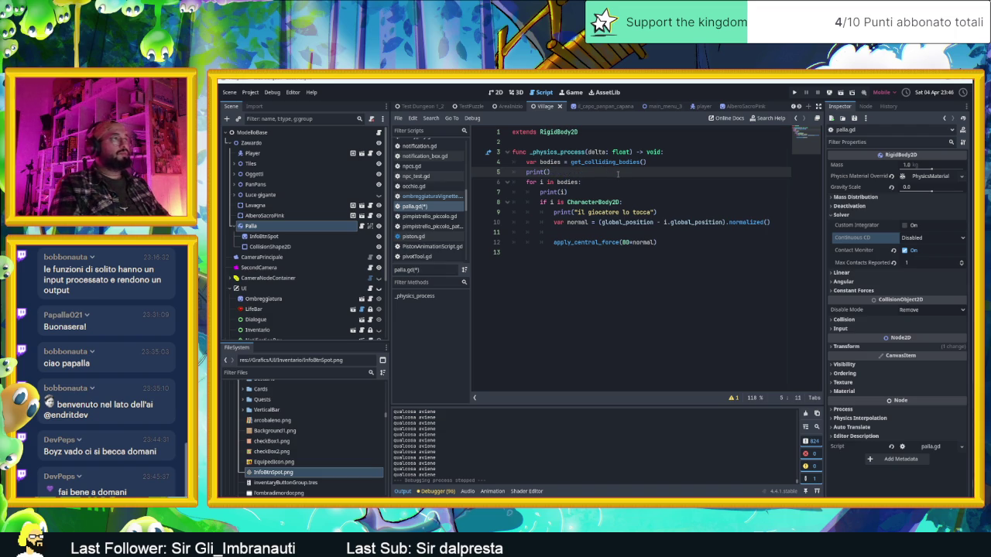
- Move the 'var bodies' declaration from line 4 up to line 2 as a class-level variable
drag(561, 162, 515, 162)
key(BackSpace)
click(533, 133)
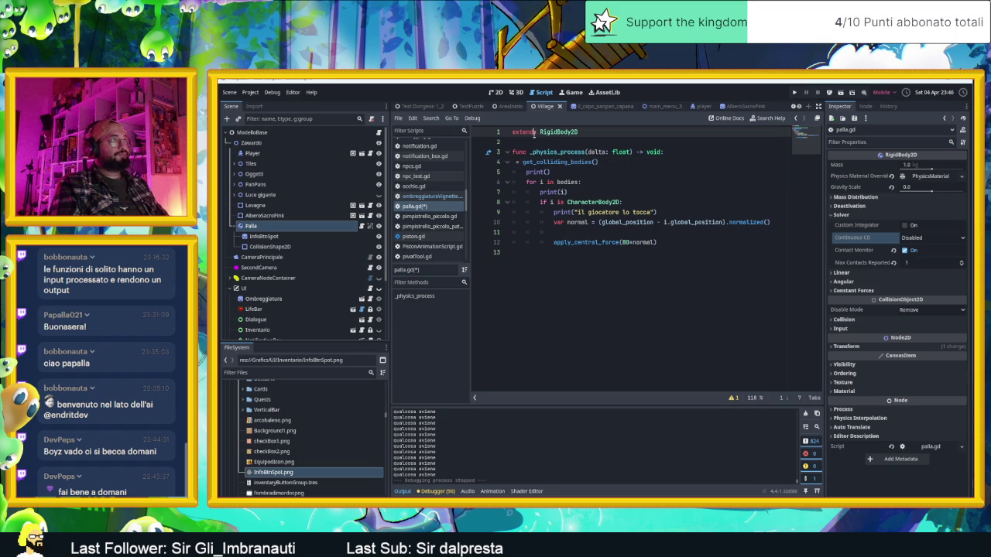
click(540, 139)
key(ctrl+v)
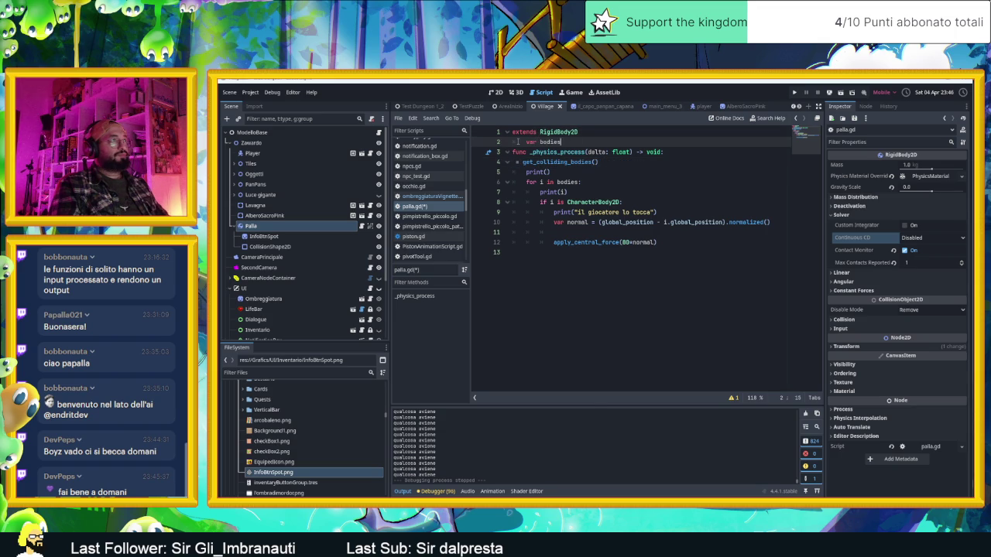
click(520, 142)
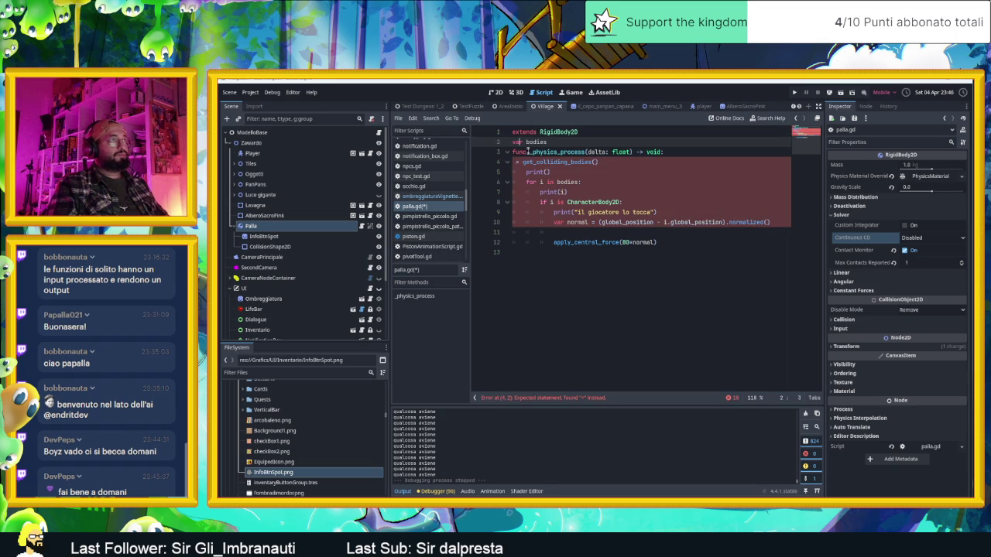
- Fix indented line 4 to 'bodies = get_colliding_bodies()', then save and run the game
key(Tab)
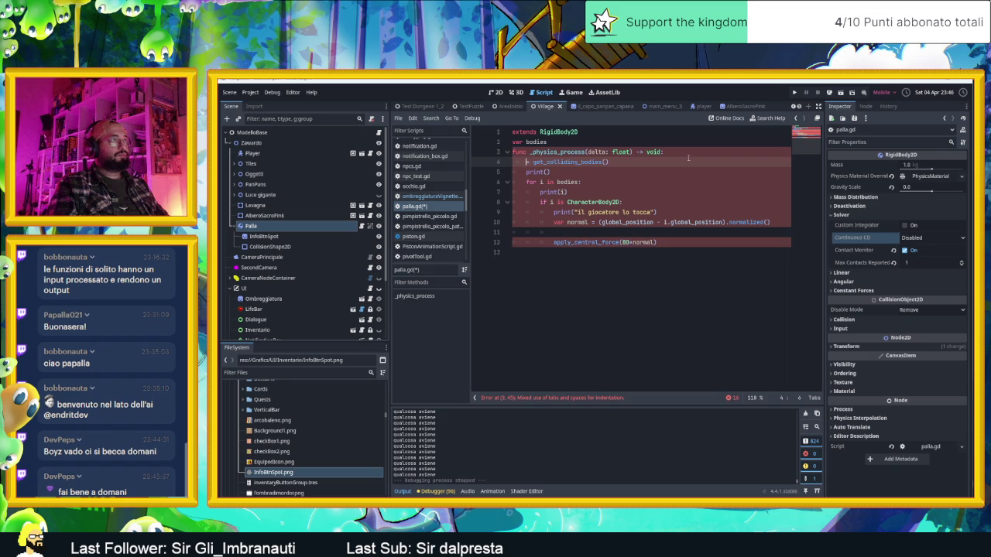
key(BackSpace)
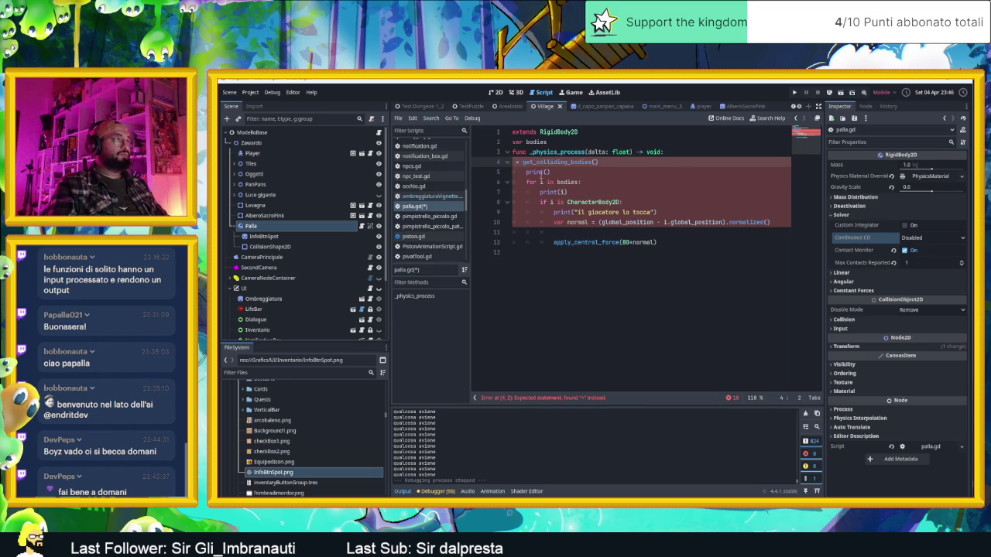
key(Left)
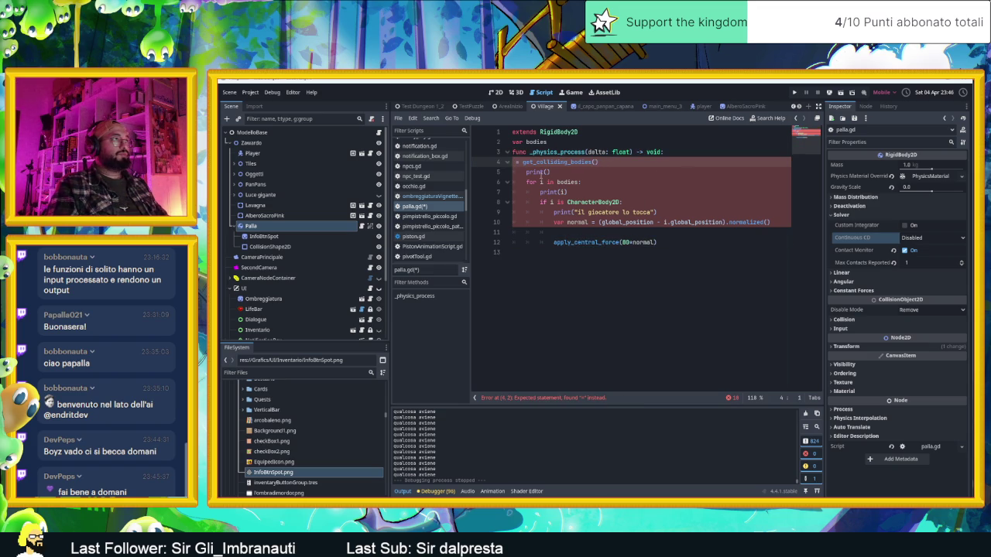
key(Tab)
text(bodies)
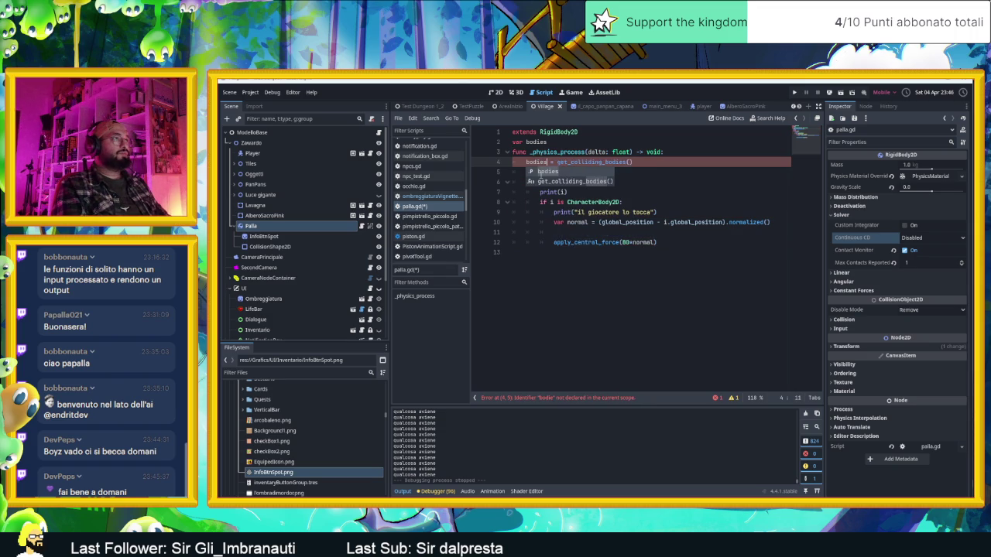
click(693, 165)
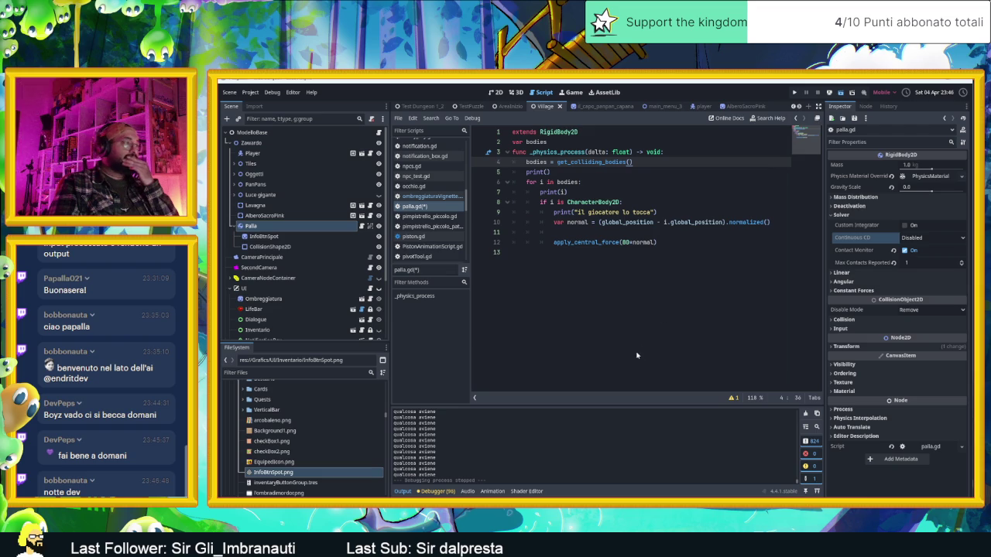
key(ctrl+s)
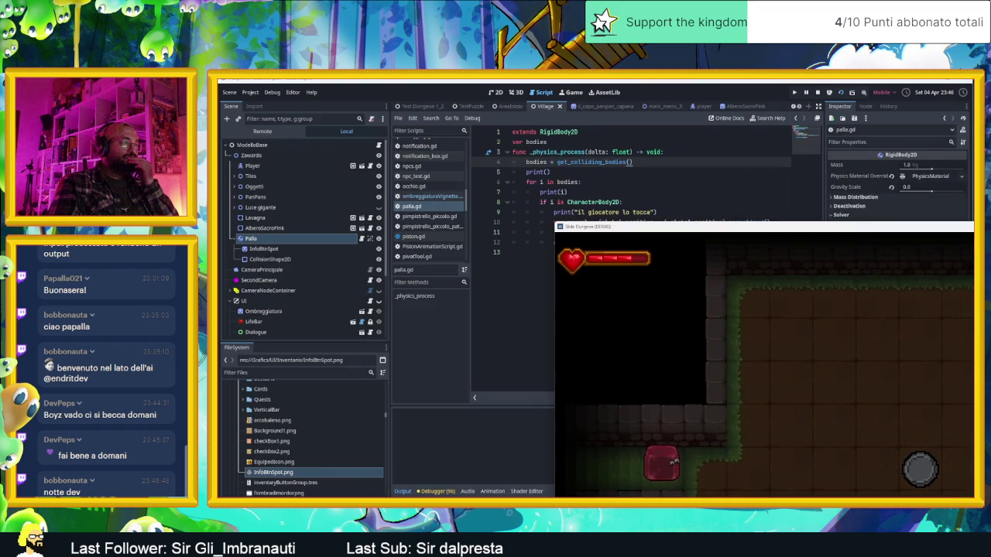
- Stop the game and change line 5 to print(bodies)
click(820, 92)
click(547, 172)
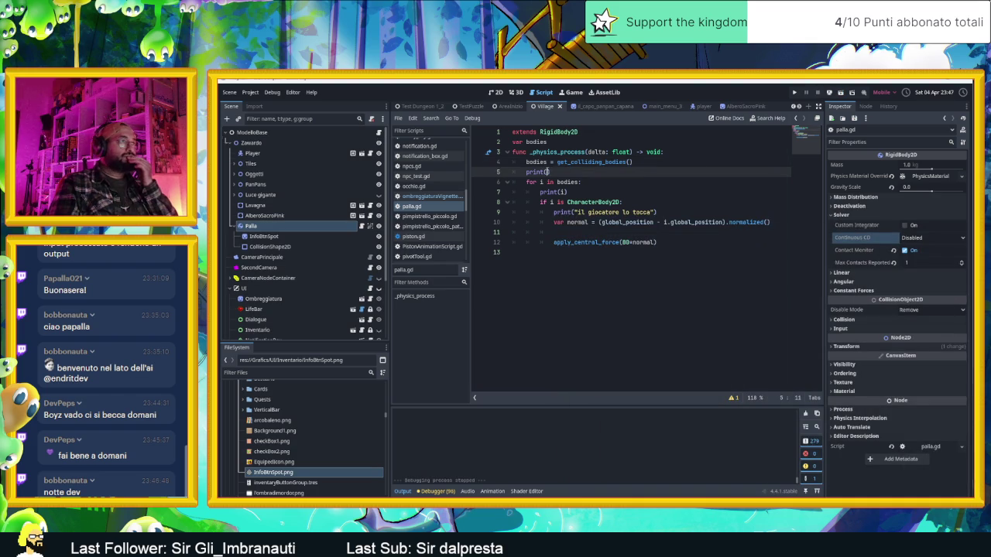
text(bodies)
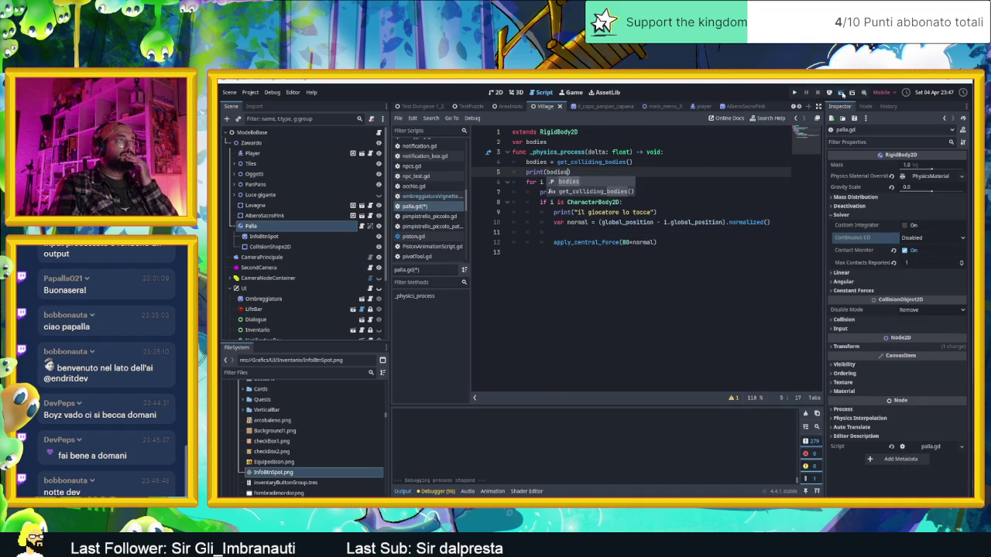
- Run the project, move the slime into the ball, then stop the game
click(842, 92)
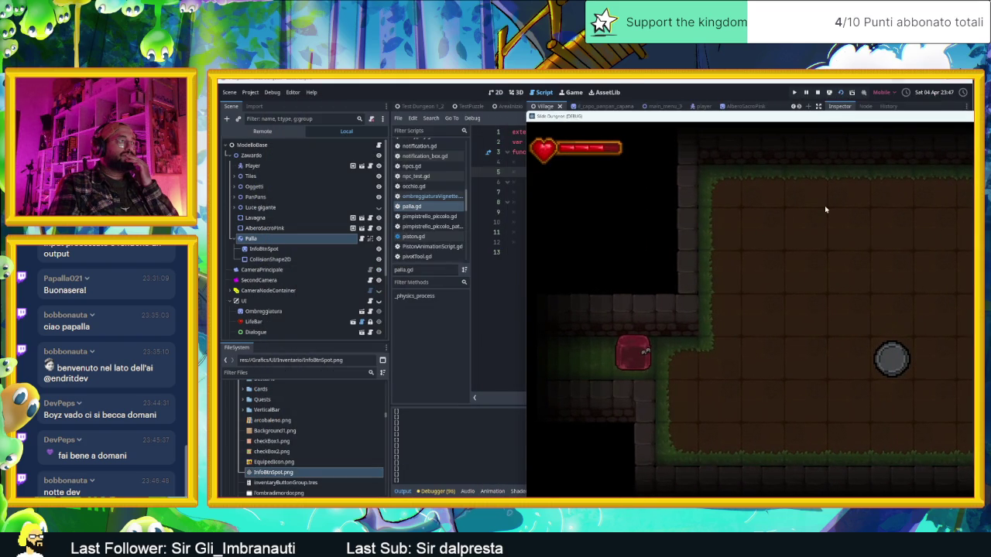
key(Right)
key(Down)
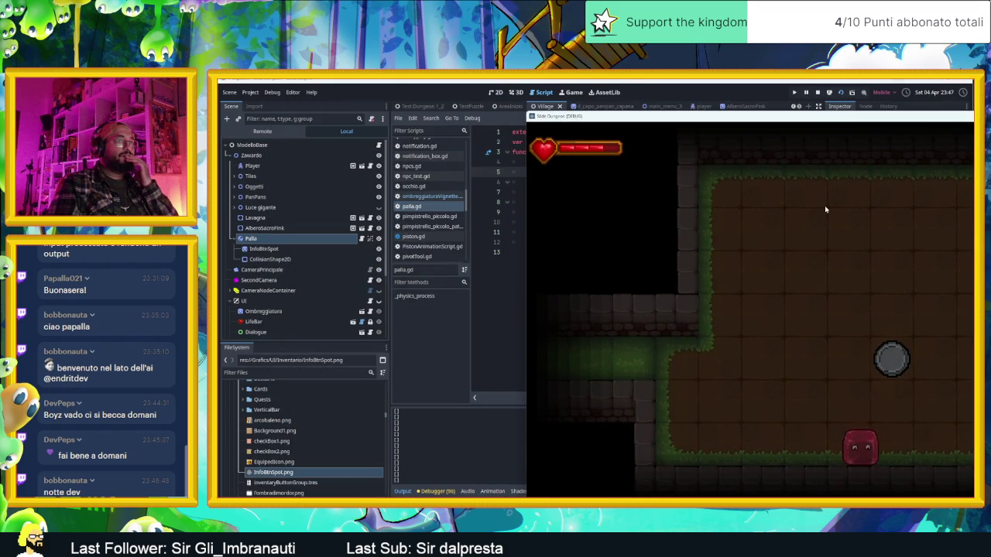
key(Down)
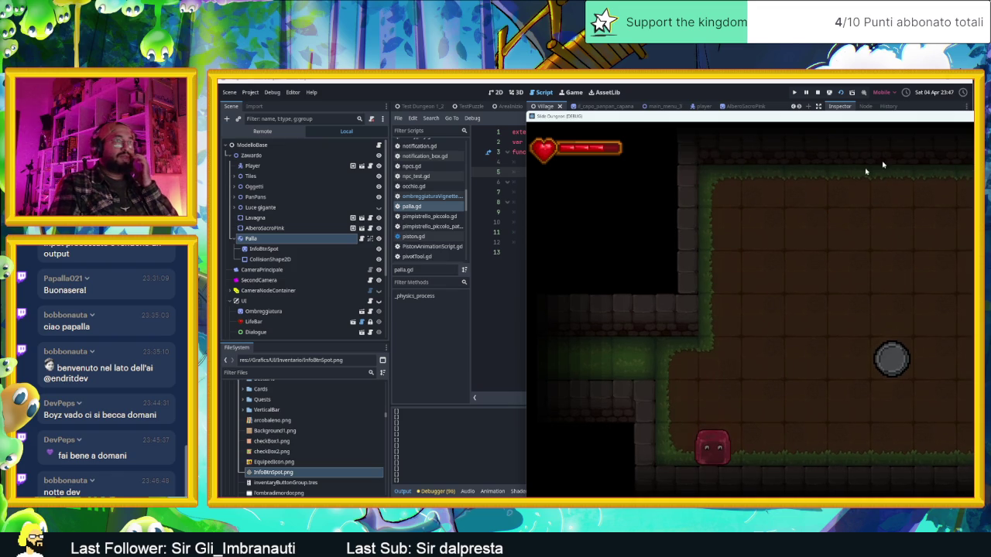
click(817, 93)
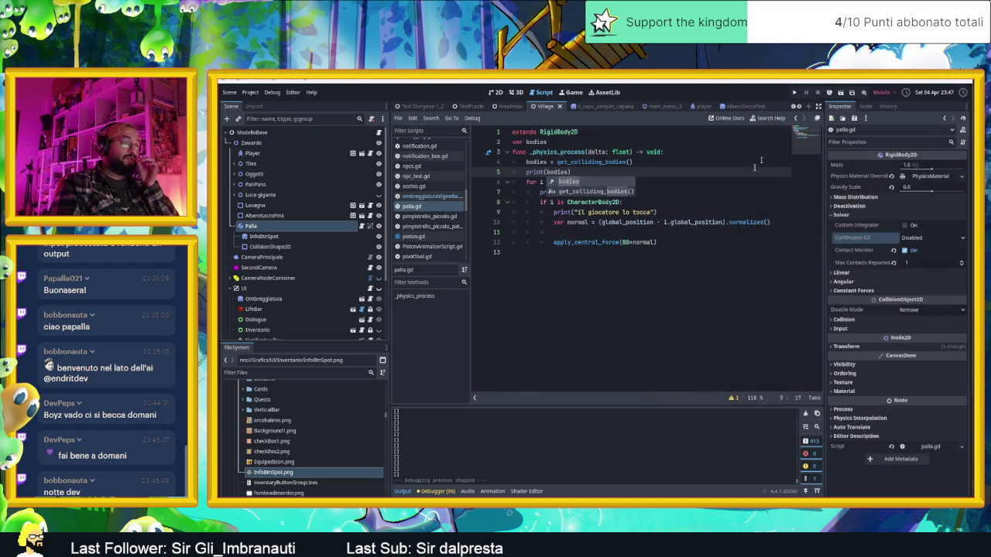
- Move the Palla ball to the room's top-left corner in the 2D view and run the game
click(497, 92)
drag(563, 290, 469, 196)
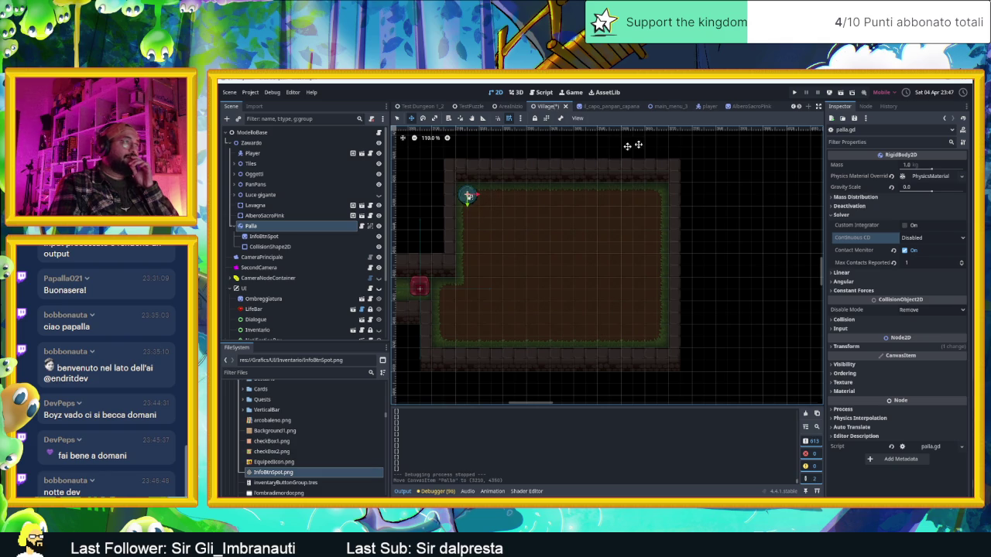
click(841, 93)
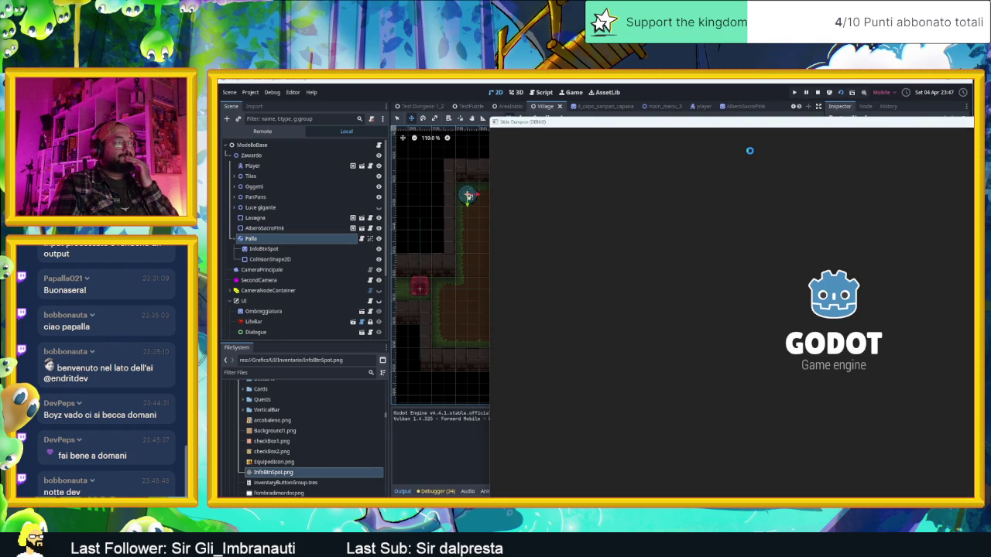
- Dash the slime around the ball with WASD keys, then stop the game
key(d)
key(w)
key(a)
drag(646, 109, 910, 122)
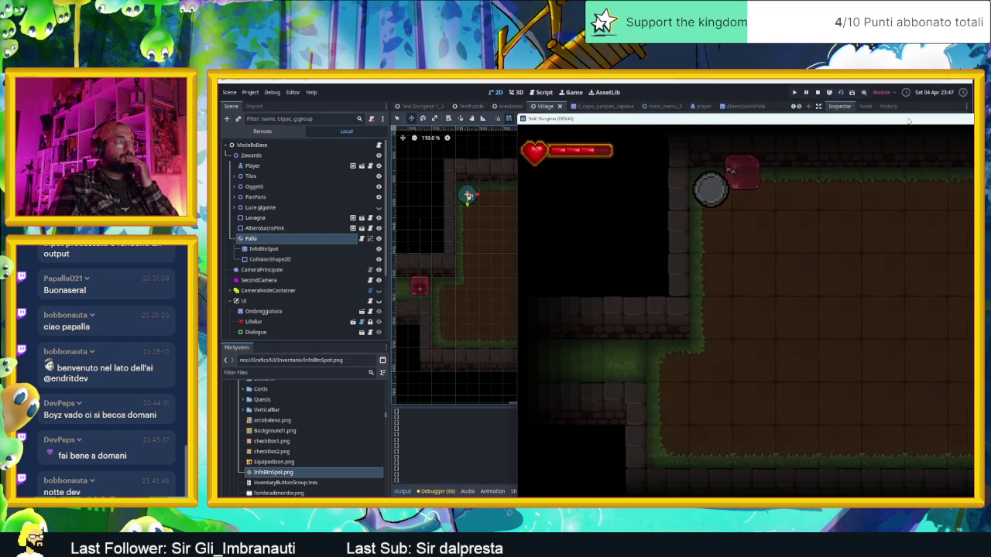
key(a)
key(w)
key(d)
key(a)
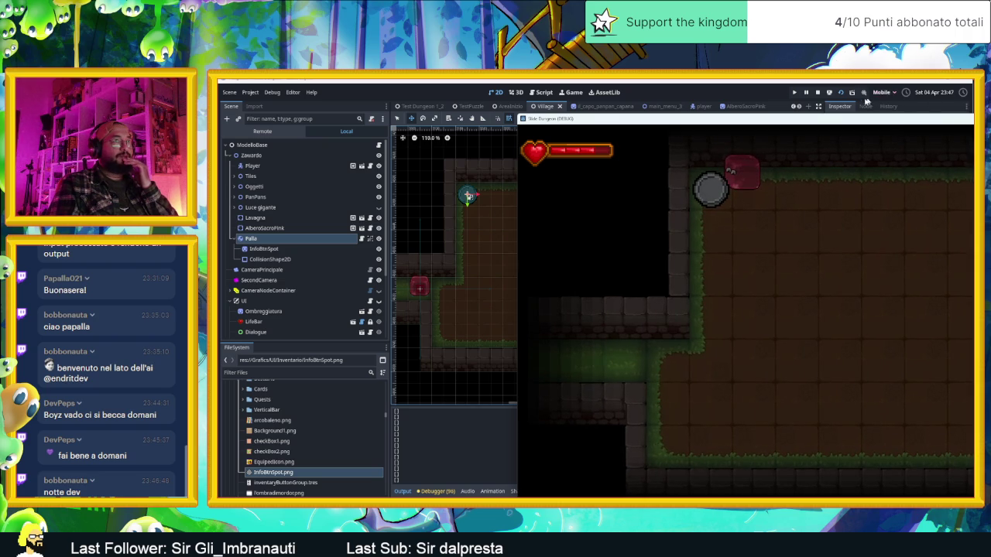
click(819, 93)
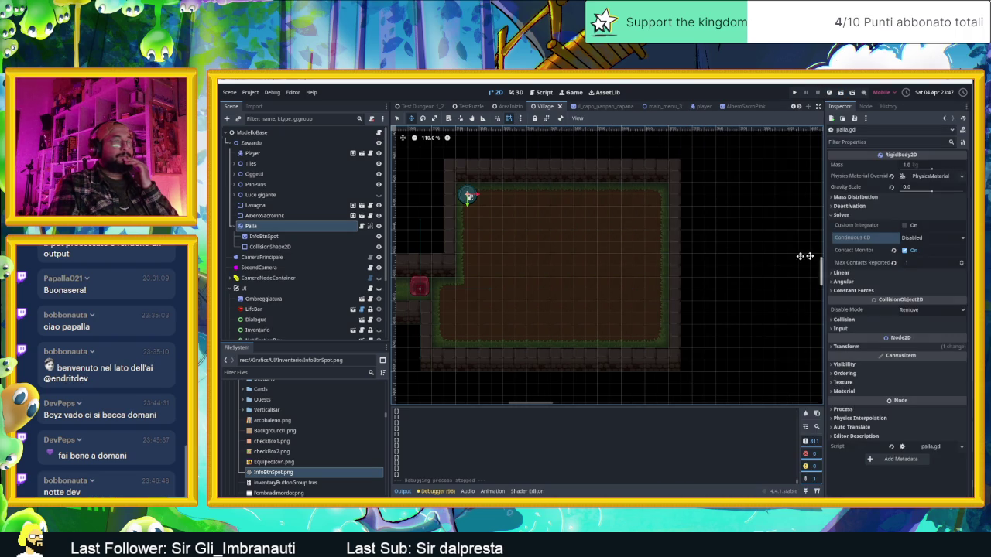
- Move Palla to the room's bottom-right corner, run the game again, then stop it
drag(469, 194, 656, 338)
click(840, 93)
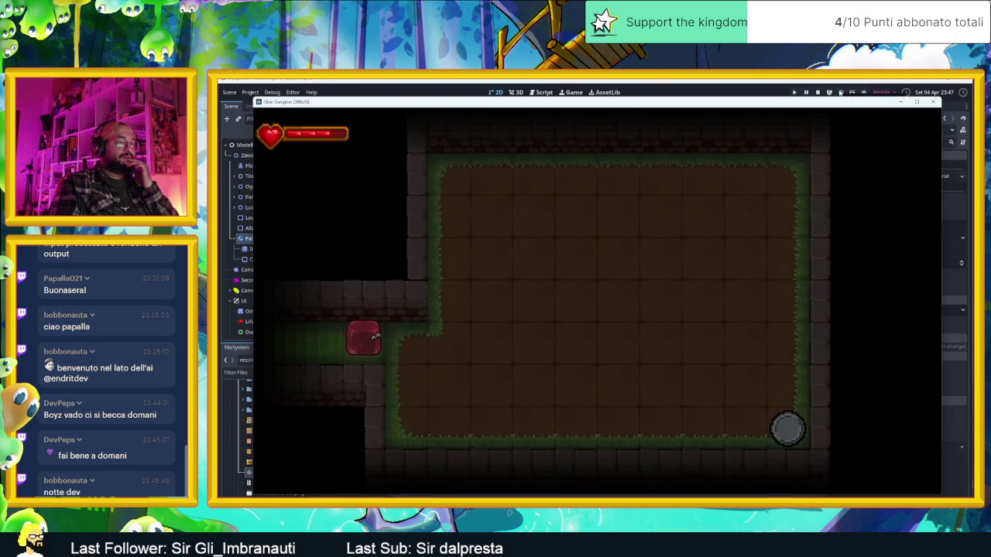
drag(676, 106, 861, 118)
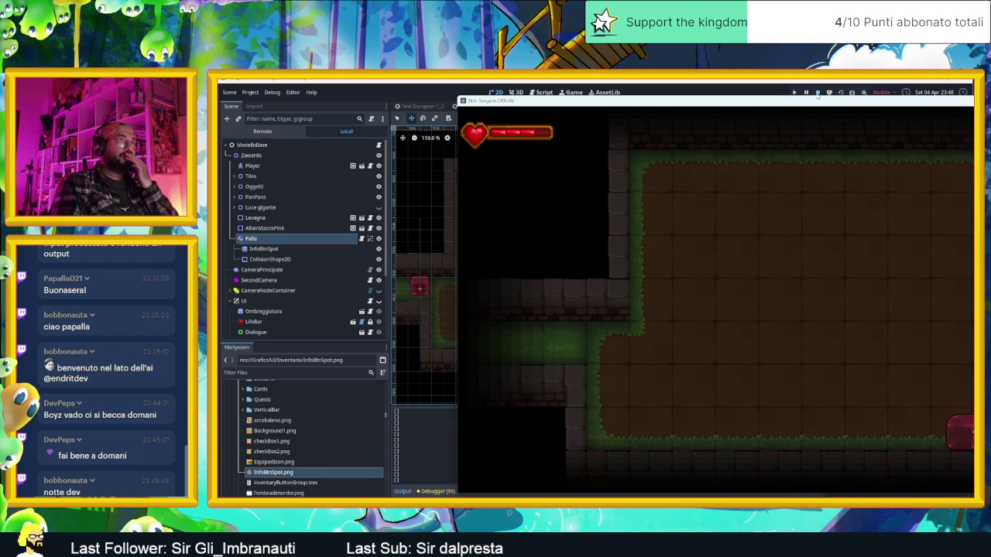
click(817, 93)
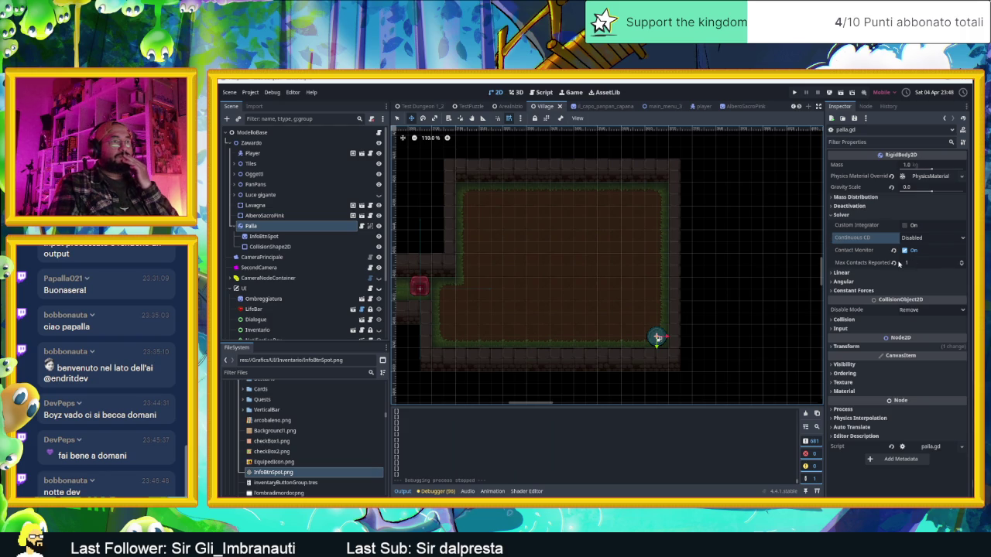